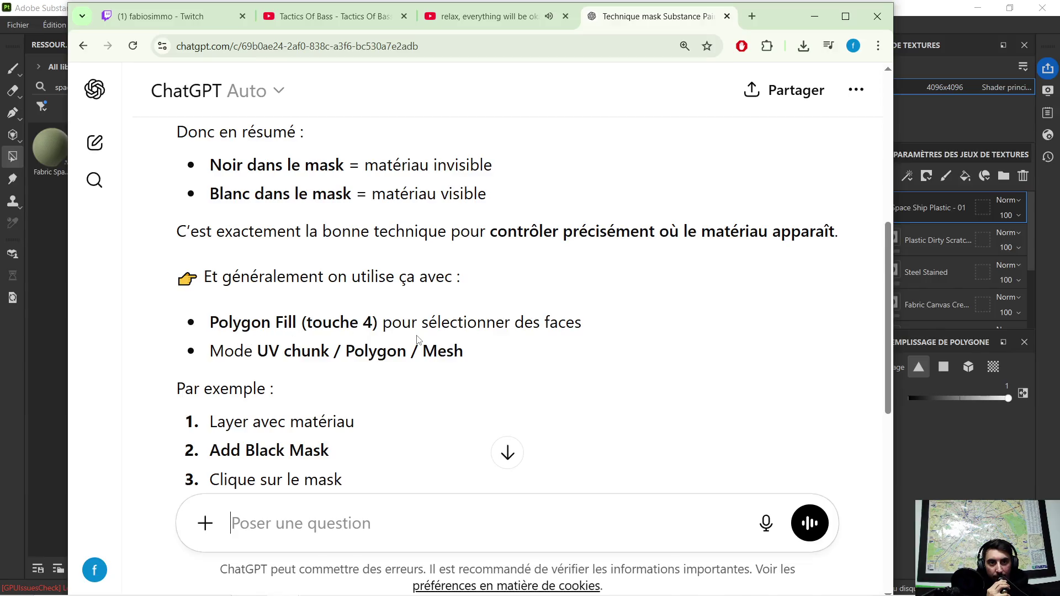
Quote the Polygon Fill tip and ask why filling faces also masks the opposite back faces.
drag(177, 277, 549, 373)
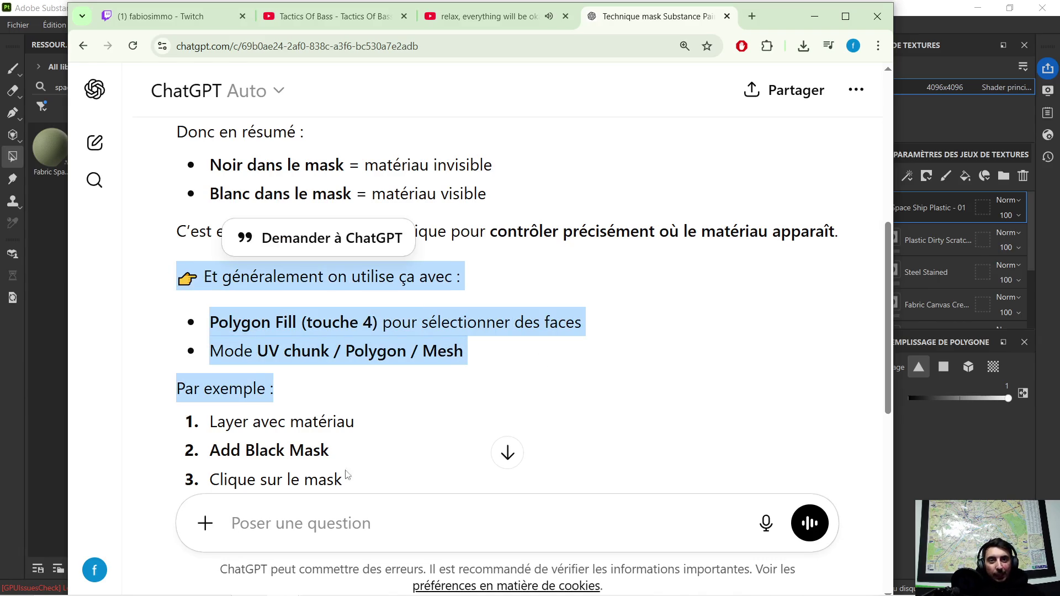
click(342, 507)
text(👉 Et généralement on utilise ça avec :  Polygon Fill (touche 4) pour sélectionner des faces  Mode UV chunk / Polygon / Mesh)
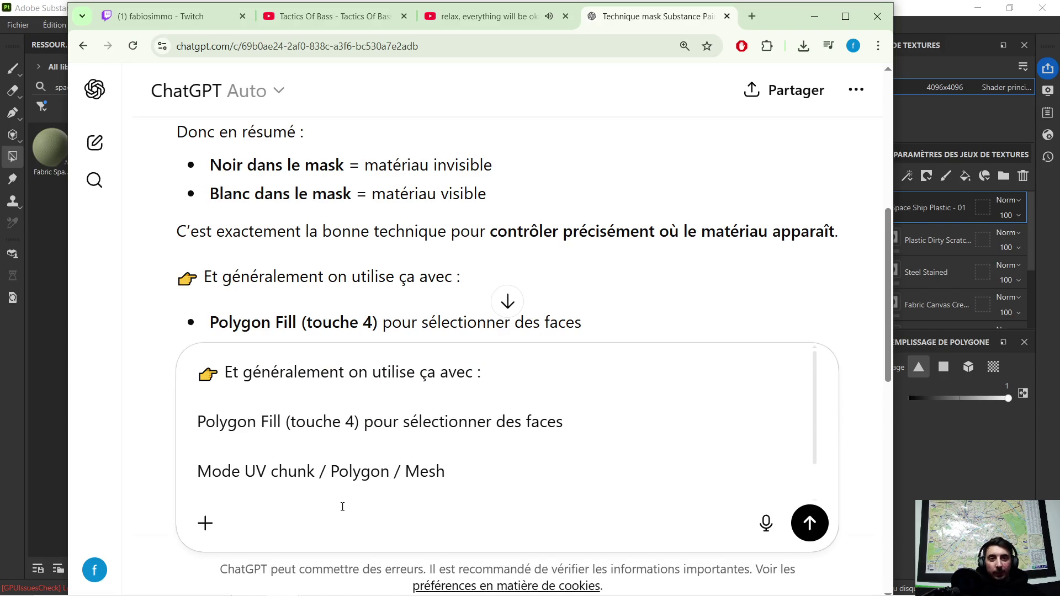
key(Return)
text(ba justement ma question es la suivante  pk)
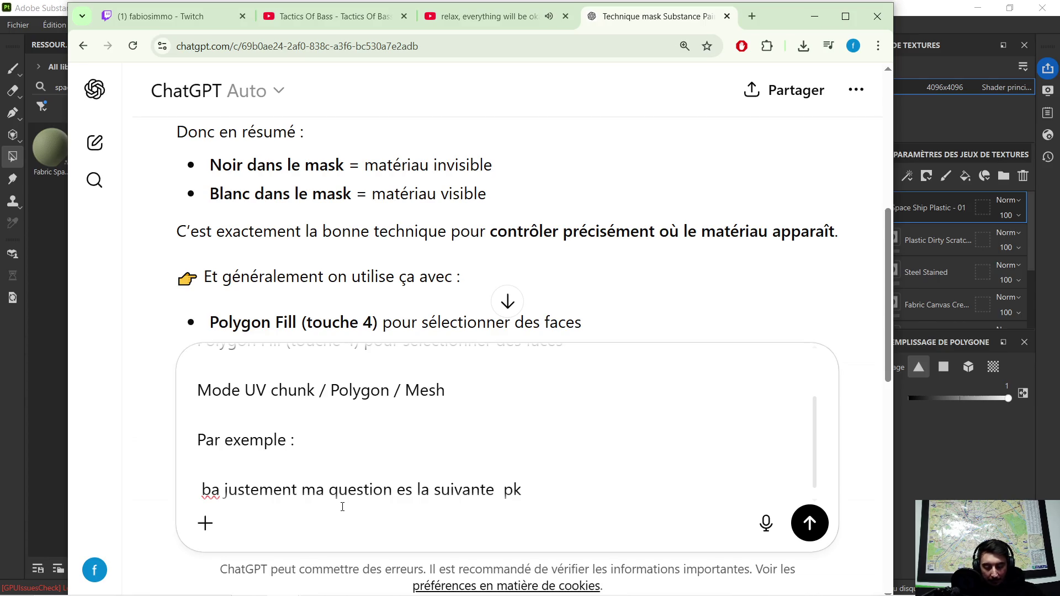
text( quand je selectionne plusieur face en meme temps )
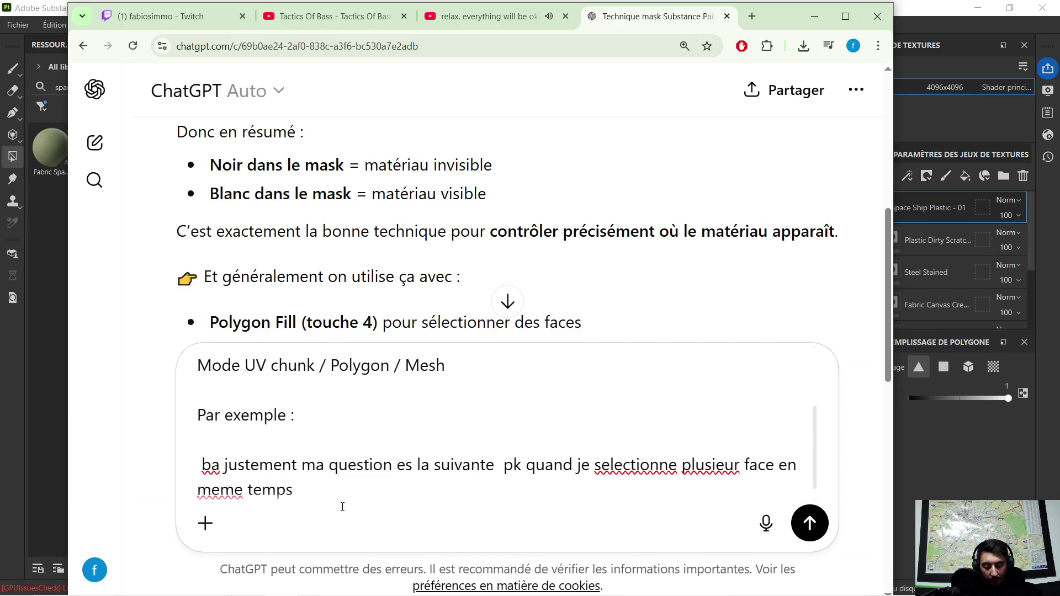
text(sa )
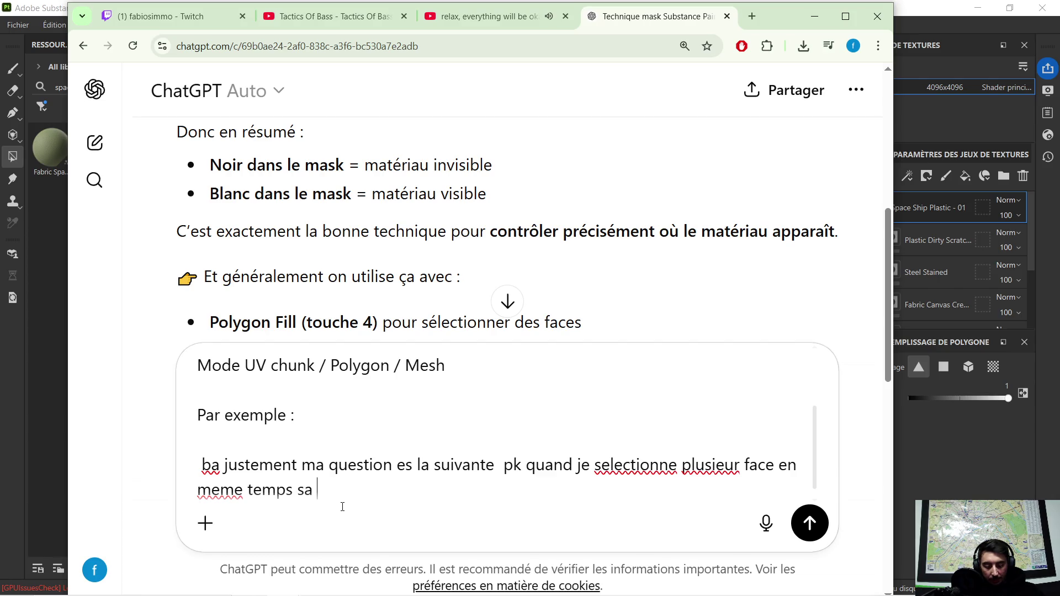
text(m'aplique le mask aussu)
key(BackSpace)
text(i sur les )
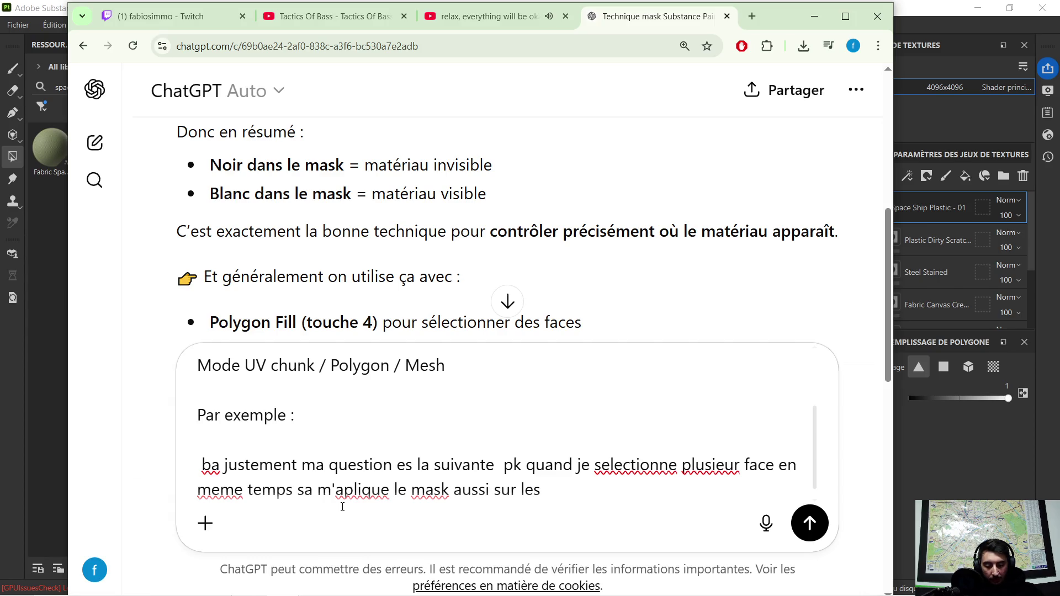
text(face )
text(de deriere)
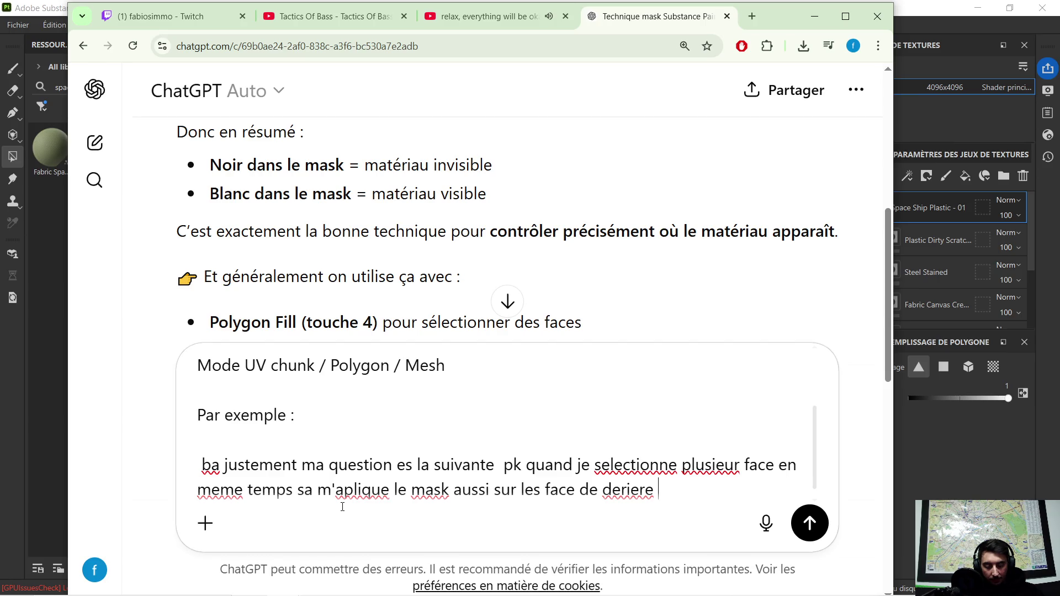
text( ( a )
text(l'oposer ) )
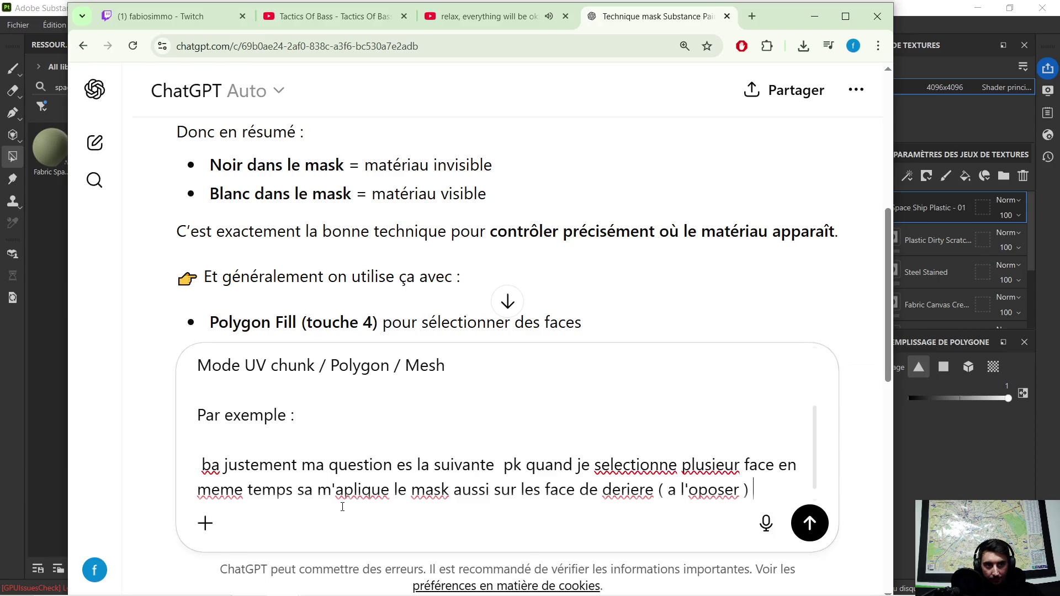
text(comme si le mesh etai en wireframe tu compren  ? ces relou car du coup je doit peindre )
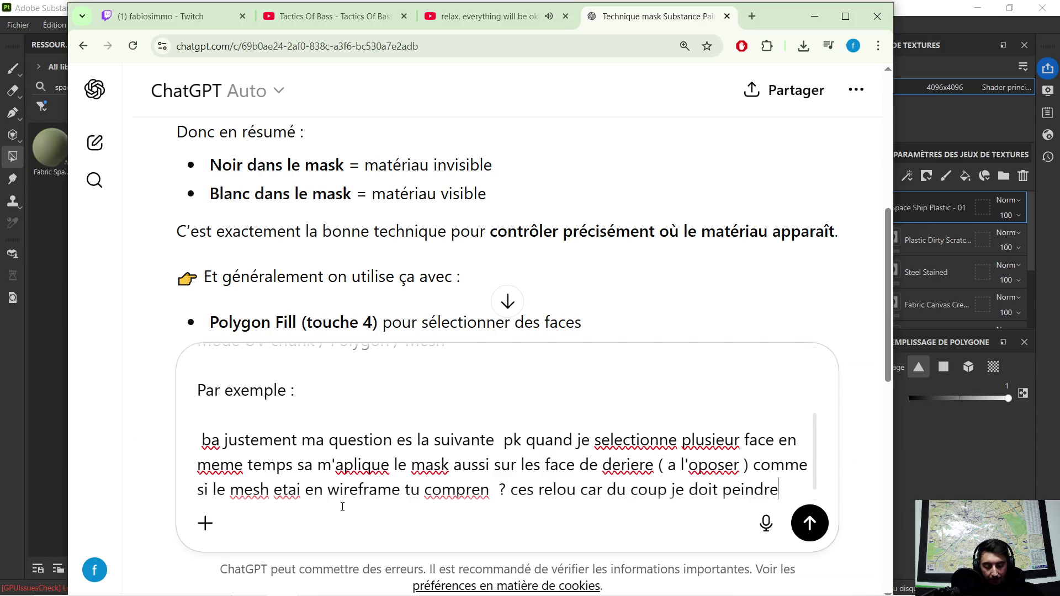
text(face par face)
key(Return)
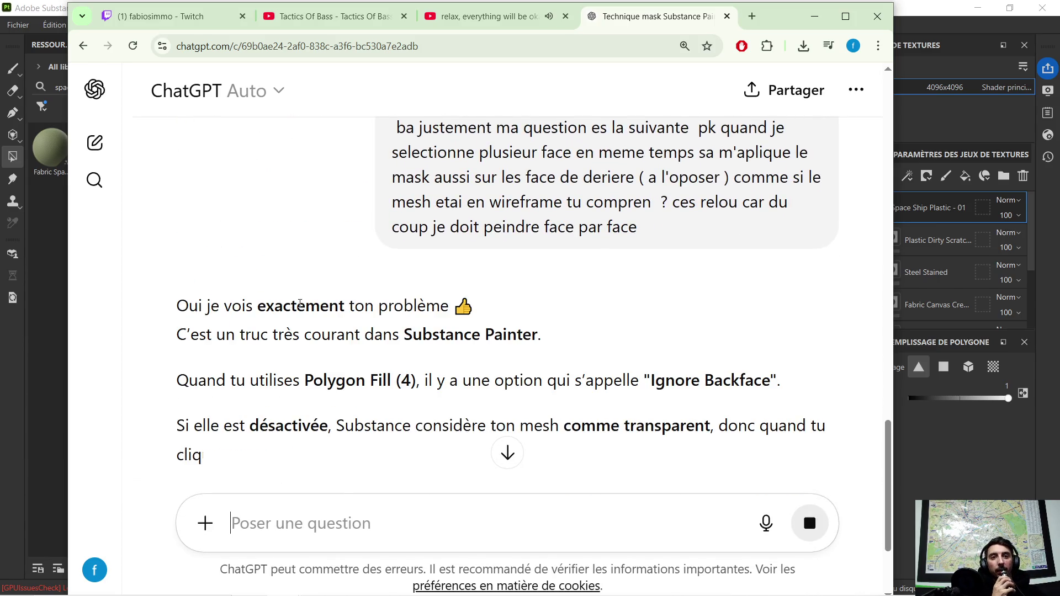
scroll(327, 300, down, 2)
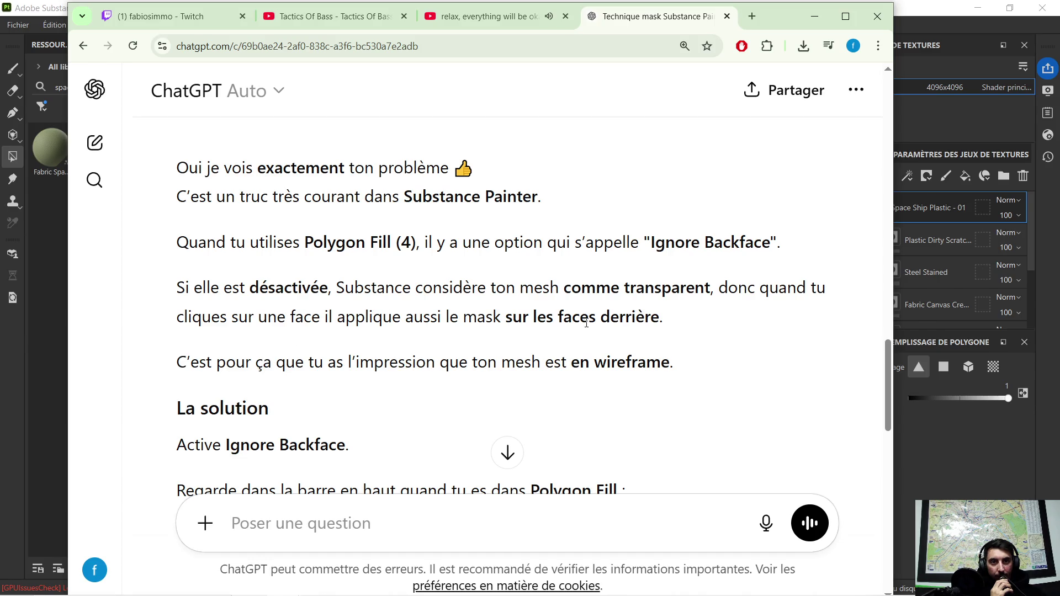
scroll(585, 324, down, 1)
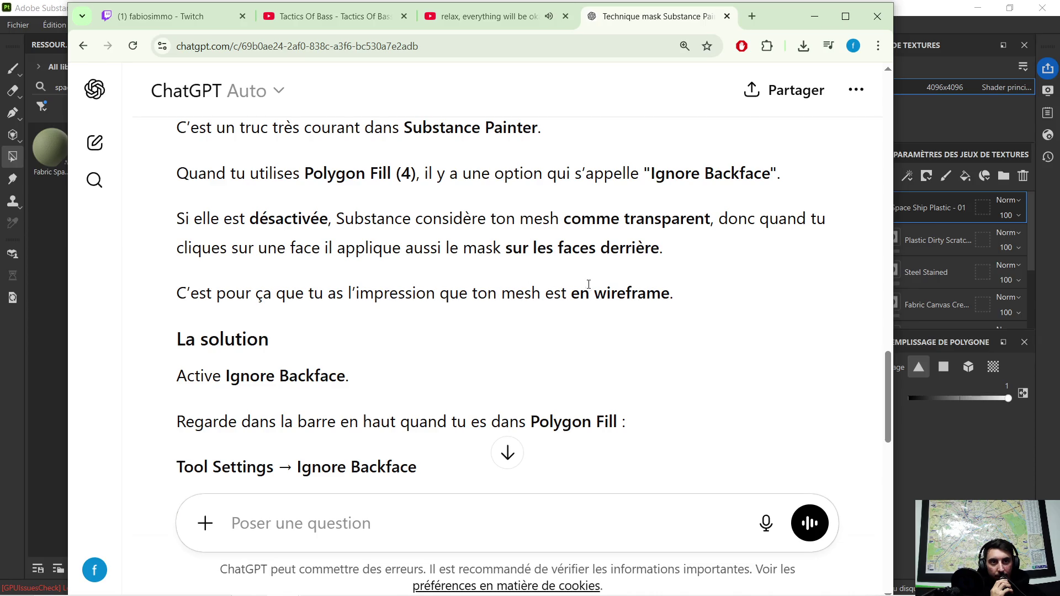
scroll(398, 344, down, 1)
scroll(314, 328, down, 1)
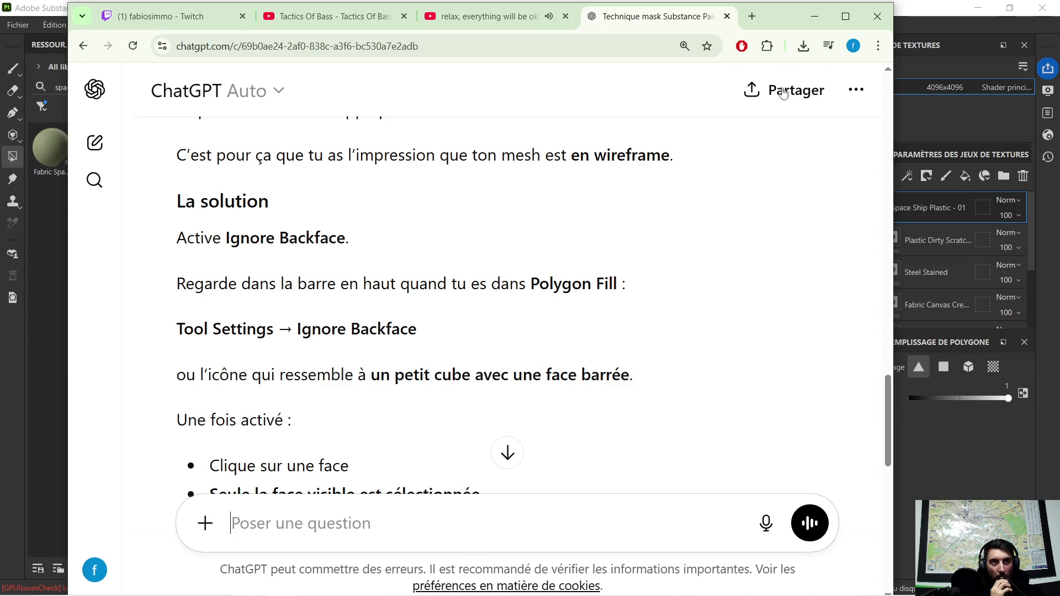
Minimize the browser to return to the crate in Substance 3D Painter.
click(815, 15)
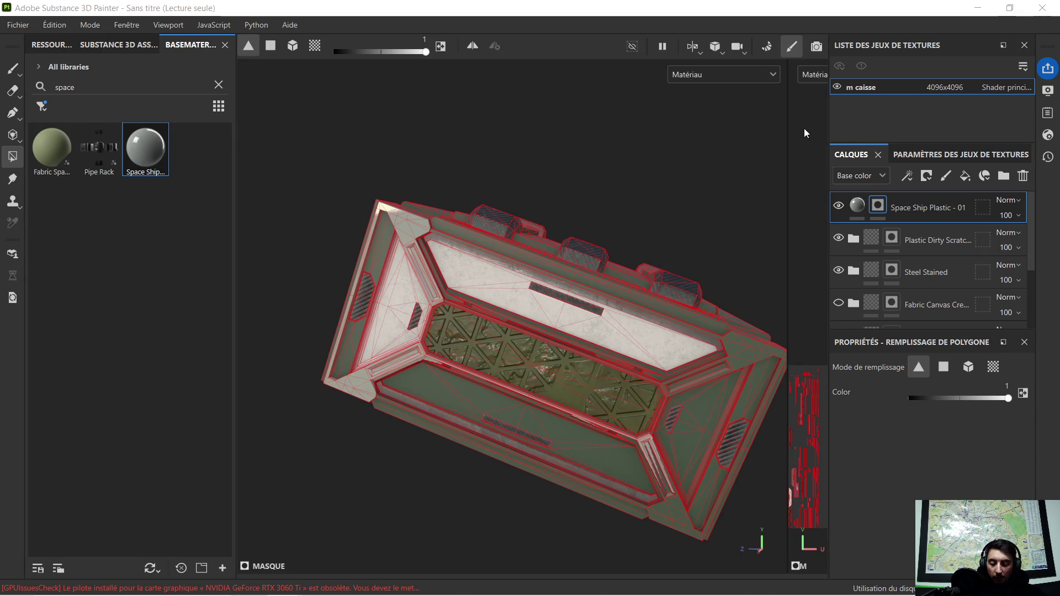
Snip the screen, then widen the 2D texture view beside the 3D view.
key(super+shift+s)
mouse_move(21, 2)
mouse_down()
mouse_move(1003, 503)
mouse_move(1059, 595)
mouse_up()
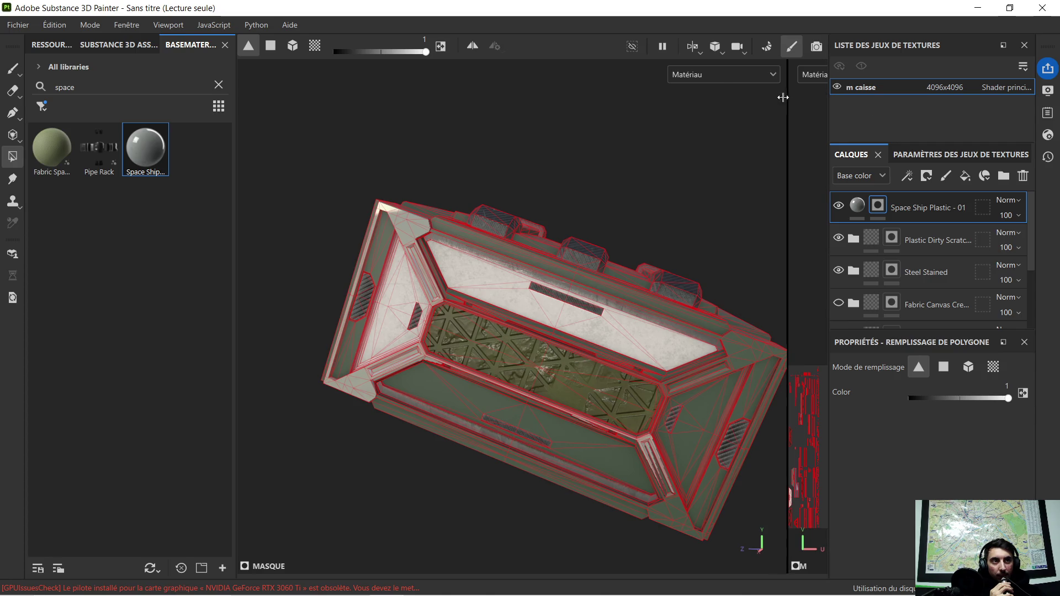
drag(786, 95, 698, 113)
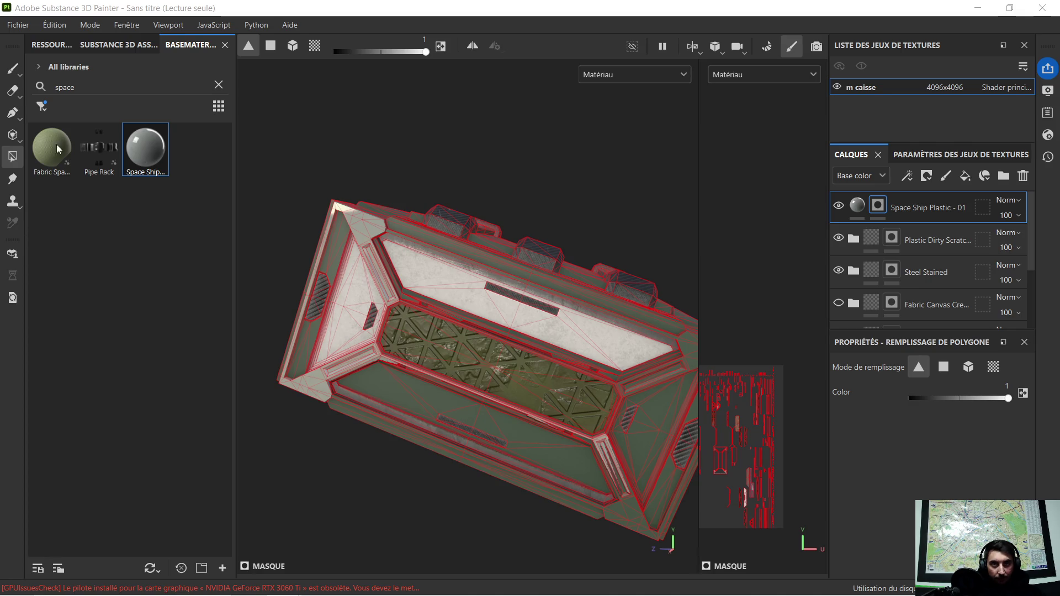
click(117, 28)
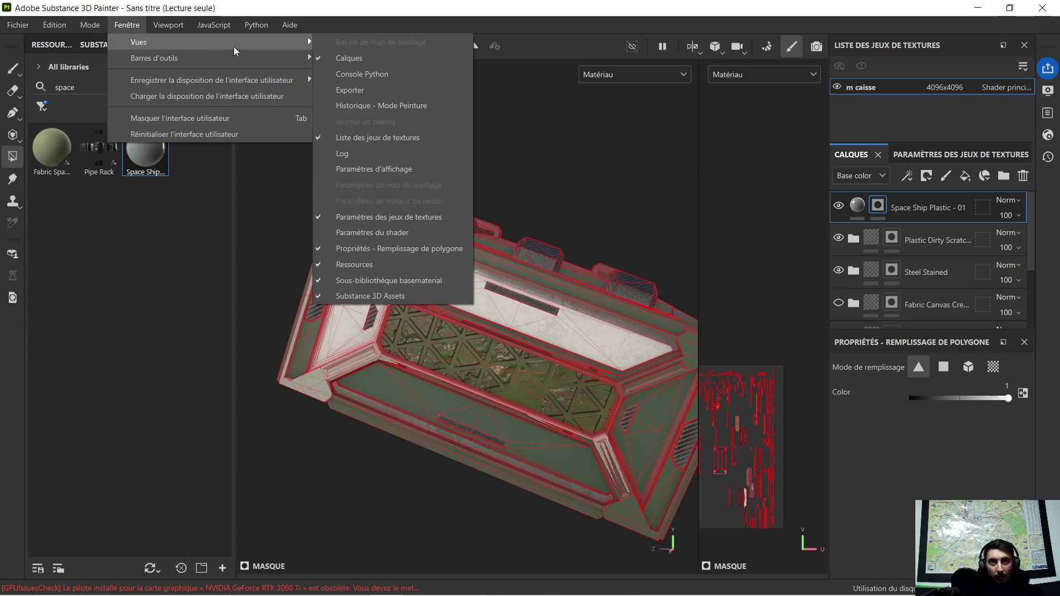
mouse_move(154, 58)
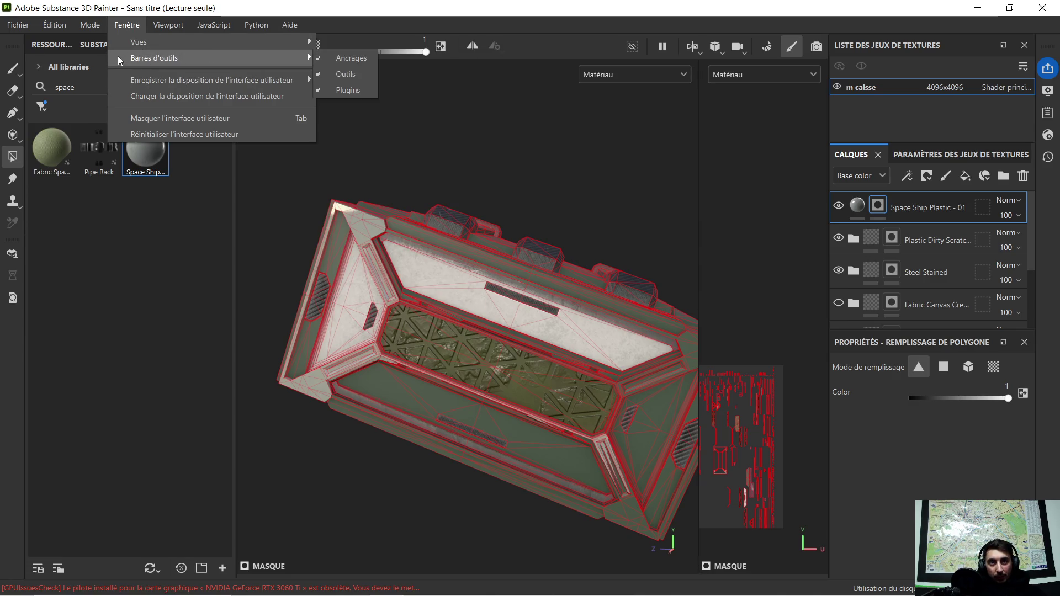
key(super+shift+s)
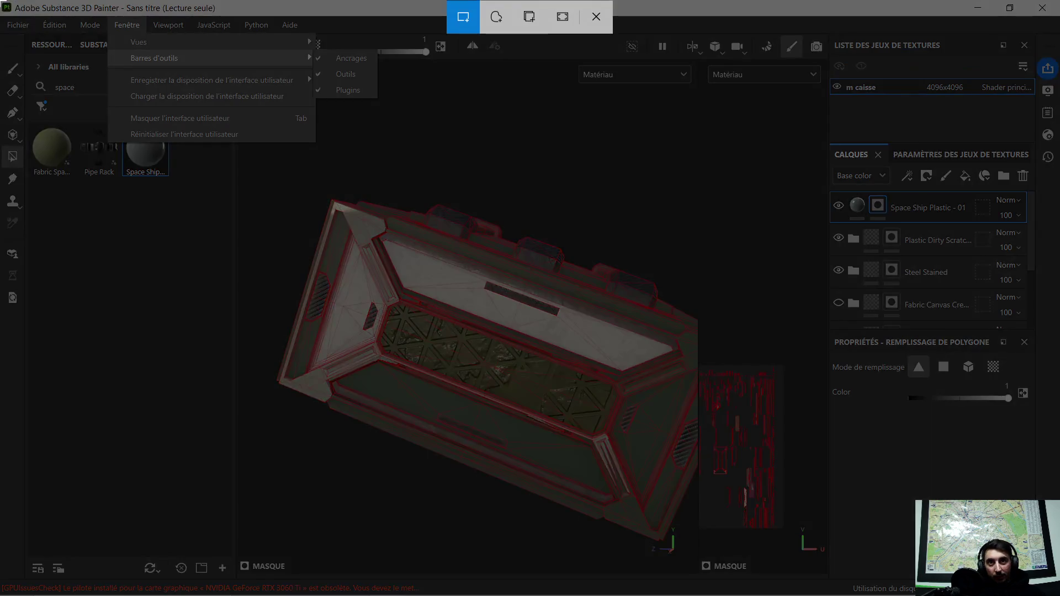
drag(1, 1, 512, 214)
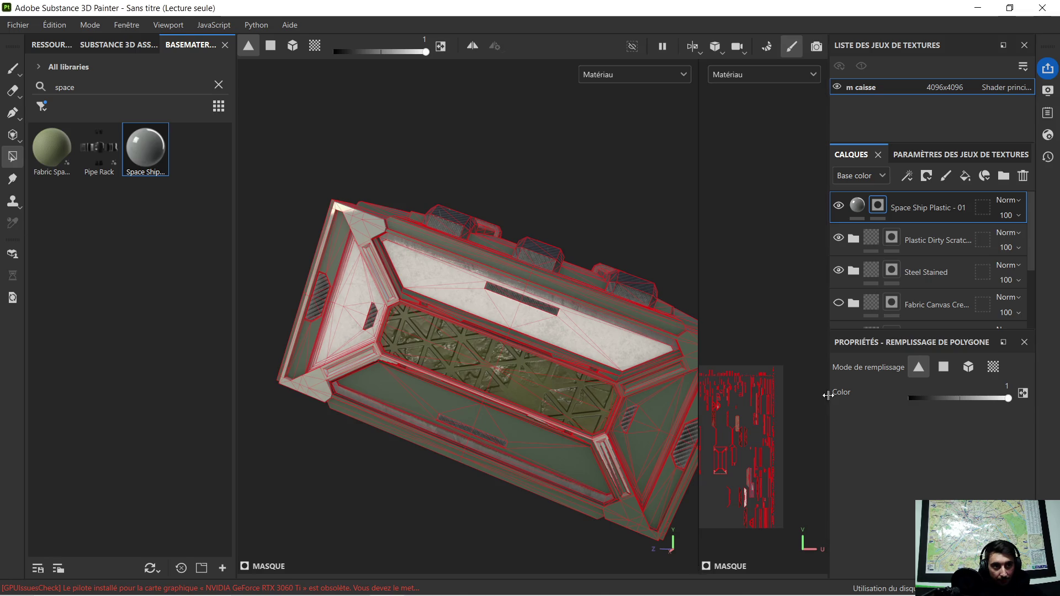
drag(829, 395, 710, 415)
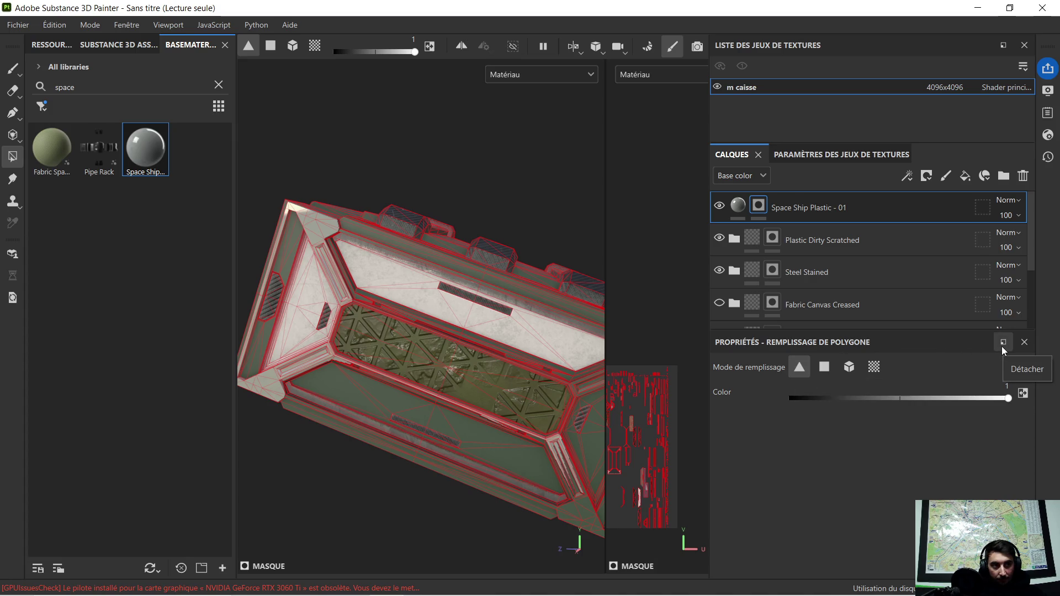
Redock the polygon fill properties panel with the texture set settings.
mouse_move(889, 347)
mouse_down()
mouse_move(893, 335)
mouse_move(876, 353)
mouse_up()
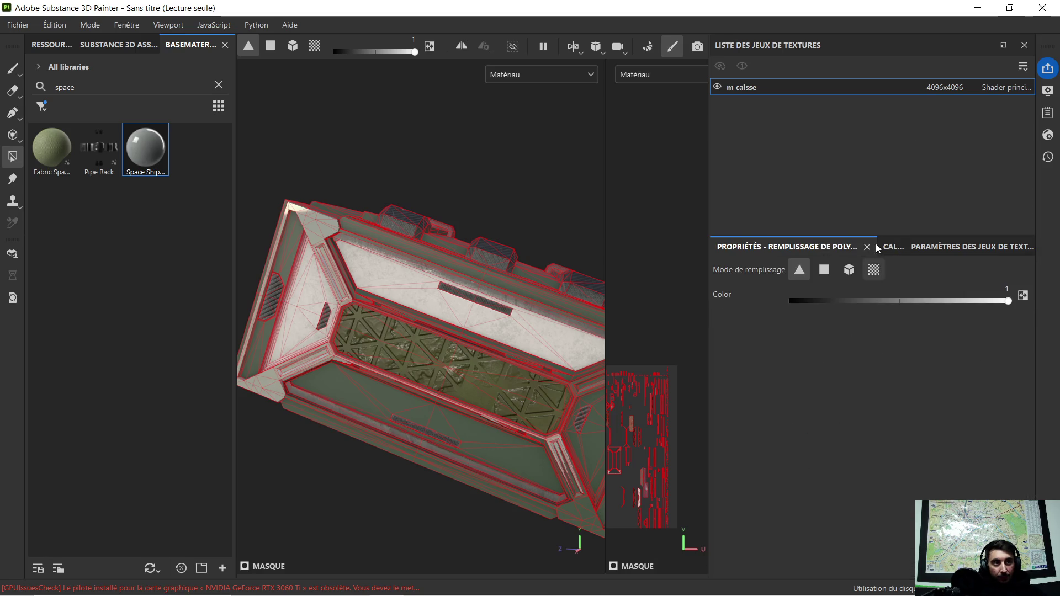
drag(851, 243, 835, 344)
drag(838, 247, 825, 177)
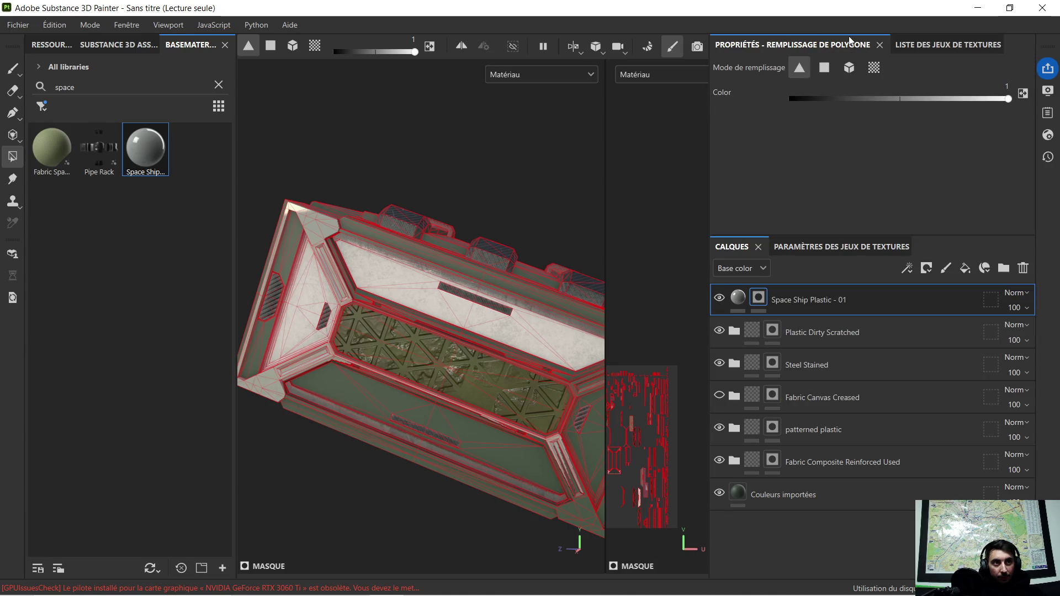
drag(851, 39, 840, 409)
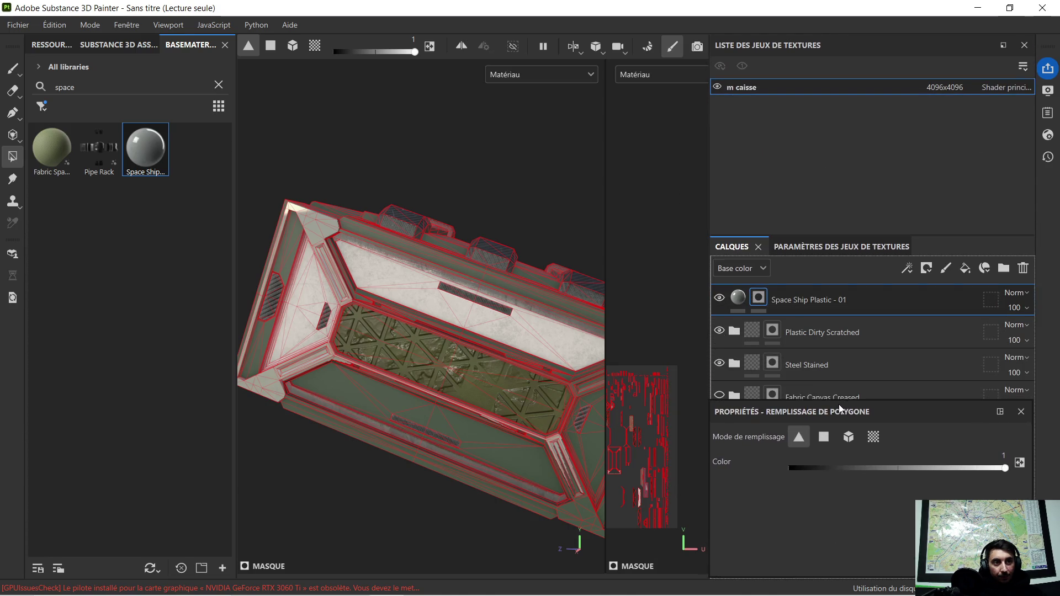
click(925, 252)
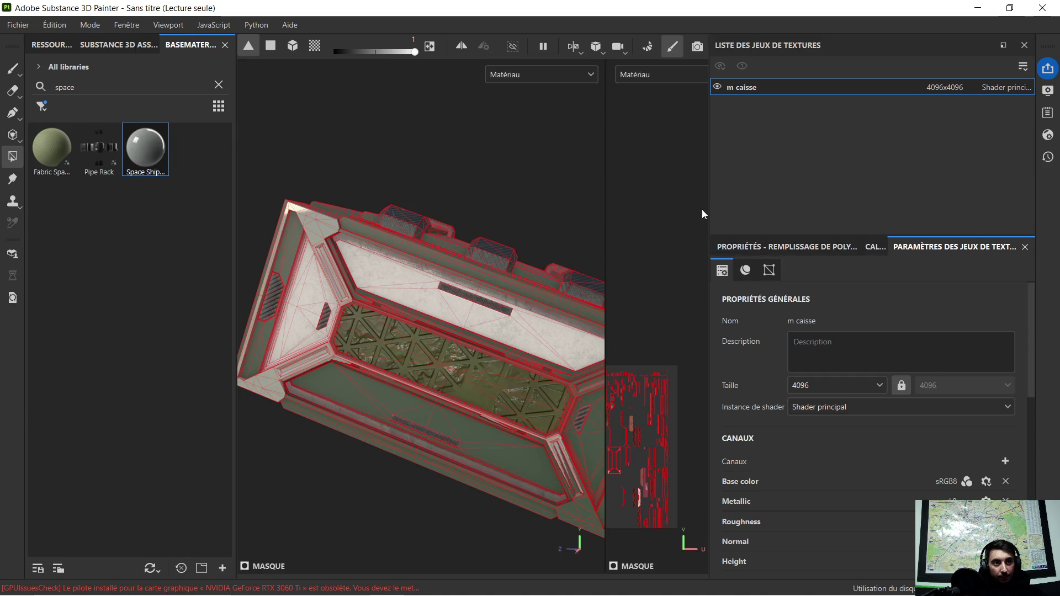
Widen the panels, dock the layer stack beside the texture set list, and show the mesh maps.
drag(710, 203, 400, 260)
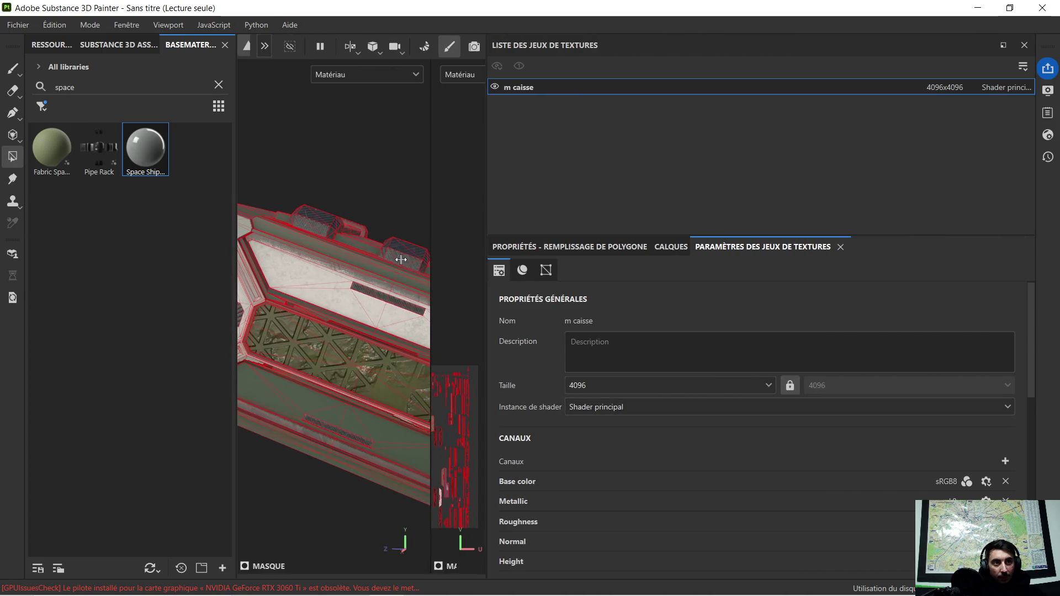
click(677, 247)
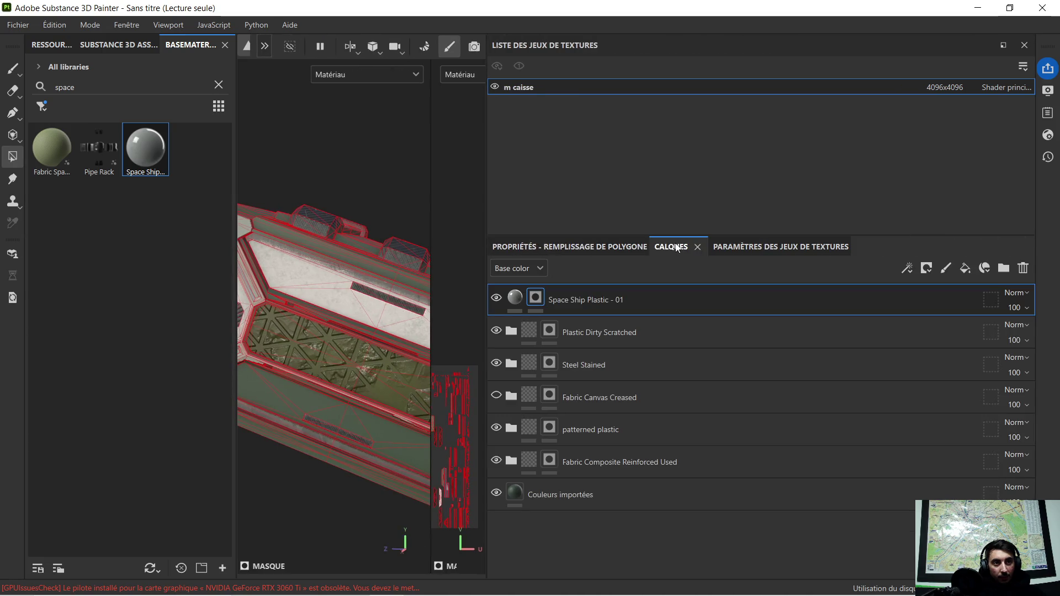
drag(677, 247, 590, 164)
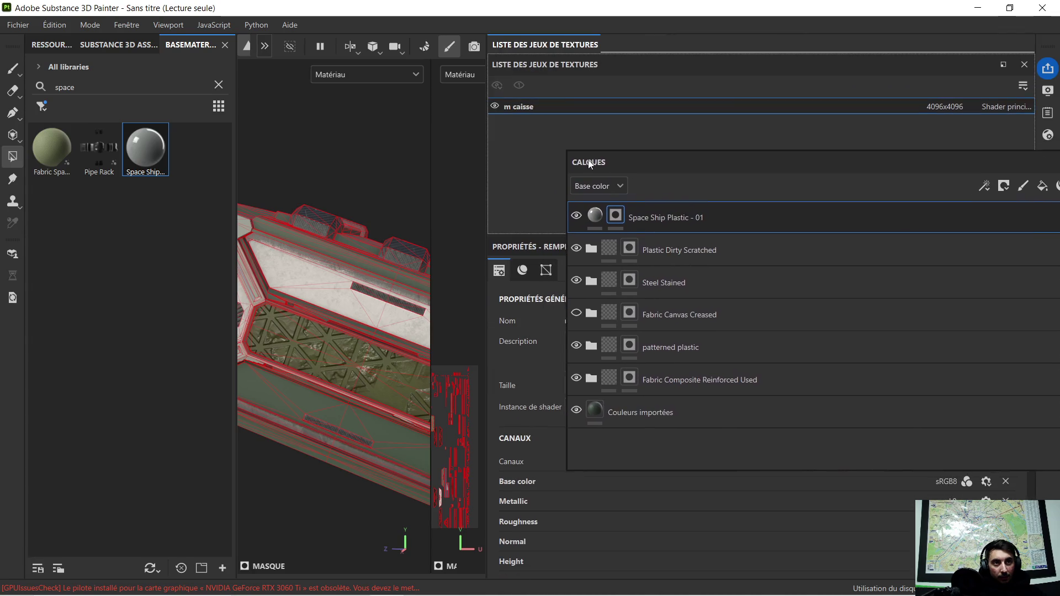
drag(589, 163, 584, 163)
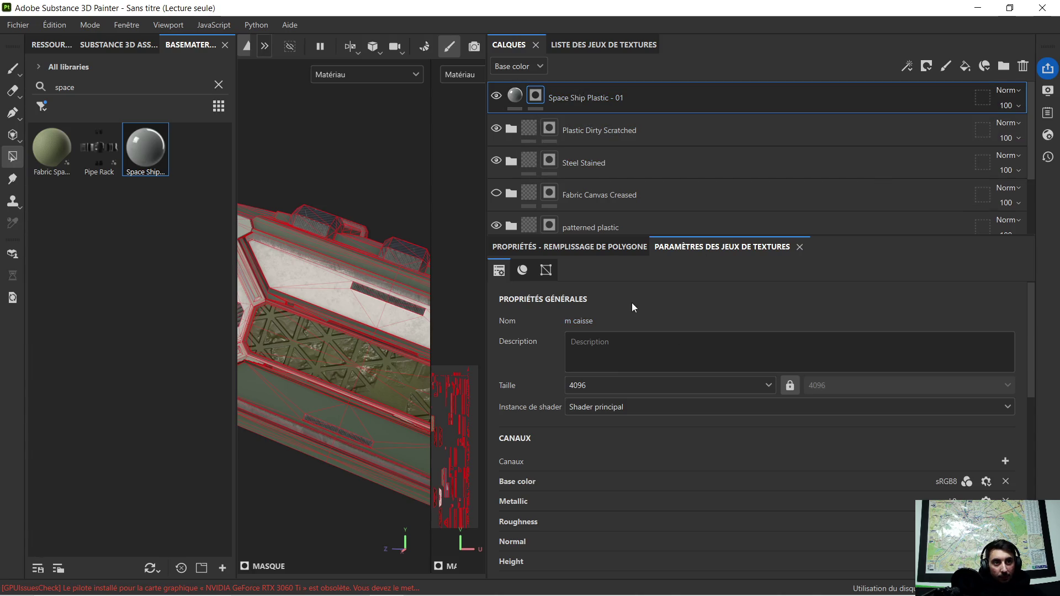
click(547, 271)
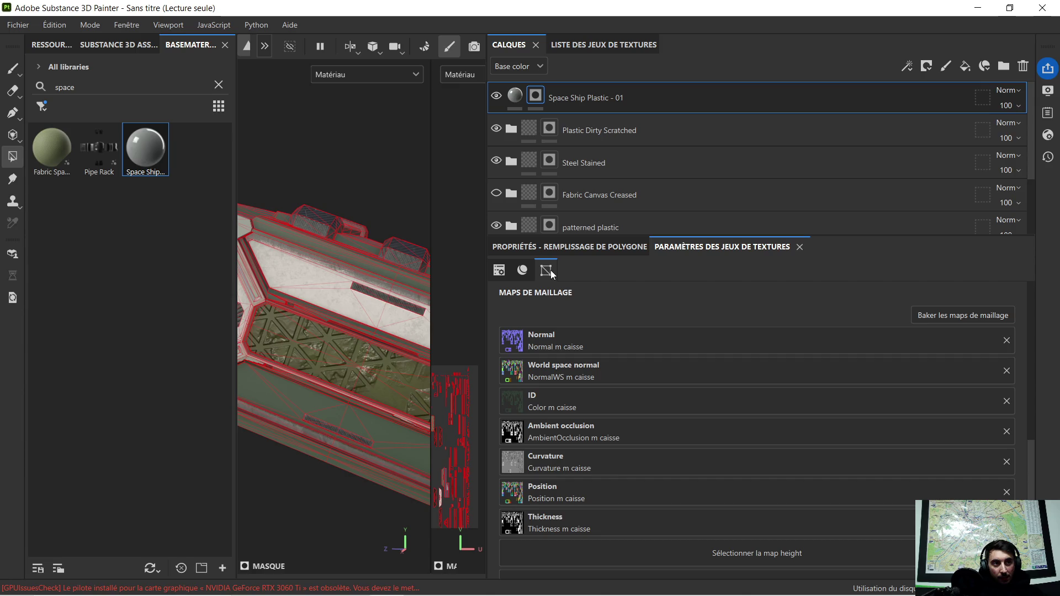
scroll(627, 341, down, 2)
scroll(620, 350, up, 1)
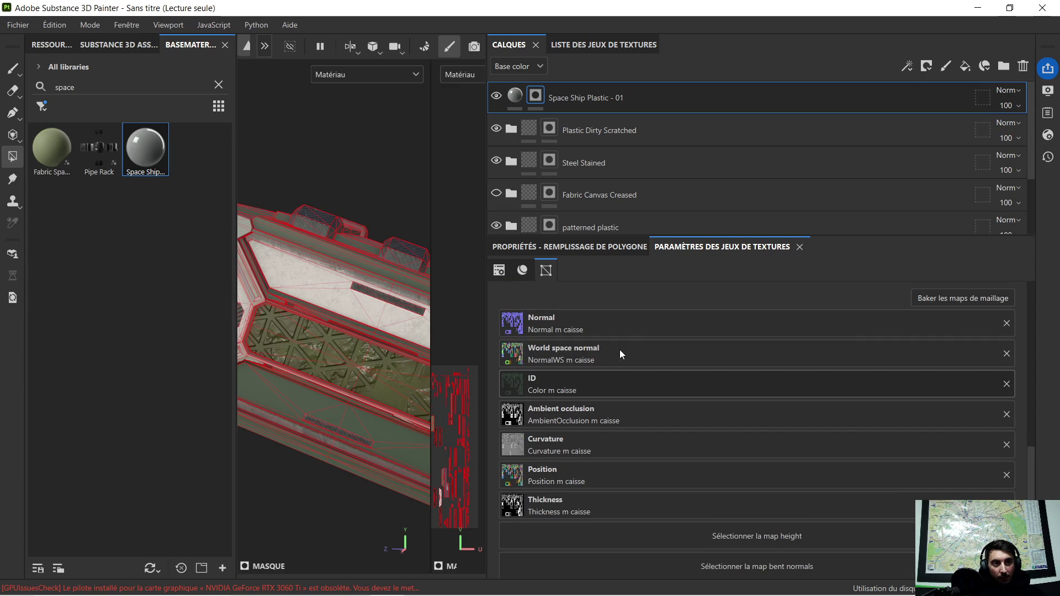
scroll(619, 349, down, 1)
scroll(620, 348, up, 4)
scroll(622, 343, up, 3)
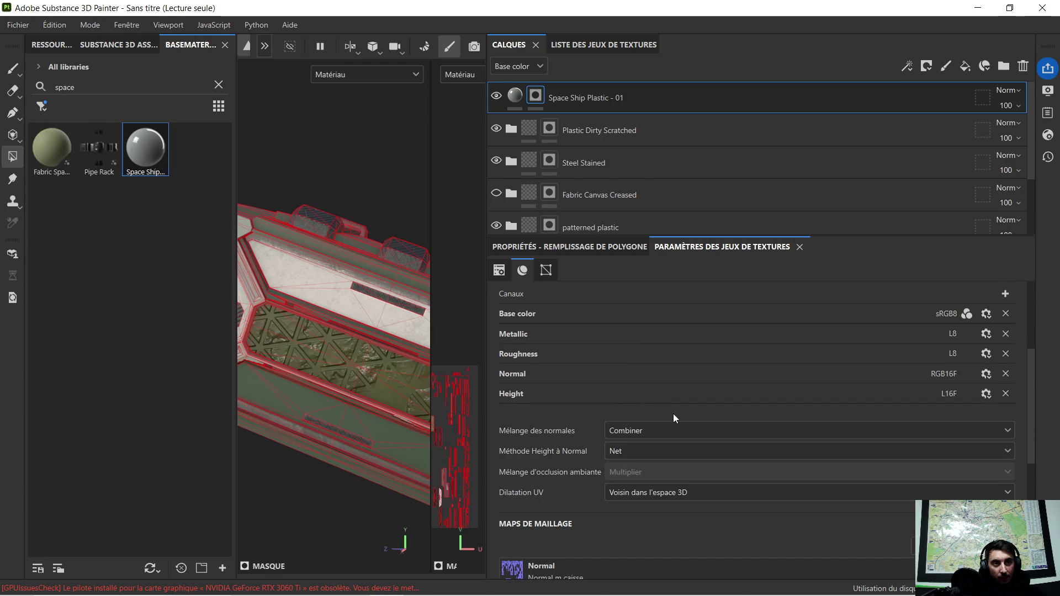
scroll(674, 418, up, 2)
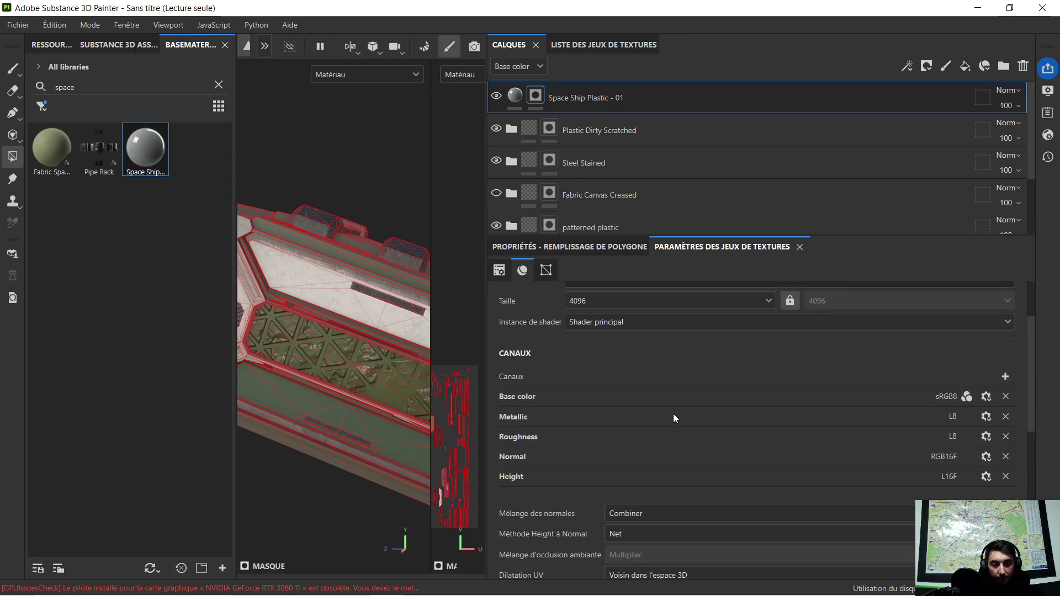
scroll(677, 409, up, 1)
scroll(677, 406, up, 1)
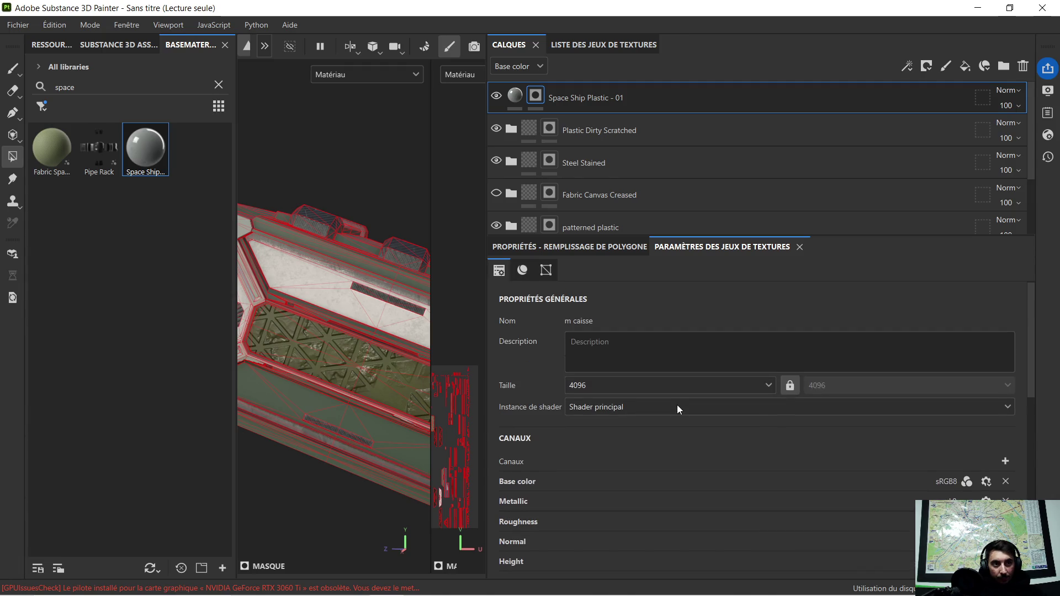
Show the polygon fill properties with their fill mode choices.
click(561, 246)
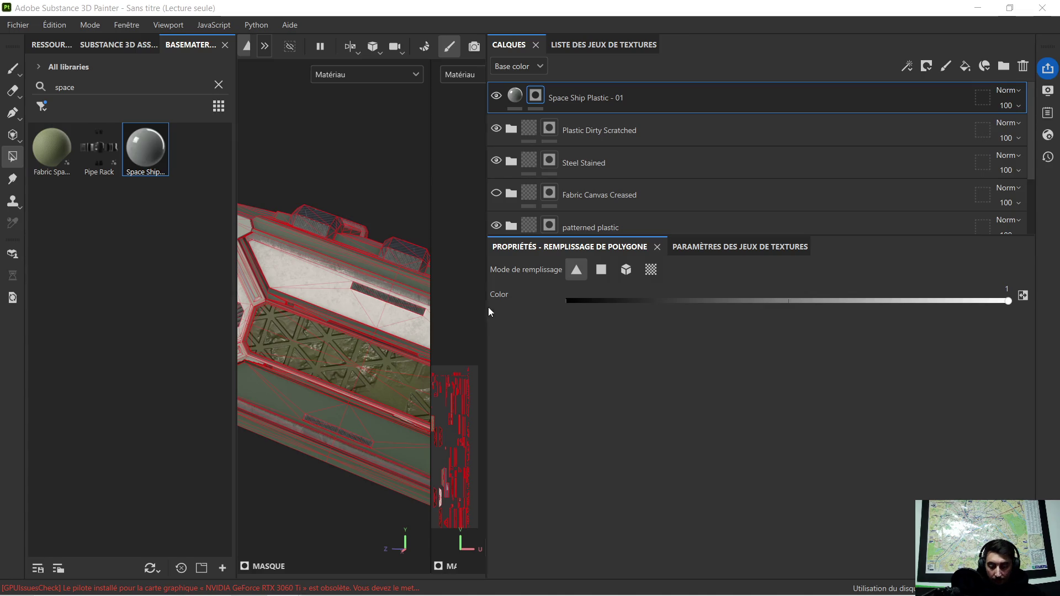
Snip the polygon fill settings and bring the ChatGPT window into view.
key(super+shift+s)
drag(167, 15, 1059, 595)
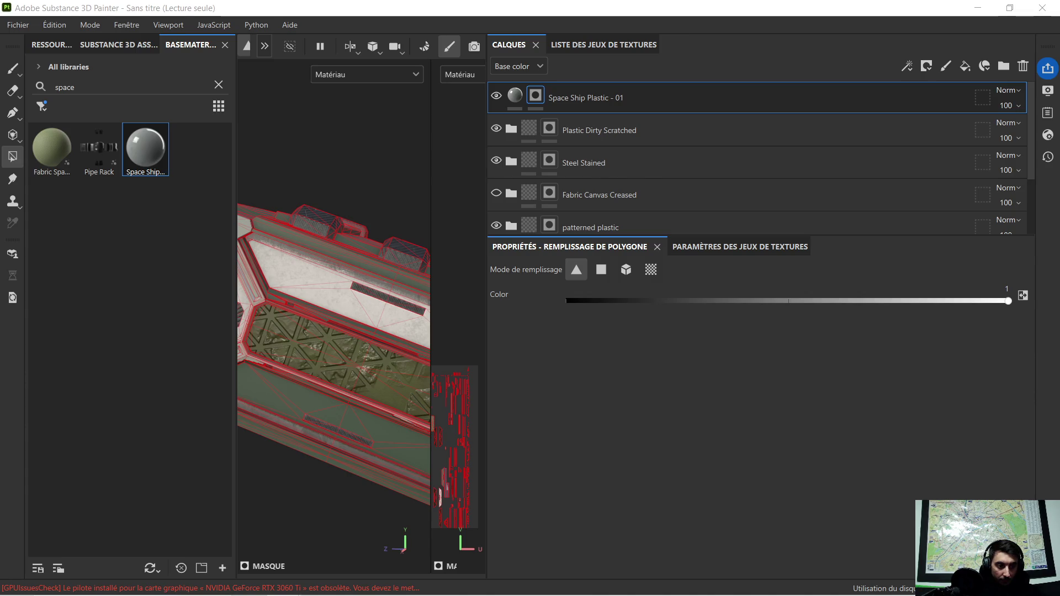
drag(1059, 19, 765, 19)
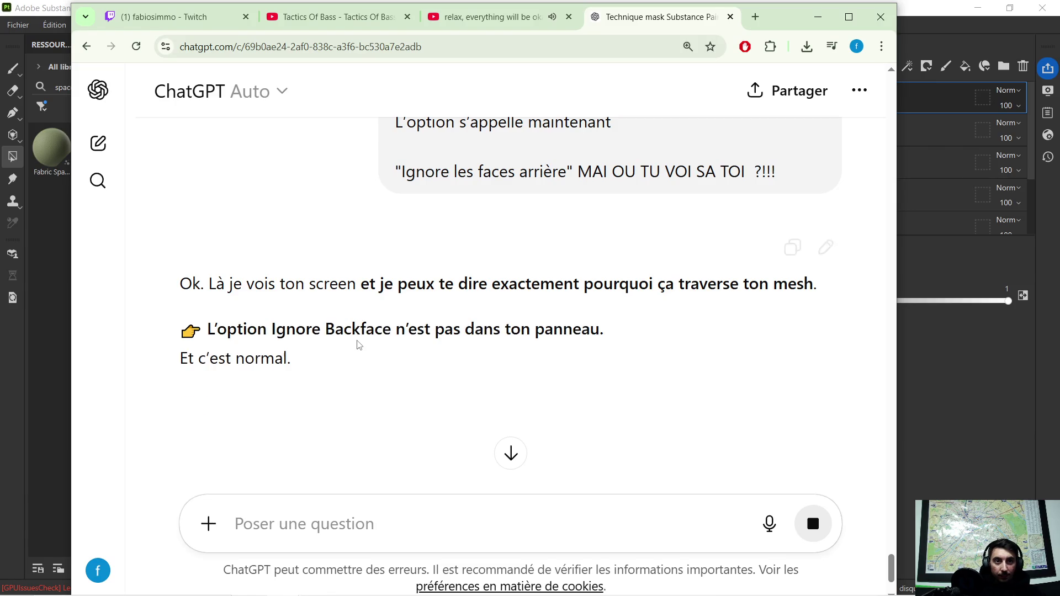
scroll(637, 275, down, 1)
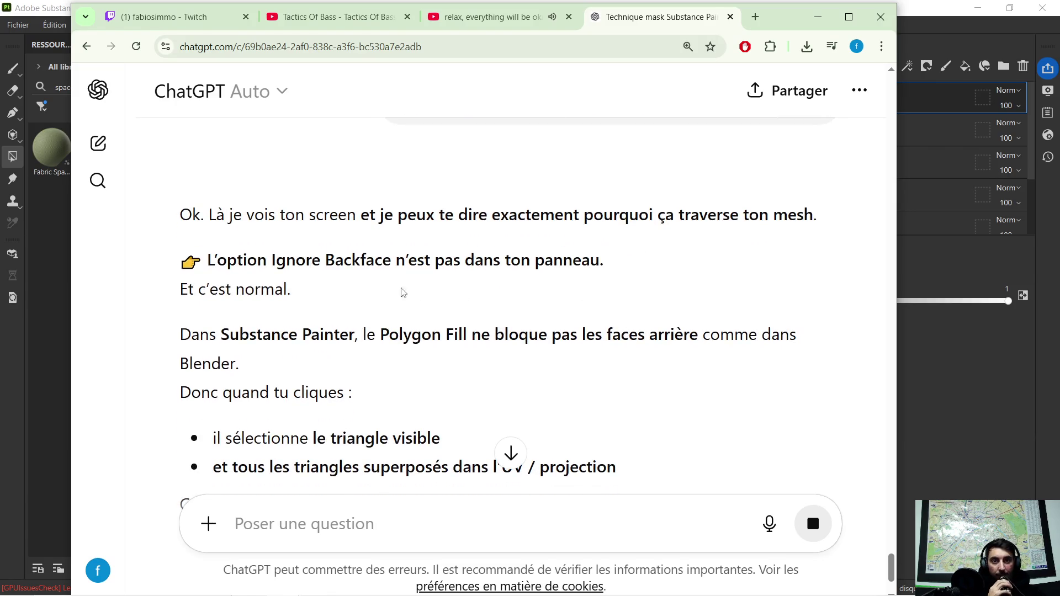
scroll(487, 267, down, 1)
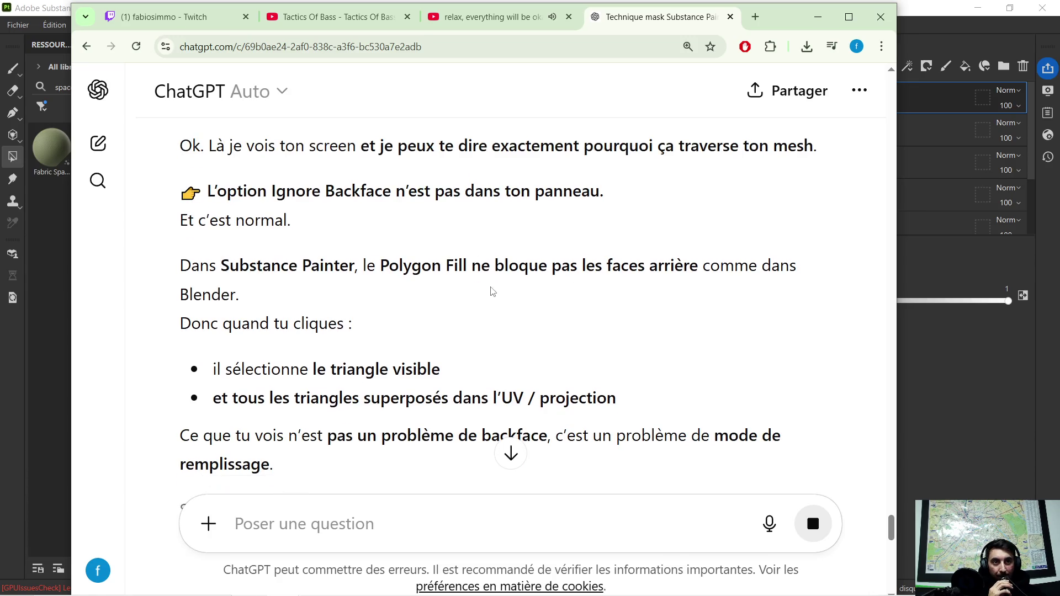
scroll(571, 285, down, 1)
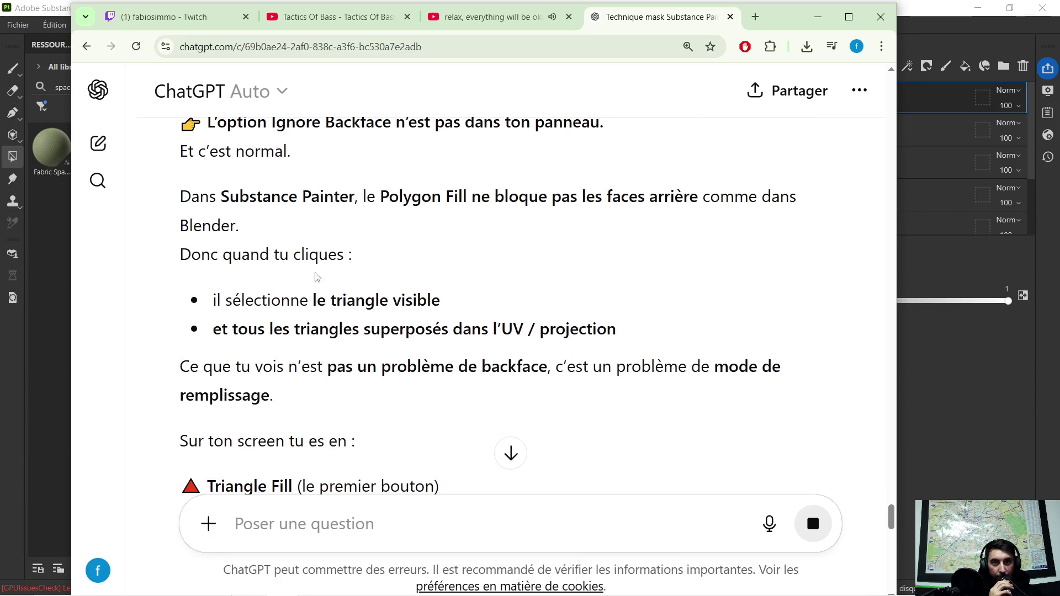
scroll(294, 263, down, 1)
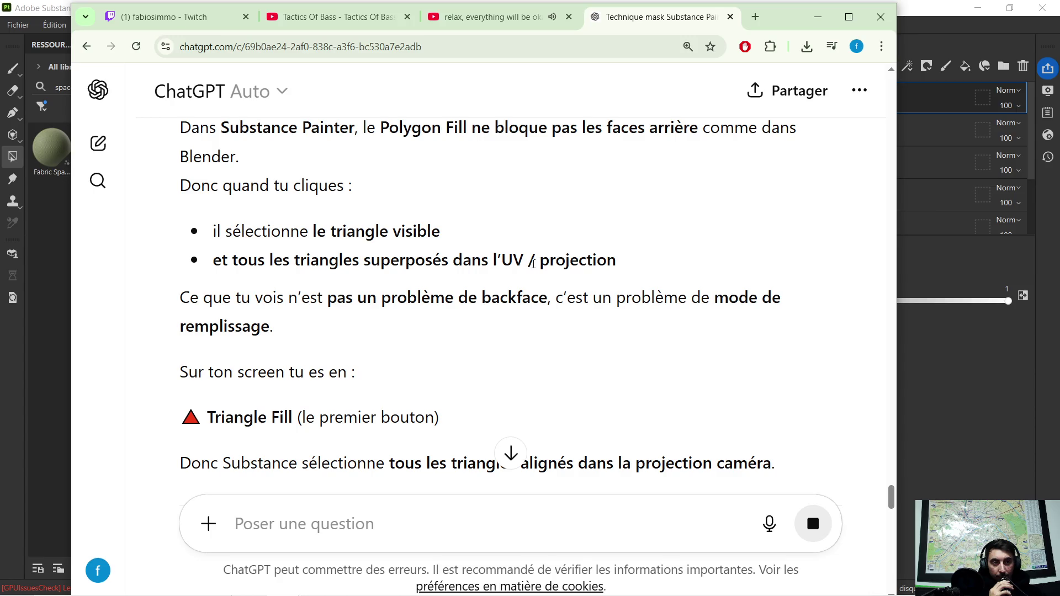
scroll(332, 273, down, 1)
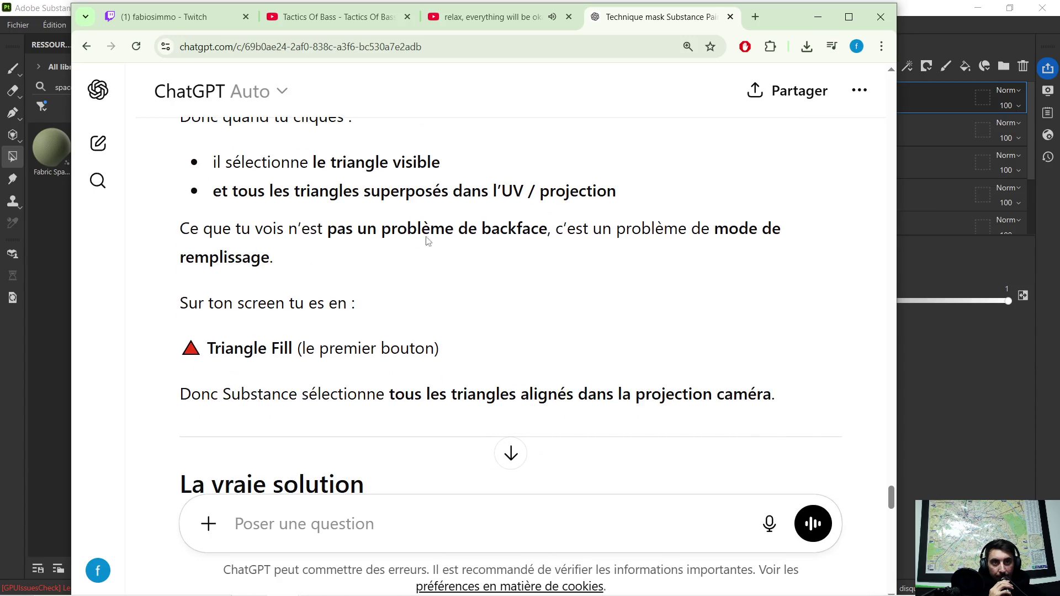
scroll(523, 258, down, 1)
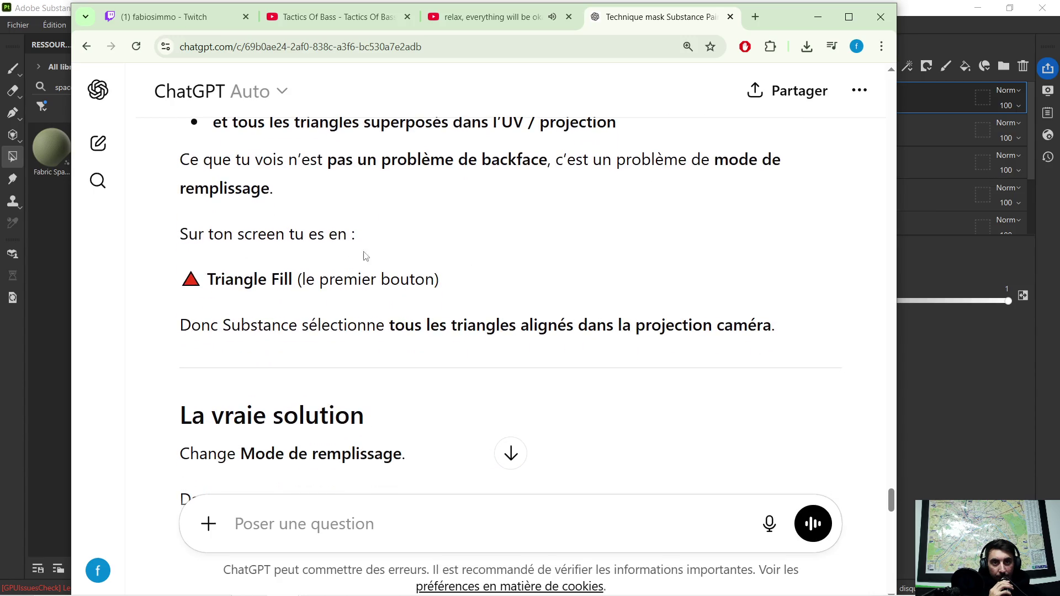
scroll(352, 279, down, 1)
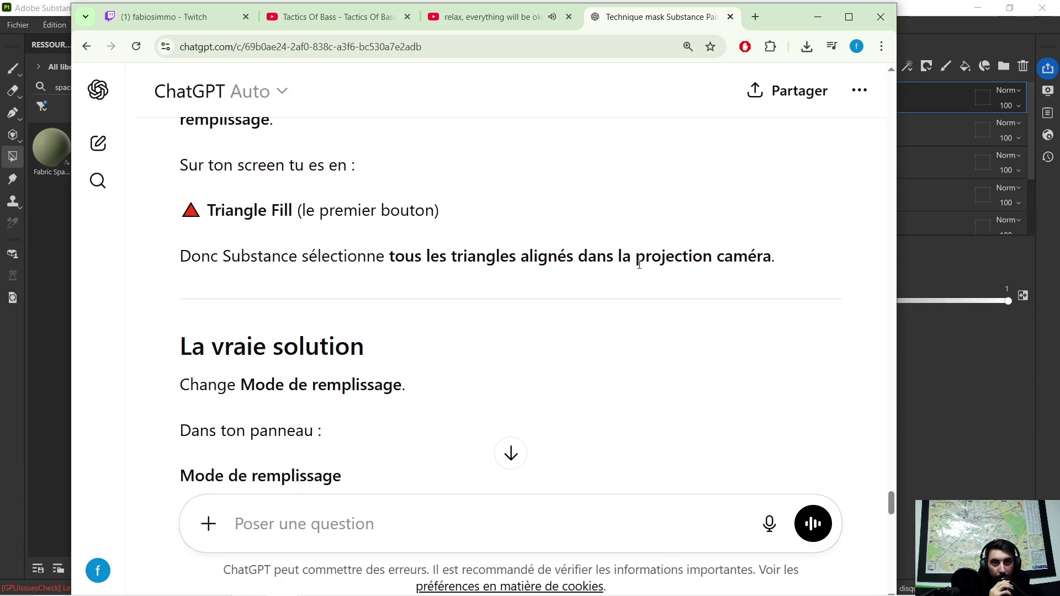
scroll(439, 286, down, 1)
scroll(425, 286, down, 1)
scroll(356, 275, down, 1)
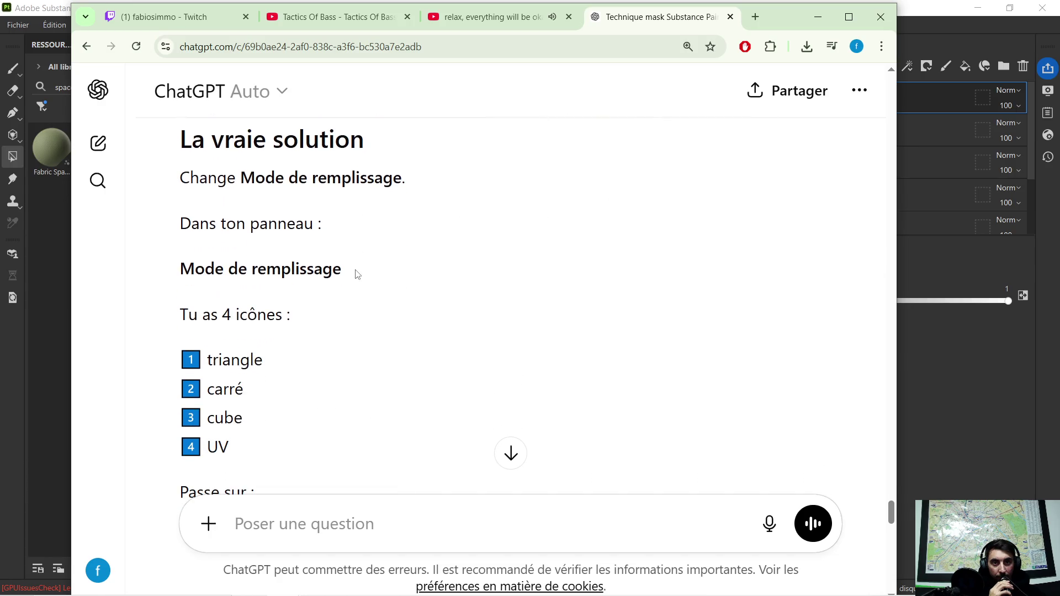
scroll(356, 274, down, 1)
scroll(357, 271, down, 1)
scroll(358, 270, down, 1)
scroll(357, 270, down, 1)
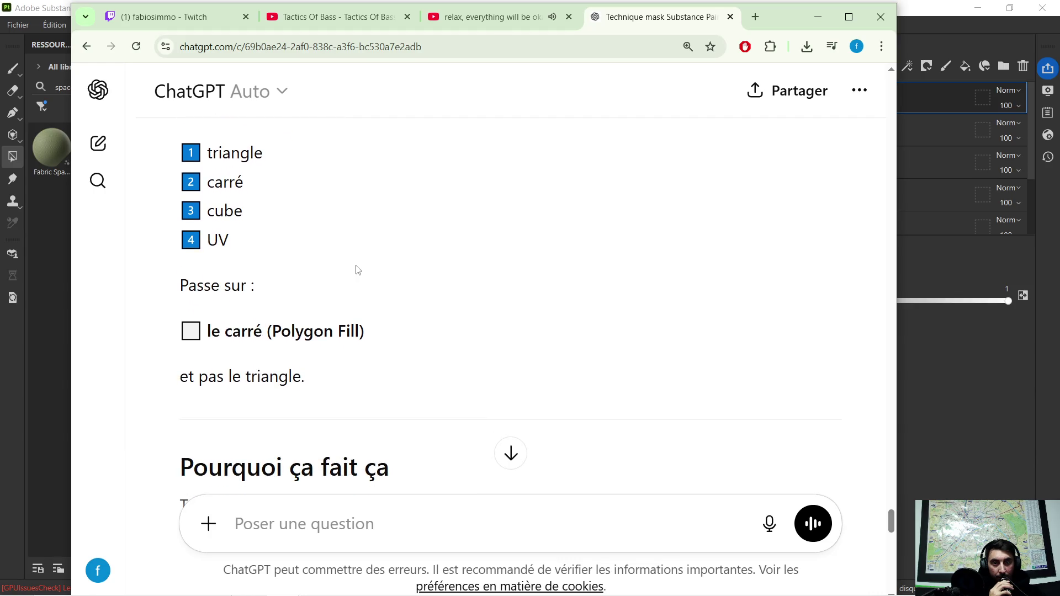
scroll(356, 270, down, 1)
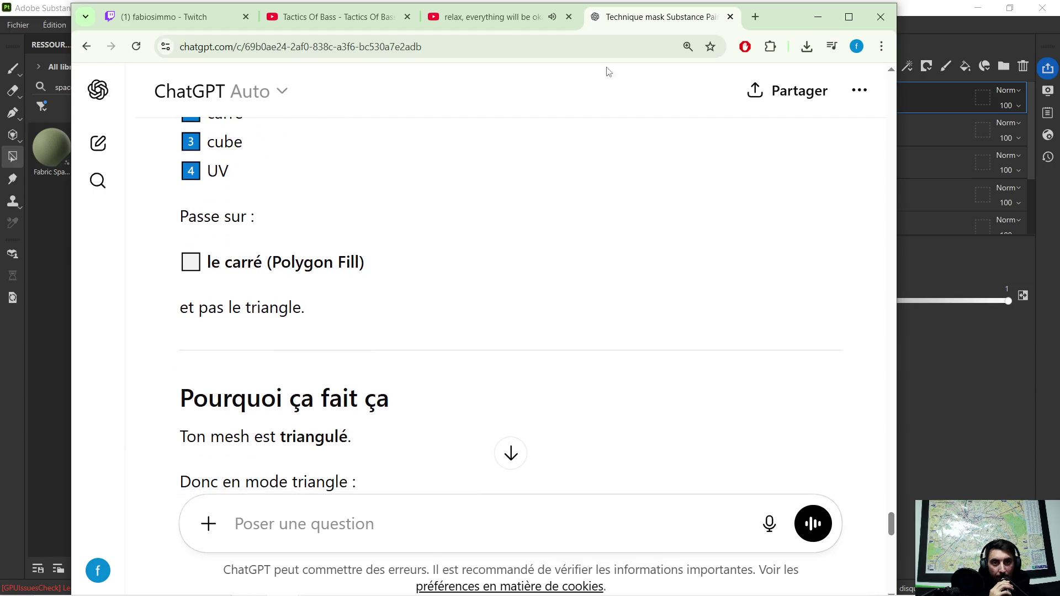
Minimize the browser to return to painting the crate.
click(818, 16)
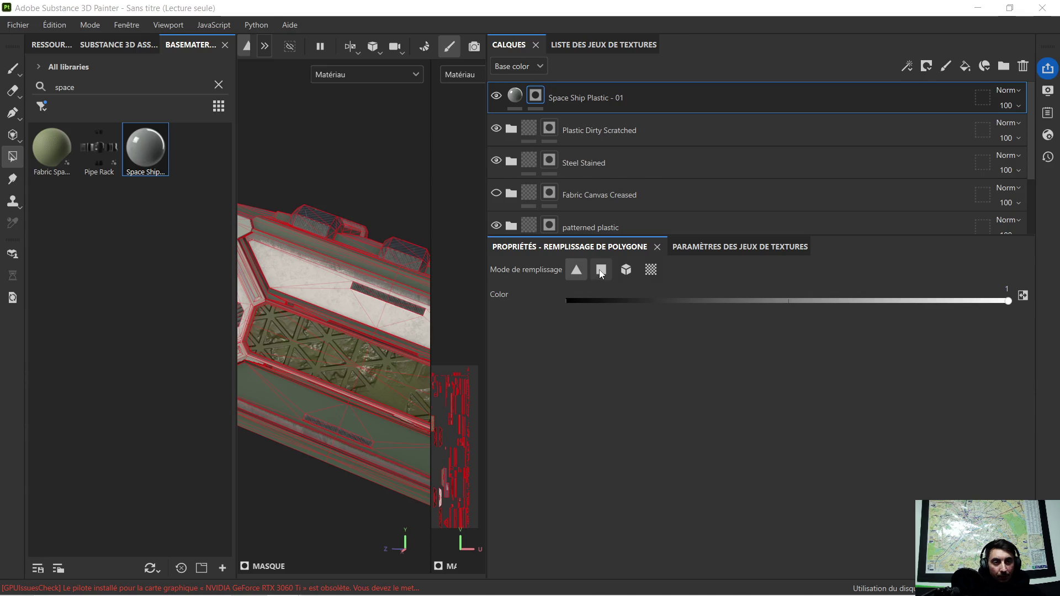
Set polygon fill to square whole-polygon mode and collapse the UV view.
click(600, 271)
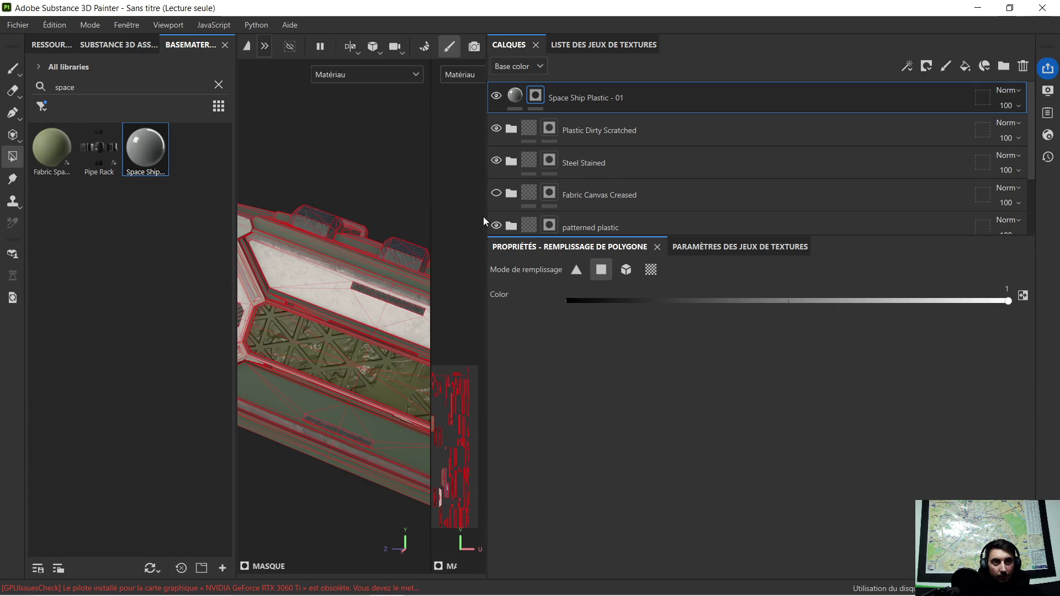
drag(484, 217, 806, 244)
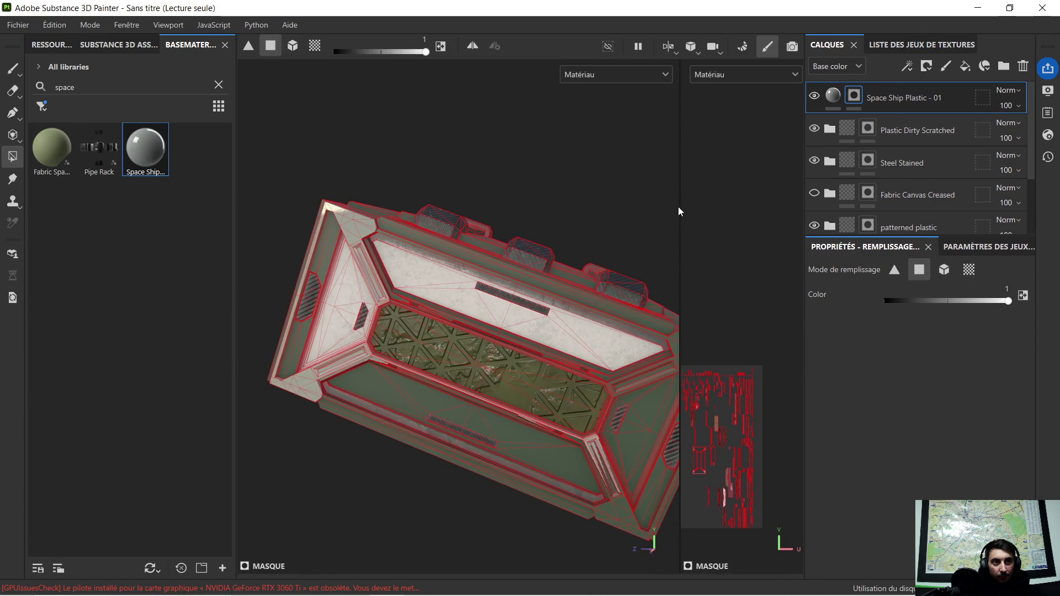
drag(681, 205, 796, 209)
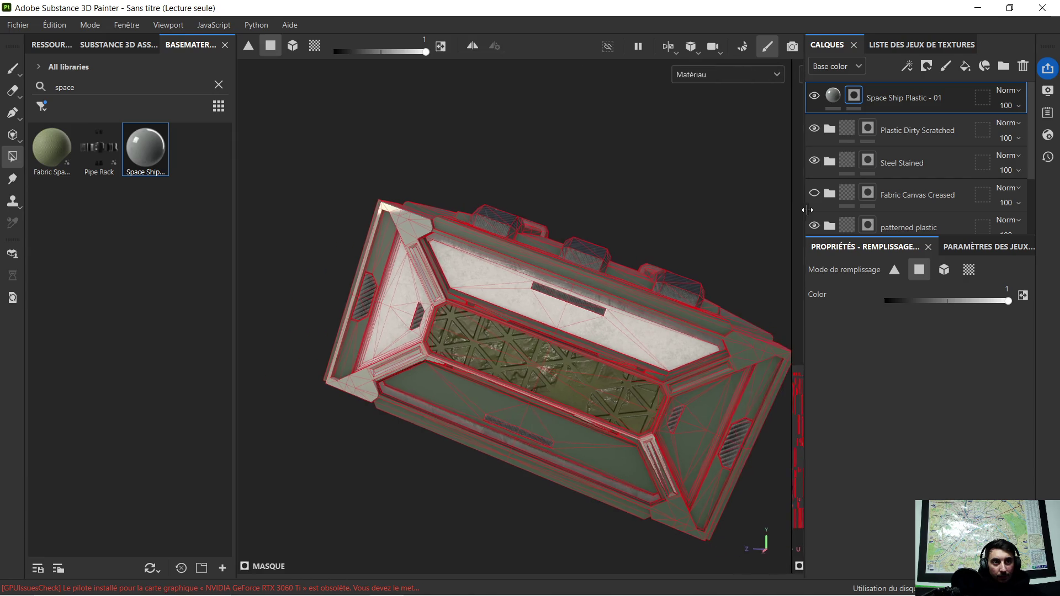
Orbit and zoom to a three-quarter view of the crate and rotate the lighting.
mouse_move(497, 204)
alt+mouse_down()
mouse_move(373, 304)
mouse_move(438, 326)
alt+mouse_up()
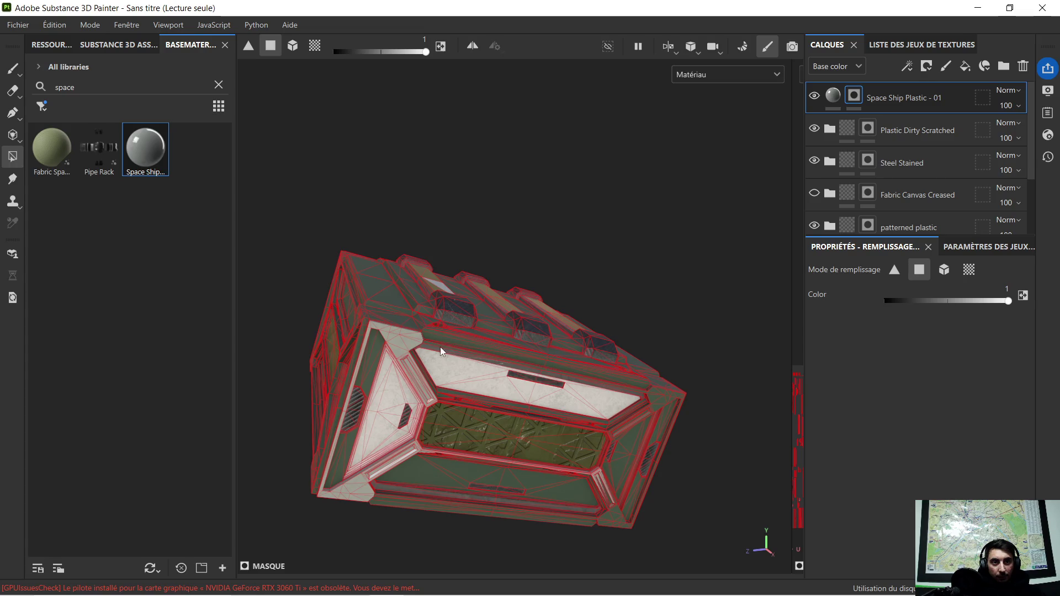
scroll(423, 353, up, 1)
alt+drag(503, 362, 470, 319)
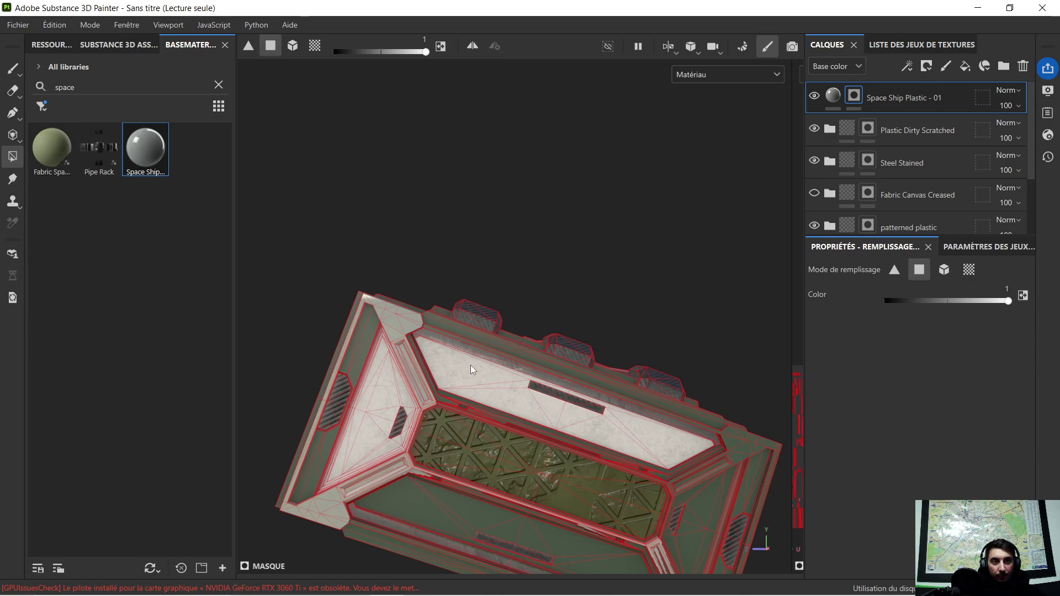
scroll(458, 347, up, 3)
mouse_move(407, 294)
mouse_down()
mouse_move(494, 375)
mouse_move(340, 309)
mouse_move(392, 310)
mouse_move(496, 270)
mouse_move(342, 334)
mouse_move(652, 266)
mouse_up()
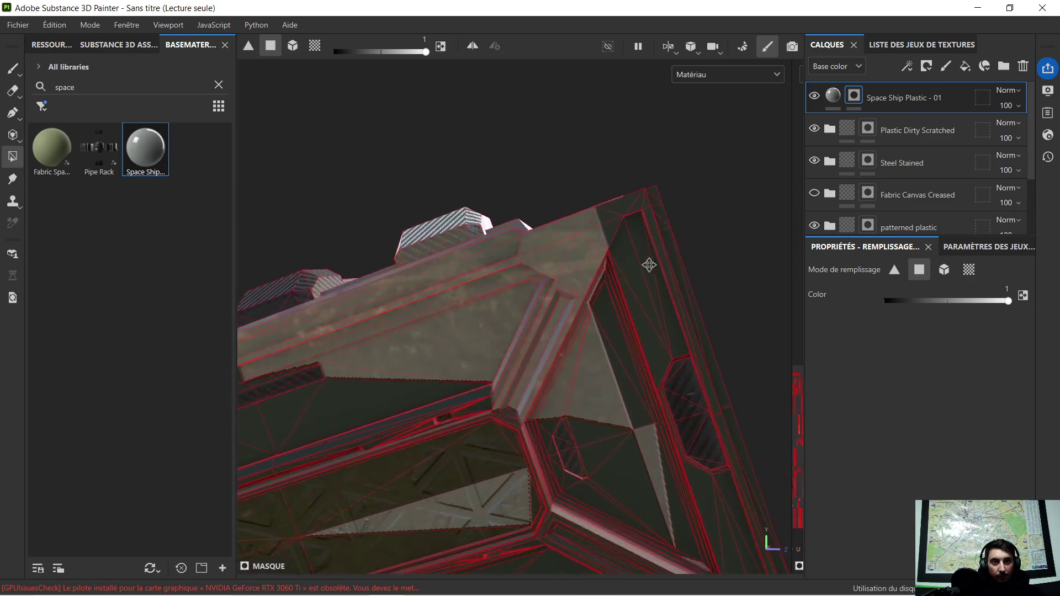
scroll(651, 262, up, 2)
mouse_move(622, 300)
alt+mouse_down()
mouse_move(464, 307)
mouse_move(646, 302)
alt+mouse_up()
shift+right_drag(646, 302, 703, 309)
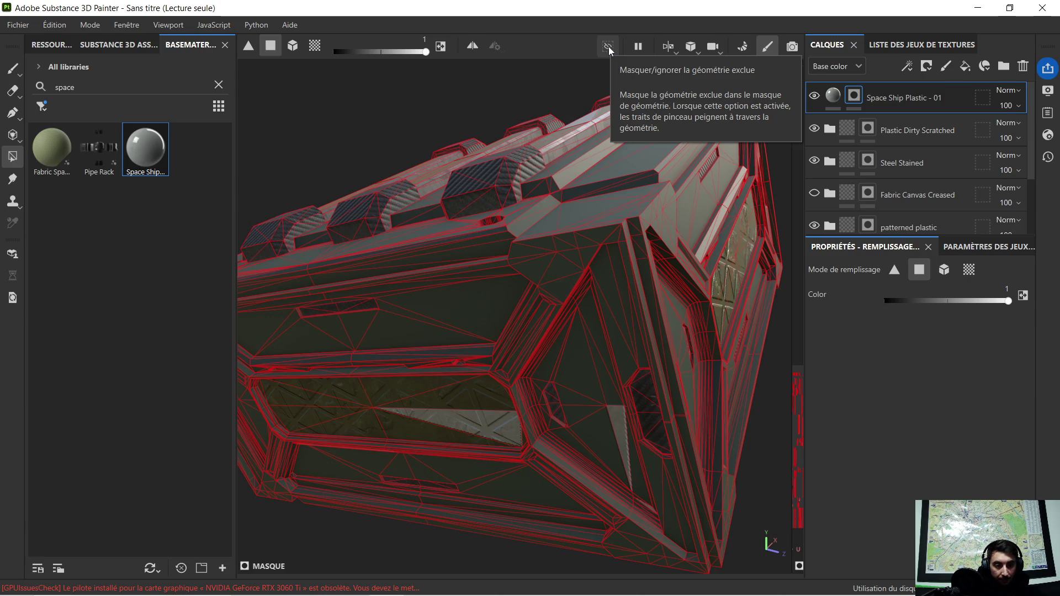
Snip the screen and orbit the crate to face its long top strip.
key(super+shift+s)
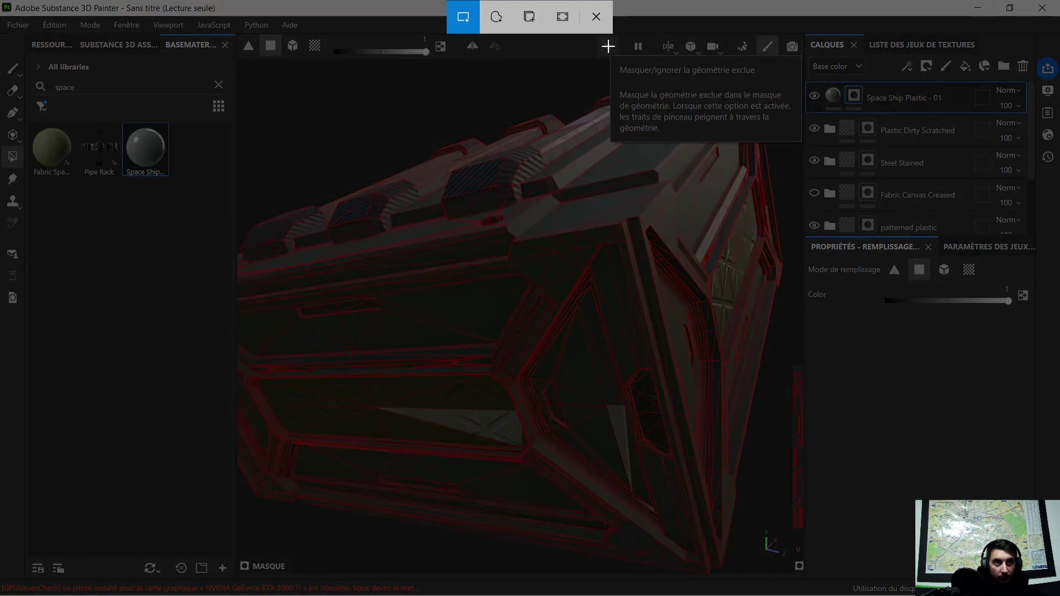
drag(584, 37, 805, 164)
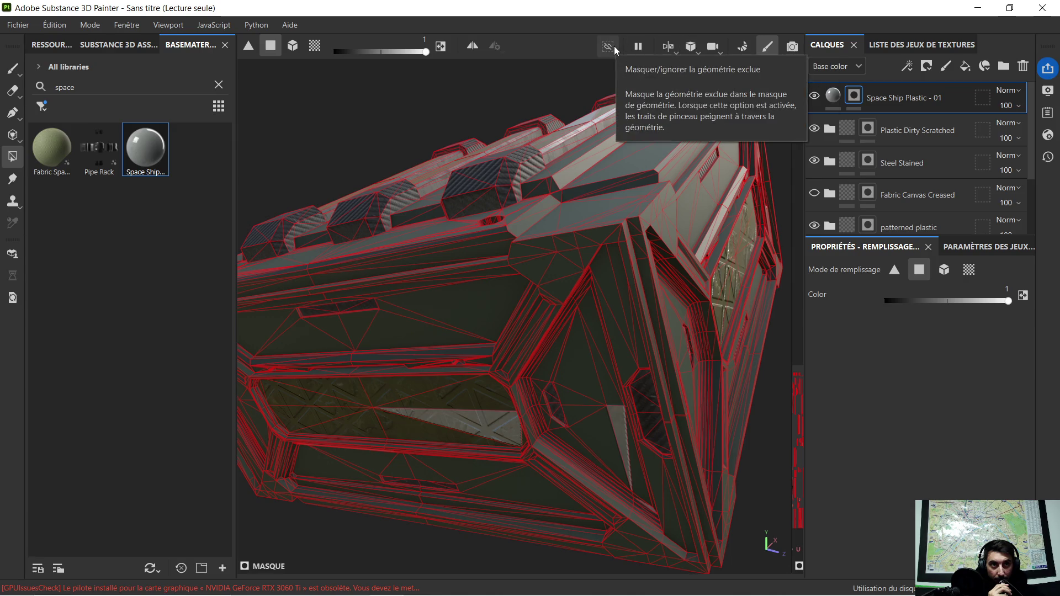
alt+drag(600, 256, 630, 226)
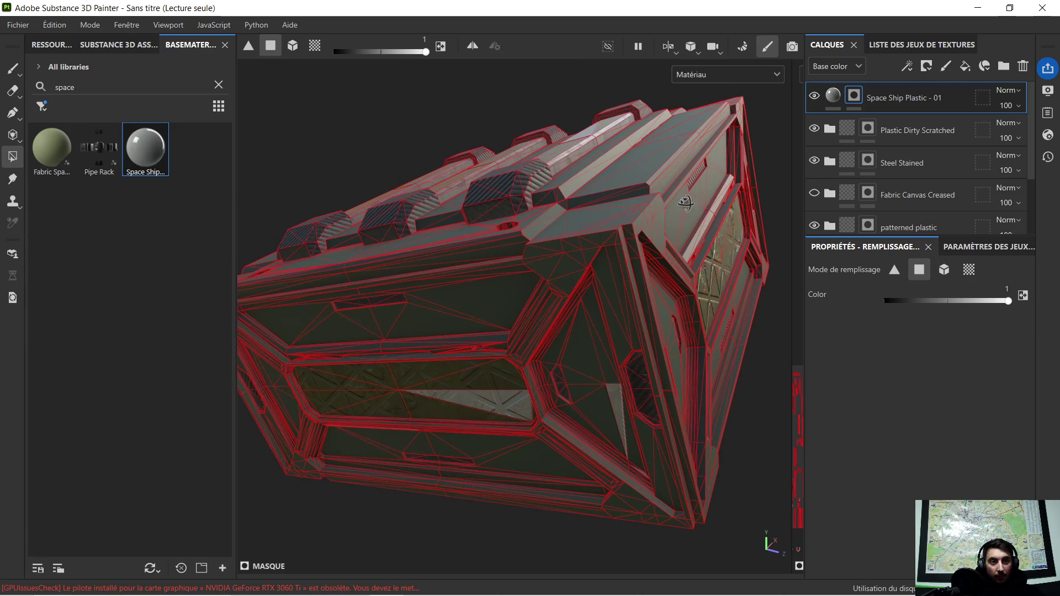
mouse_move(686, 204)
alt+mouse_down()
mouse_move(390, 178)
mouse_move(684, 276)
mouse_move(573, 230)
mouse_move(738, 281)
mouse_move(599, 296)
mouse_move(487, 278)
mouse_move(583, 277)
mouse_move(462, 272)
mouse_move(493, 276)
mouse_move(474, 271)
alt+mouse_up()
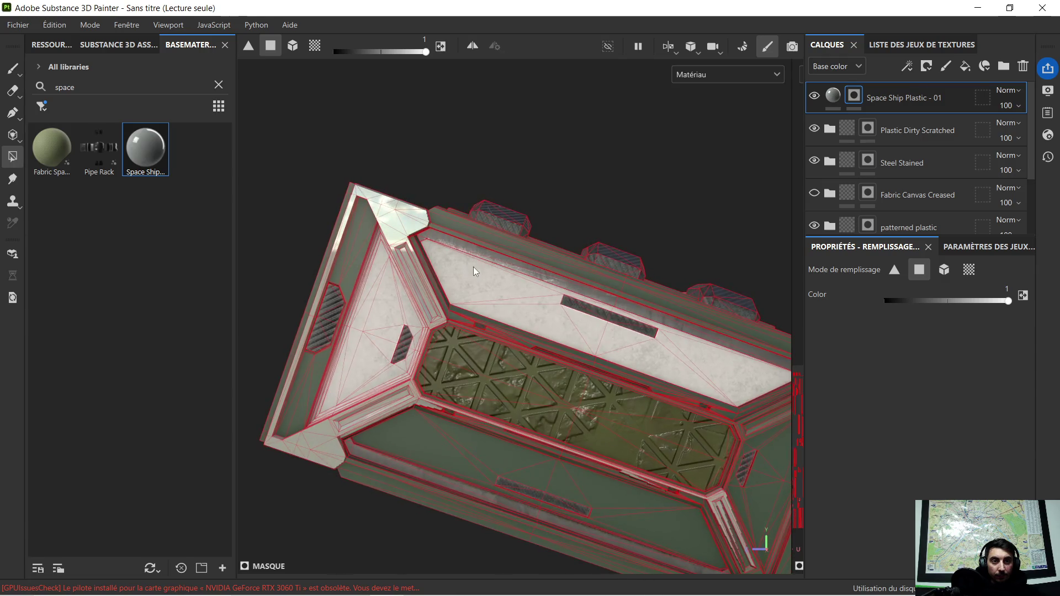
mouse_move(466, 268)
alt+middle_down()
mouse_move(489, 307)
mouse_move(537, 327)
mouse_move(531, 331)
mouse_move(514, 291)
alt+middle_up()
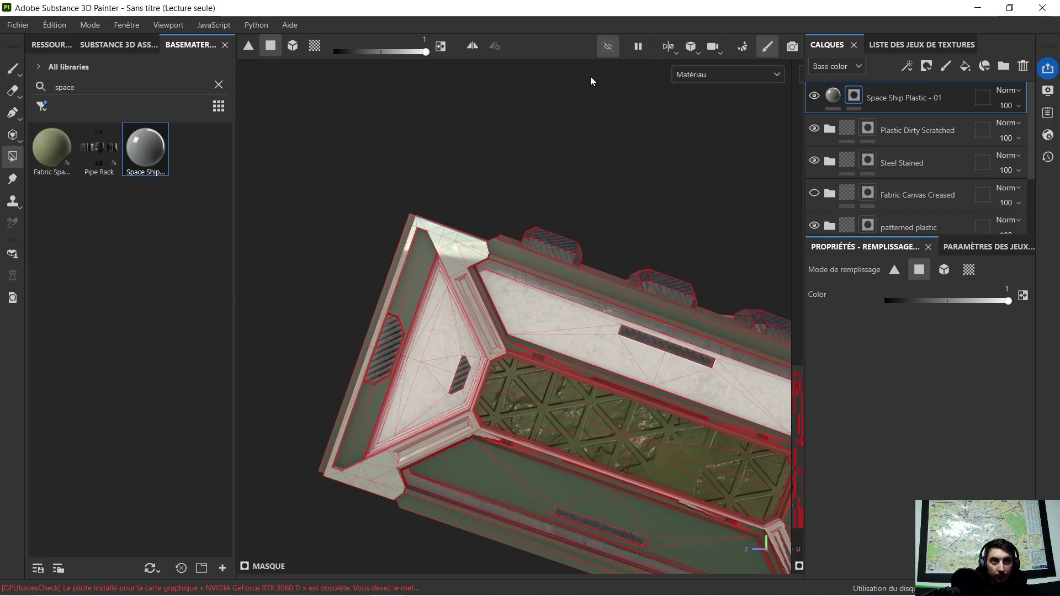
Add the long top strip to the mask and bring up the 3D/2D view layout choices.
click(510, 291)
mouse_move(504, 316)
alt+mouse_down()
mouse_move(678, 316)
mouse_move(419, 299)
mouse_move(428, 315)
mouse_move(462, 293)
mouse_move(353, 332)
mouse_move(547, 325)
mouse_move(589, 313)
mouse_move(464, 290)
mouse_move(257, 286)
mouse_move(579, 308)
alt+mouse_up()
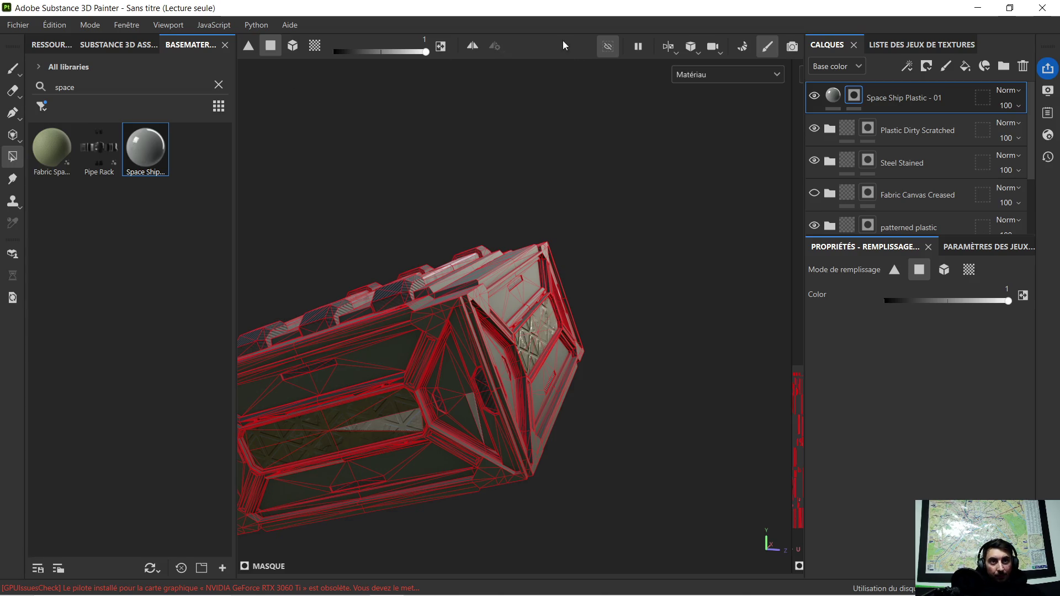
click(673, 49)
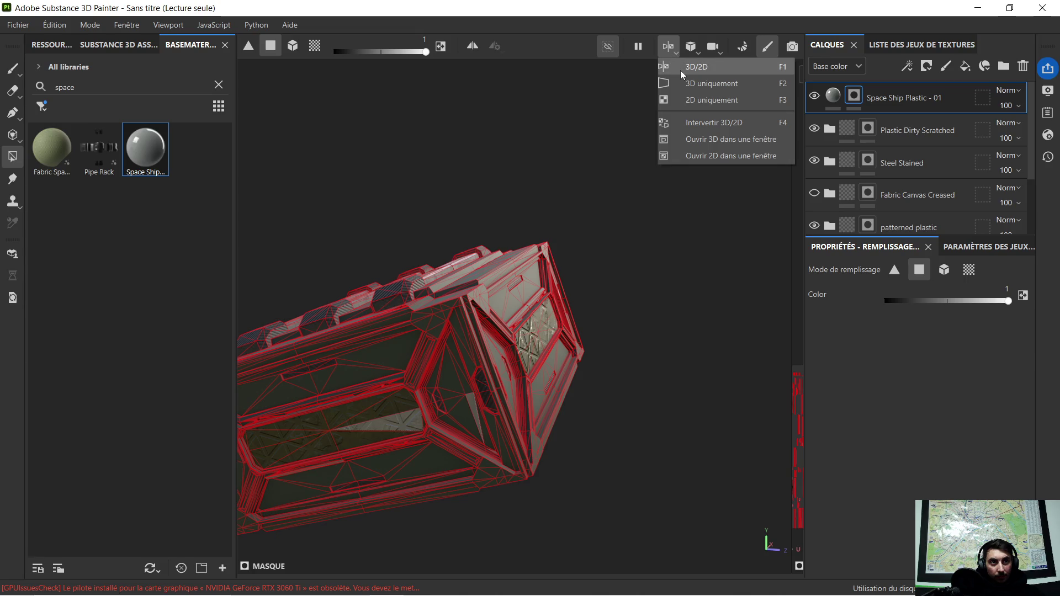
Try the 2D-only layout, then switch to showing only the 3D model.
click(687, 101)
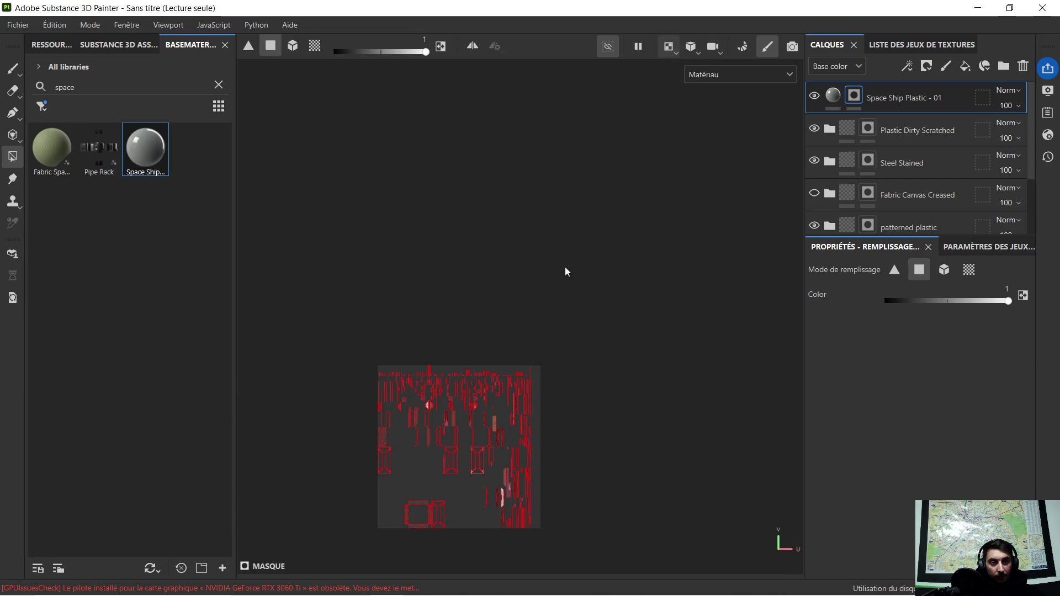
scroll(565, 249, down, 2)
scroll(566, 241, down, 1)
scroll(565, 241, up, 2)
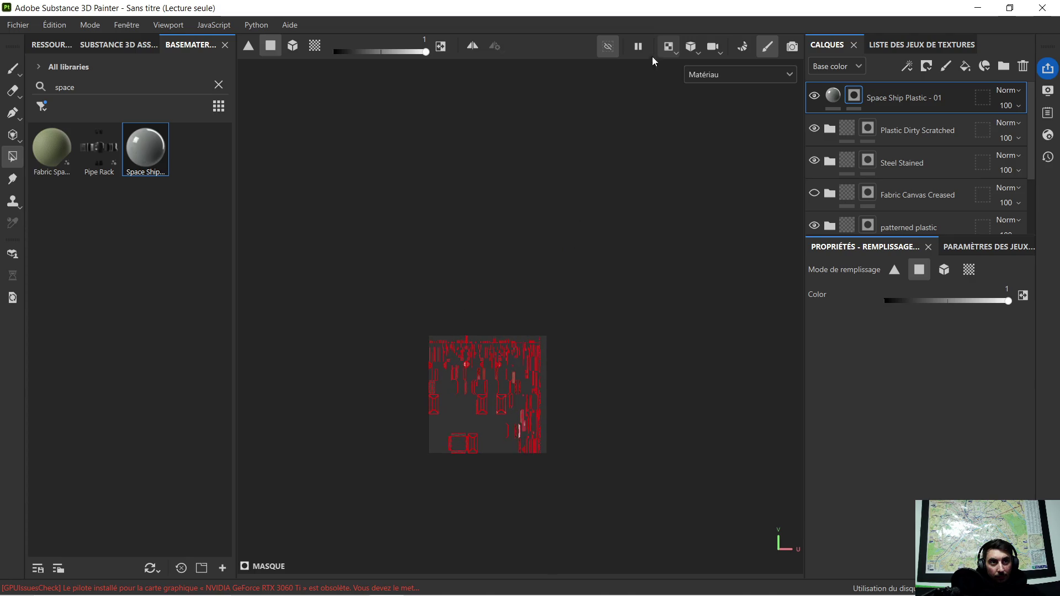
click(668, 47)
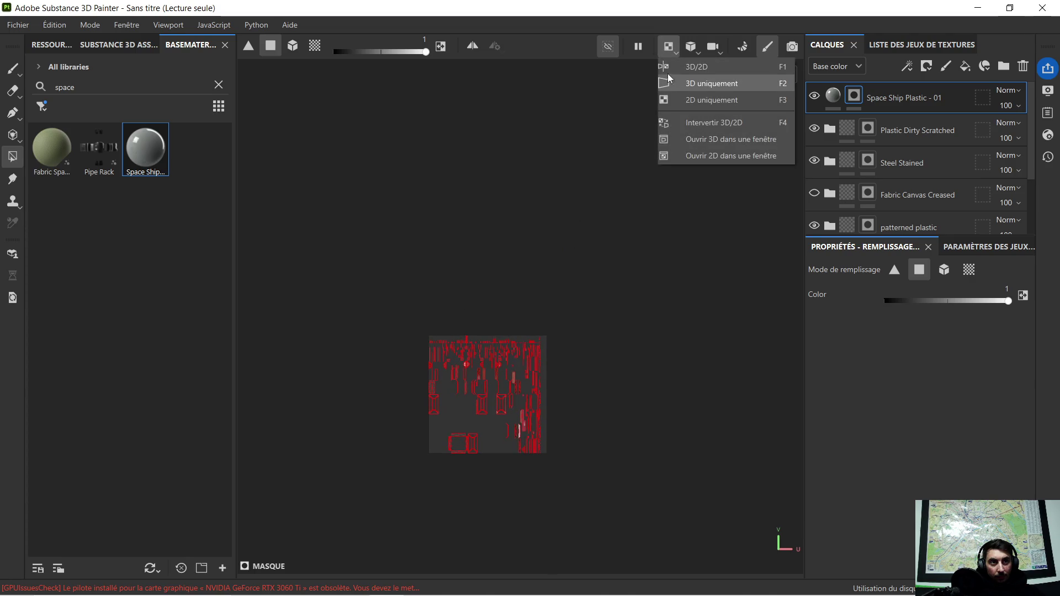
click(668, 78)
click(671, 53)
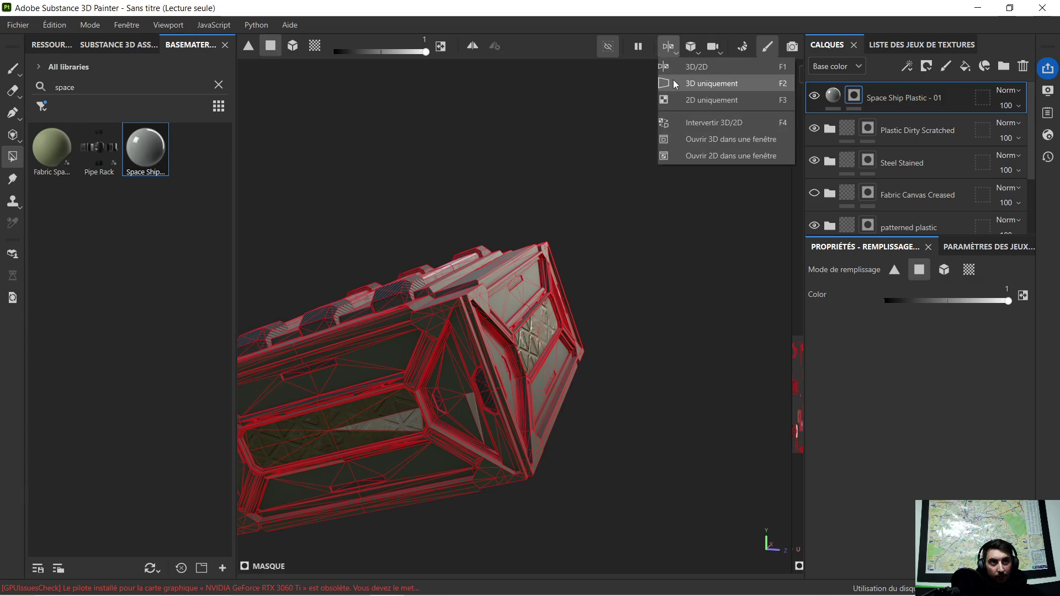
click(673, 84)
Switch the camera to orthographic projection.
click(692, 46)
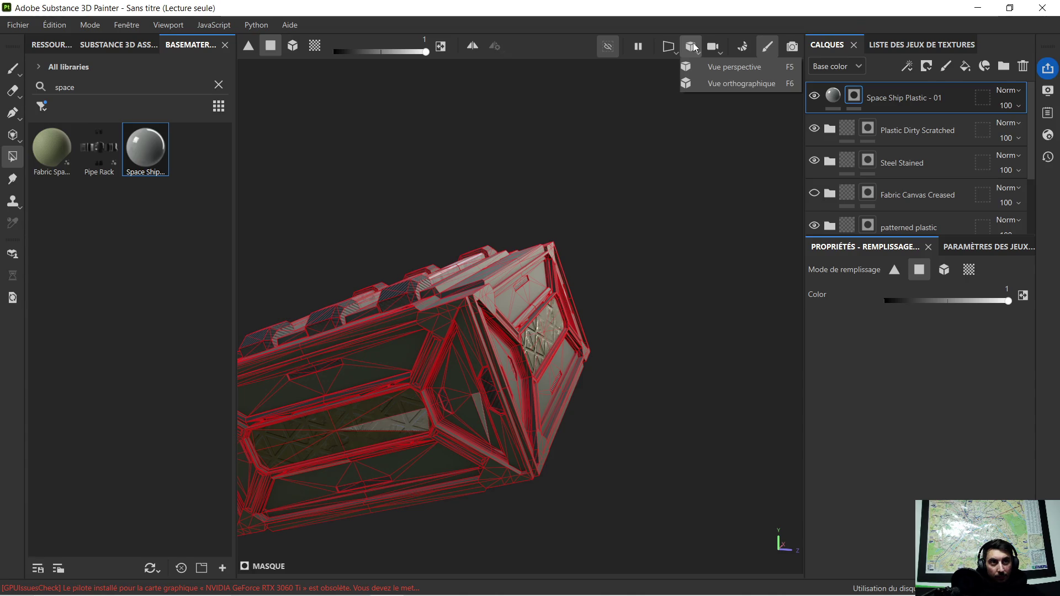
click(688, 83)
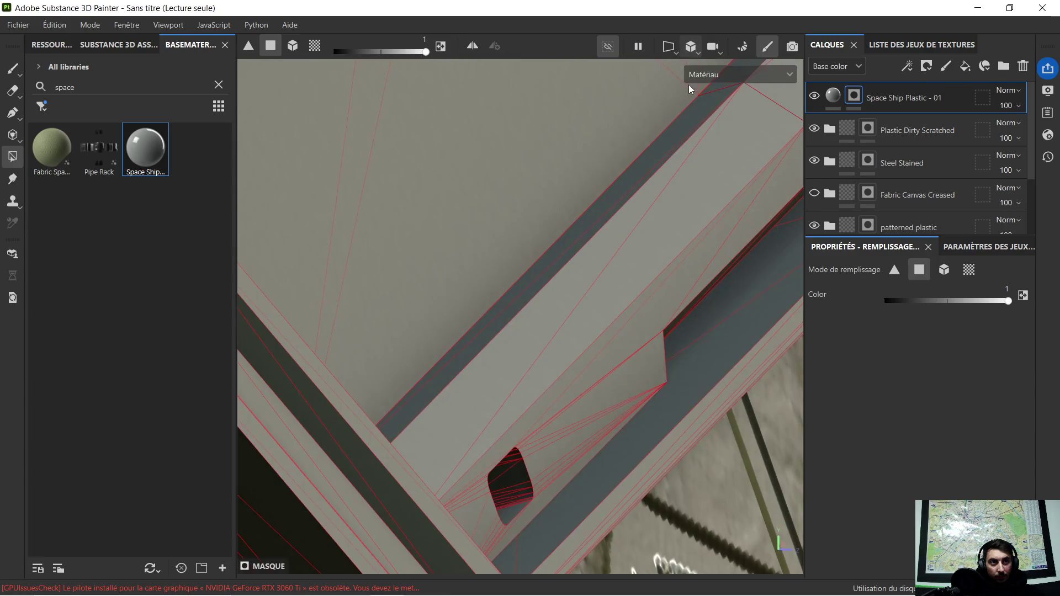
scroll(566, 243, down, 2)
scroll(561, 238, down, 3)
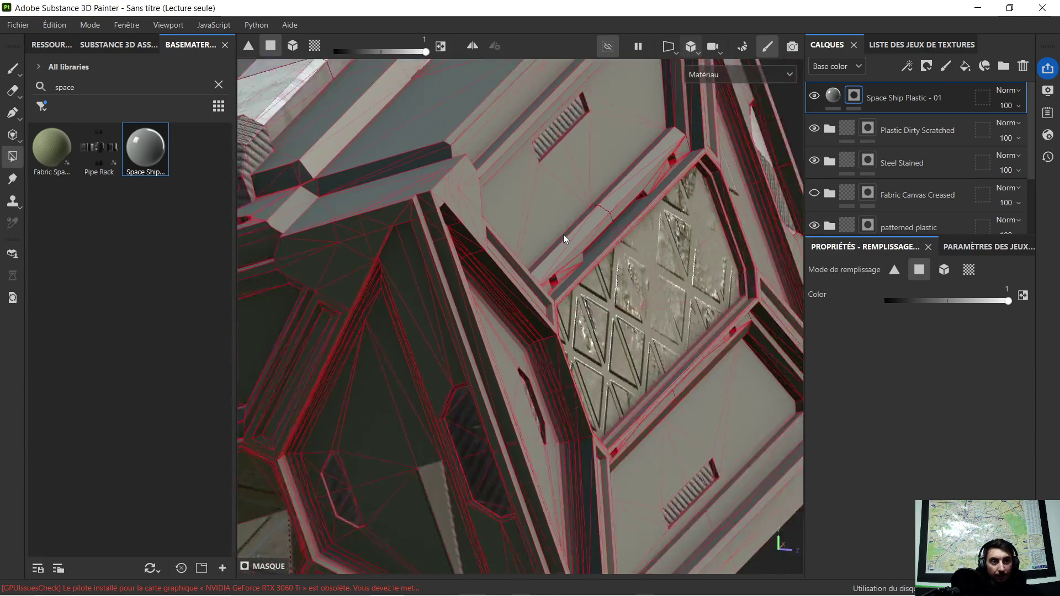
scroll(563, 234, down, 3)
scroll(560, 237, down, 2)
Orbit the crate to view its textured central panel head-on and from oblique angles.
mouse_move(561, 237)
alt+mouse_down()
mouse_move(386, 220)
mouse_move(424, 226)
alt+mouse_up()
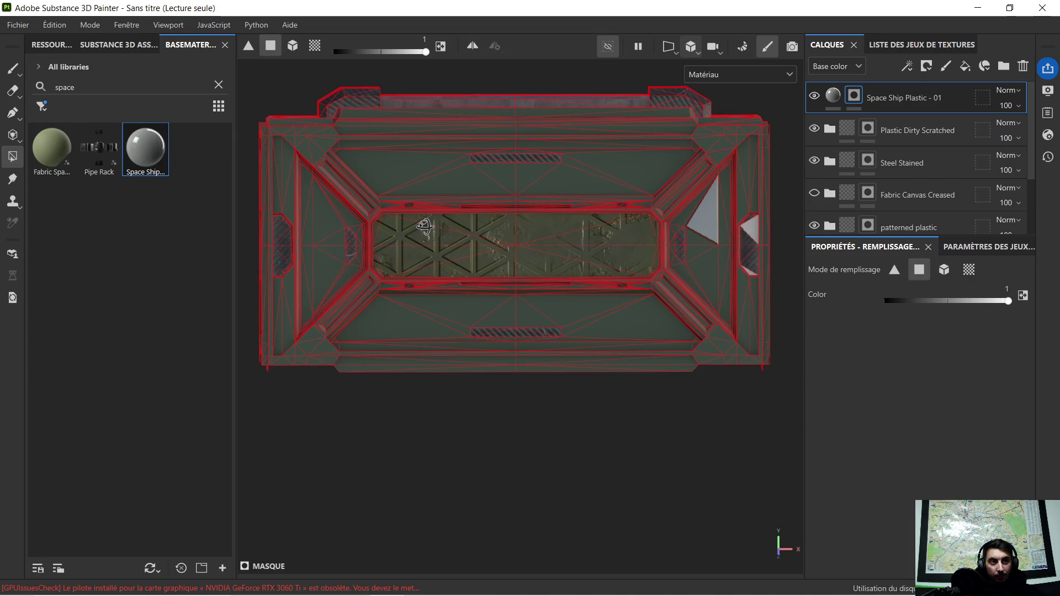
mouse_move(506, 227)
alt+mouse_down()
mouse_move(373, 178)
mouse_move(497, 211)
mouse_move(415, 215)
mouse_move(480, 254)
alt+mouse_up()
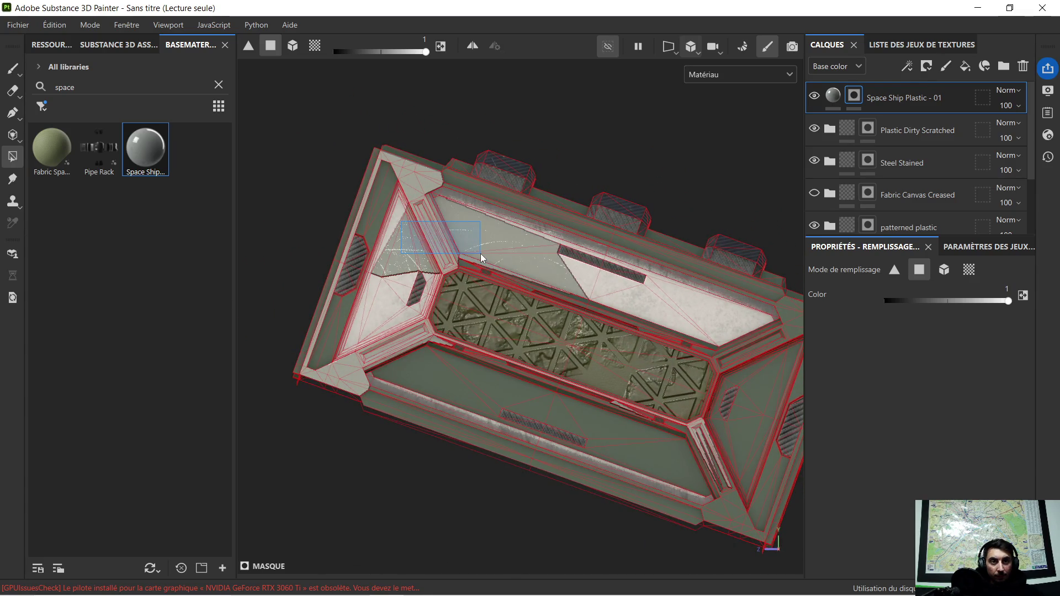
mouse_move(442, 255)
alt+mouse_down()
mouse_move(577, 272)
mouse_move(532, 222)
mouse_move(594, 206)
mouse_move(539, 205)
mouse_move(495, 220)
mouse_move(519, 213)
alt+mouse_up()
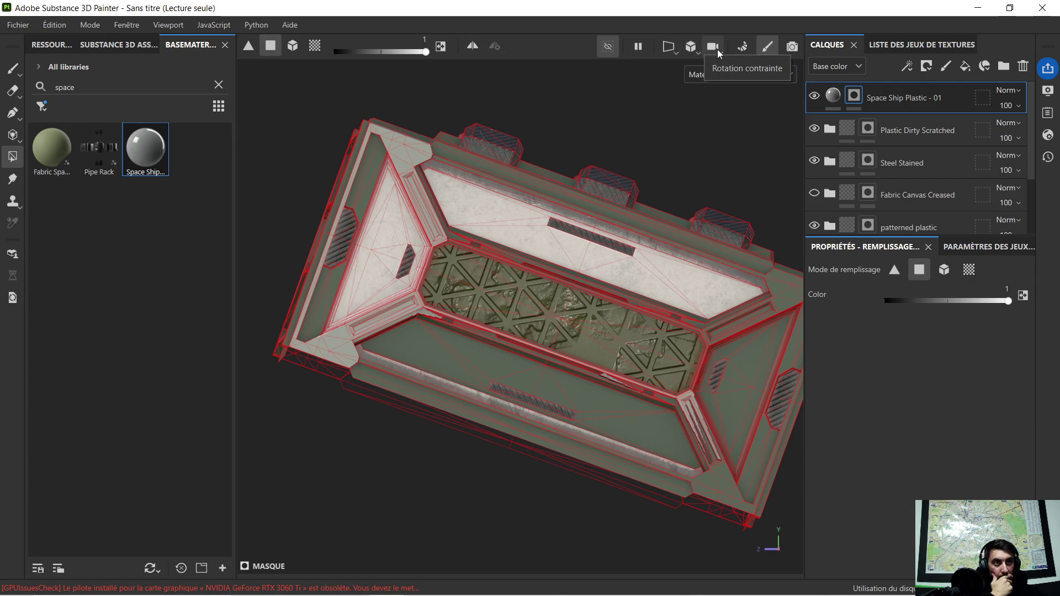
Switch the viewport to the Iray render and look down on the crate from above.
click(792, 49)
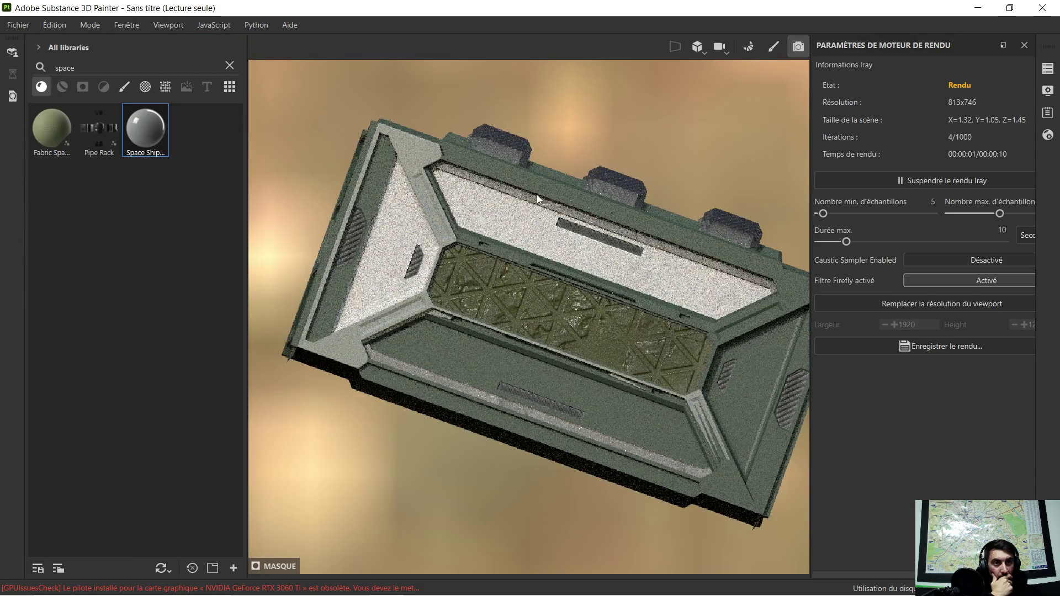
scroll(424, 193, up, 1)
scroll(456, 193, up, 1)
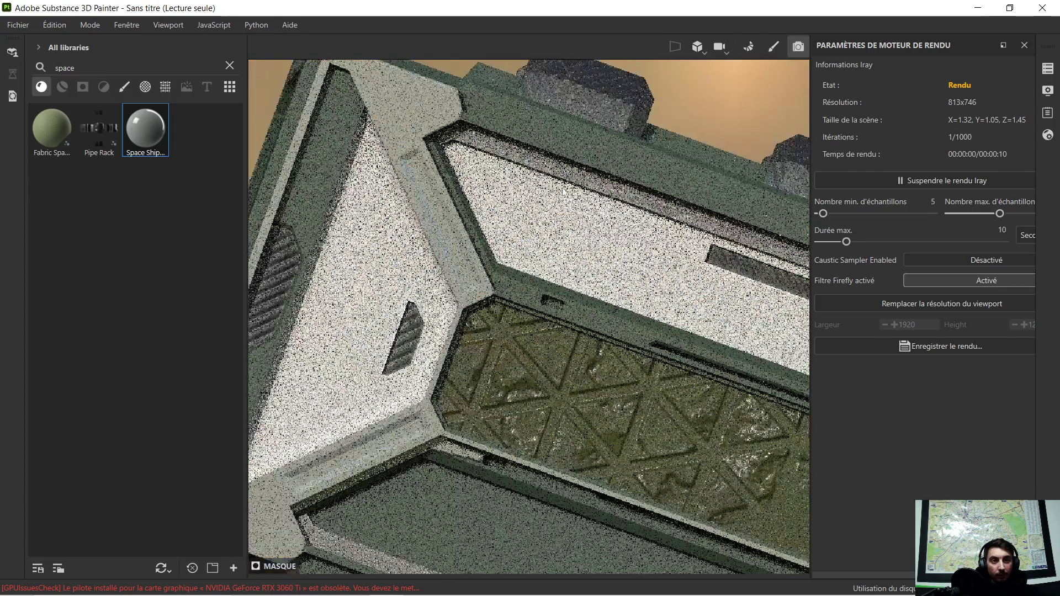
scroll(489, 193, up, 1)
scroll(522, 193, up, 1)
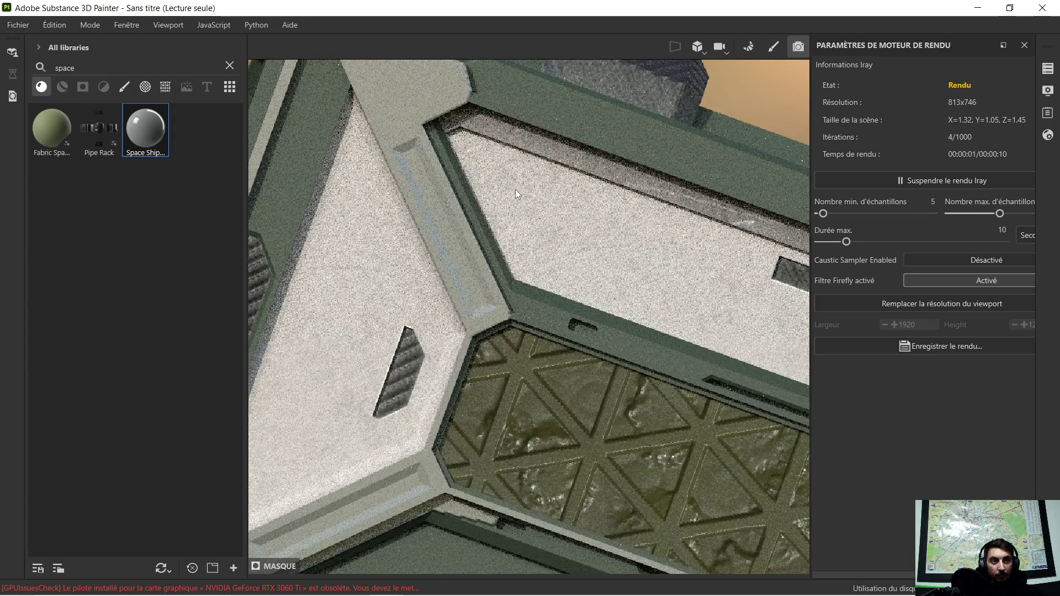
scroll(515, 191, up, 1)
scroll(516, 191, down, 1)
scroll(547, 194, down, 2)
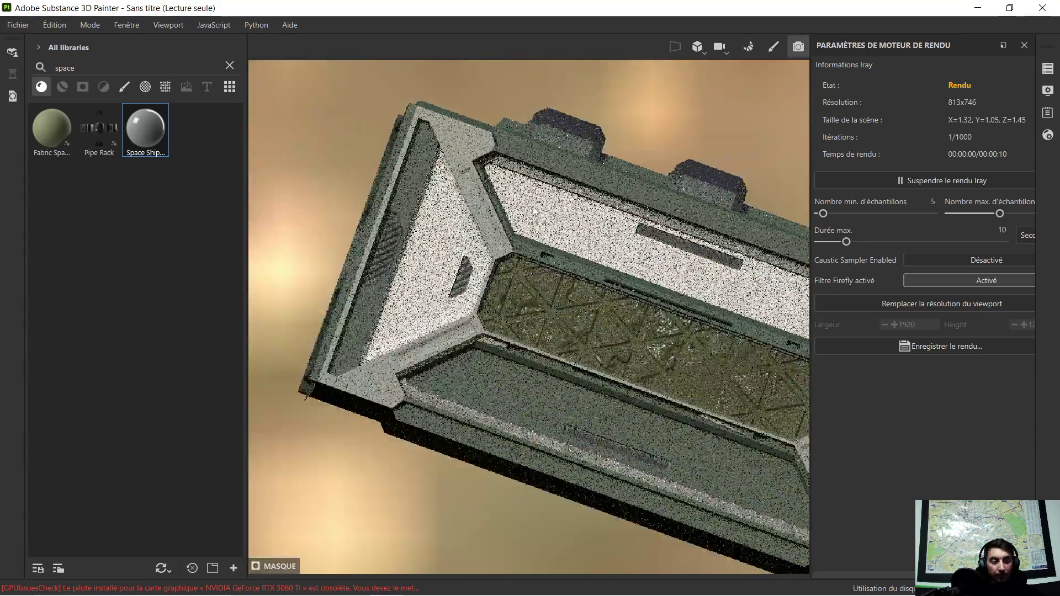
scroll(588, 196, down, 2)
scroll(634, 198, down, 1)
alt+drag(634, 197, 495, 274)
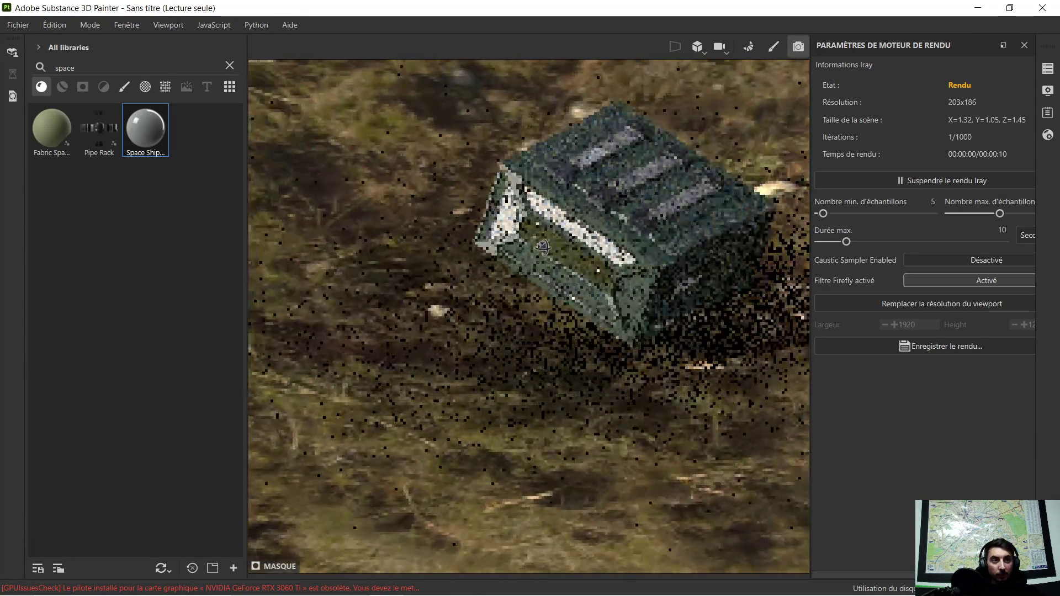
scroll(619, 196, up, 1)
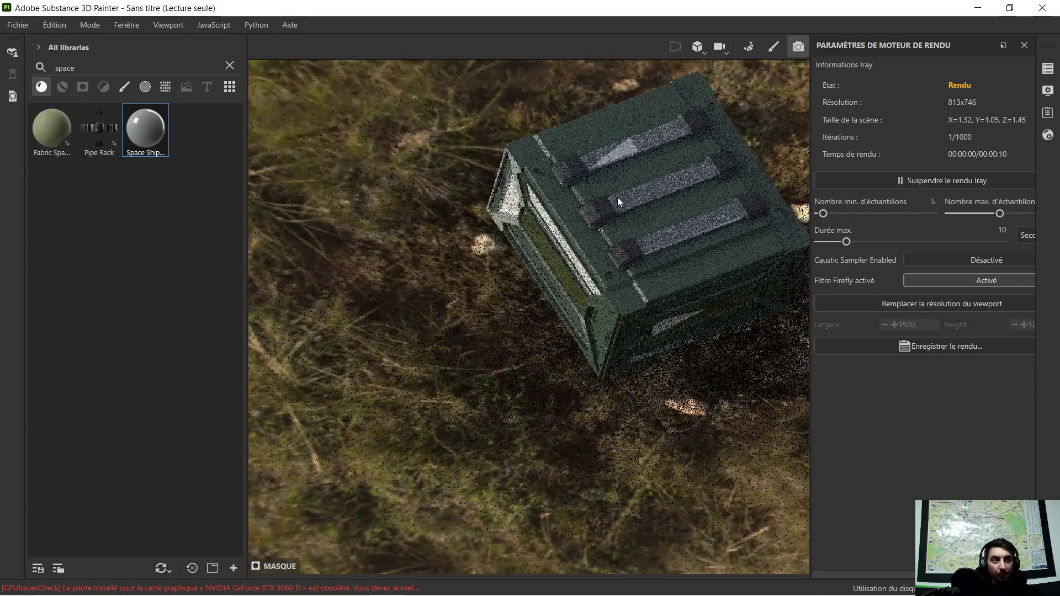
scroll(617, 197, up, 1)
scroll(615, 199, up, 2)
scroll(612, 200, up, 1)
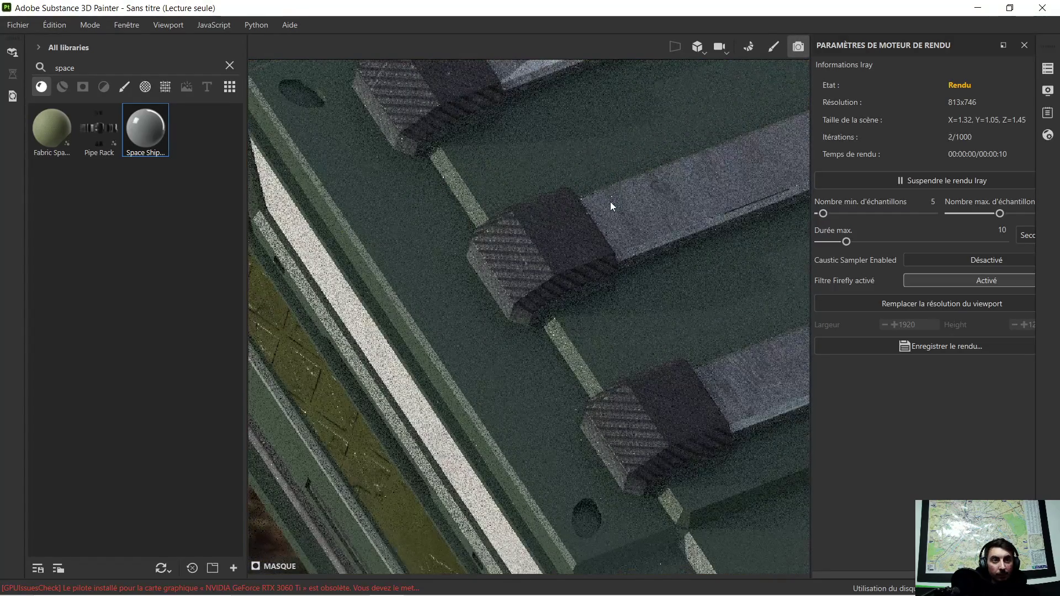
scroll(611, 201, up, 1)
scroll(610, 203, down, 1)
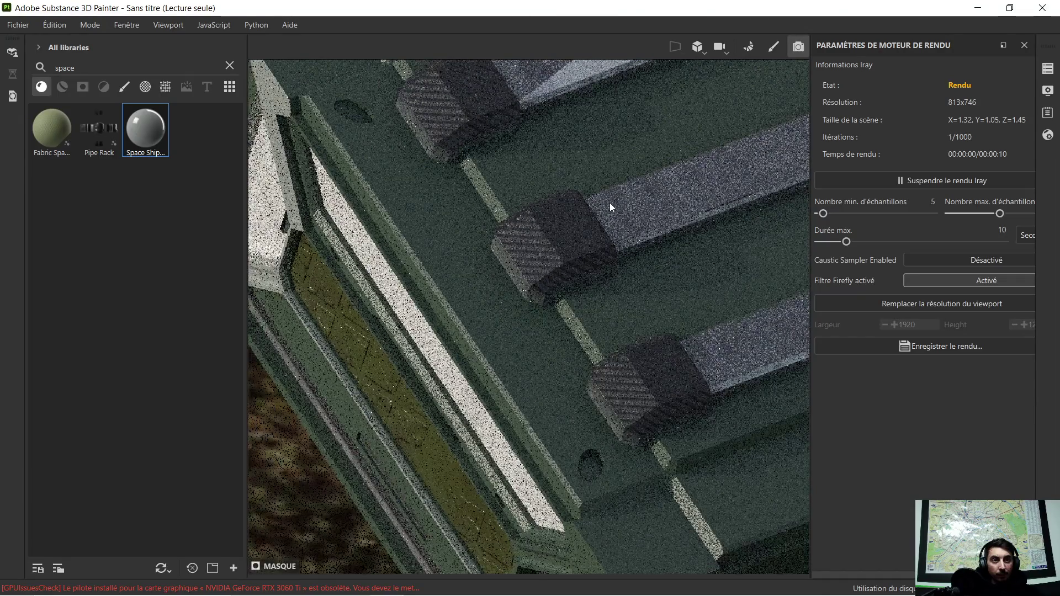
scroll(610, 203, down, 1)
scroll(612, 200, down, 1)
alt+drag(612, 199, 501, 273)
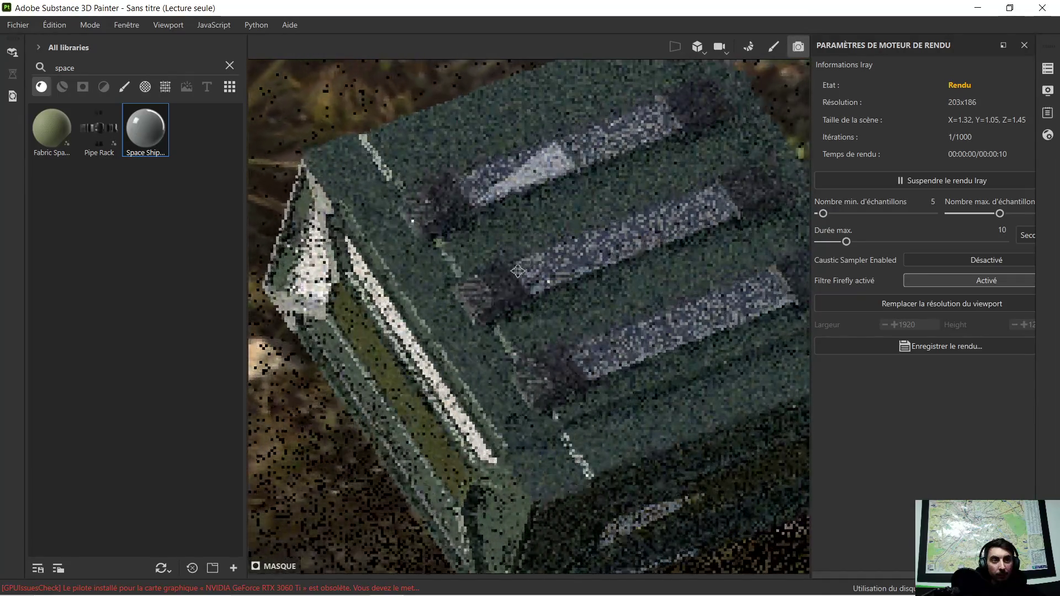
scroll(501, 272, down, 1)
scroll(501, 271, down, 1)
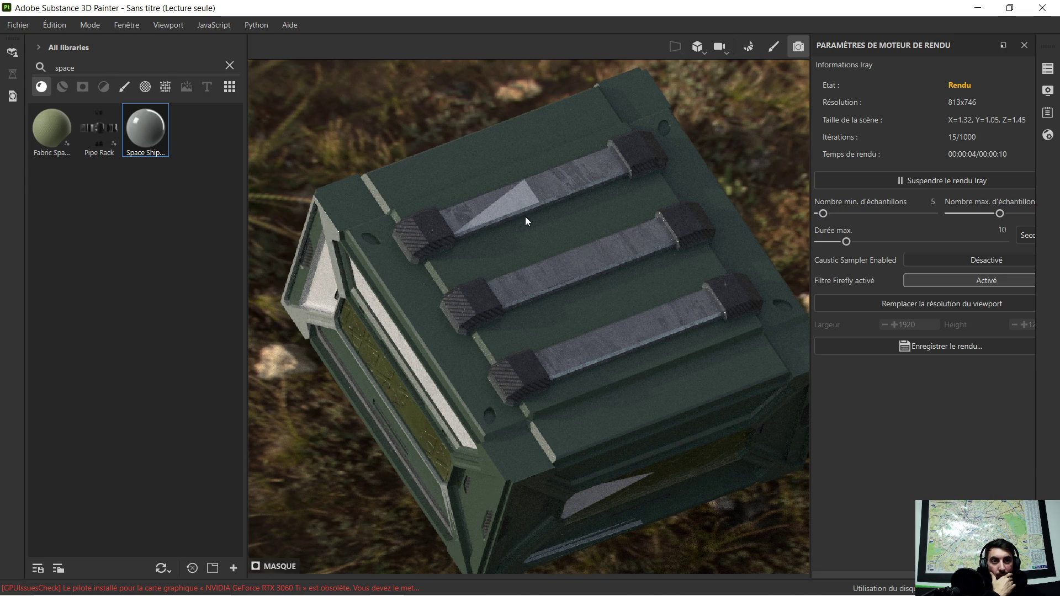
click(696, 48)
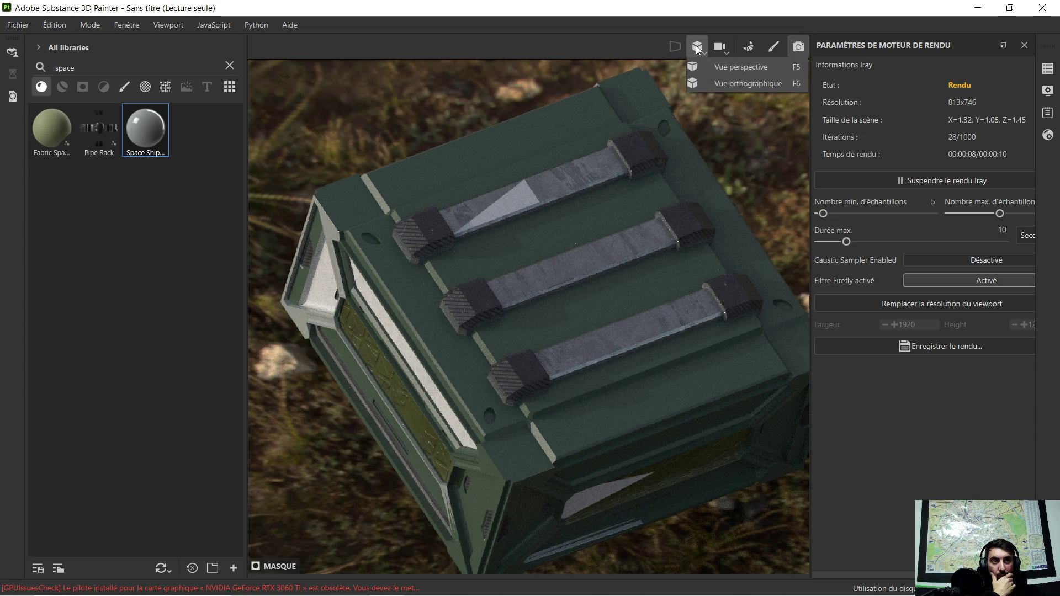
scroll(708, 65, down, 10)
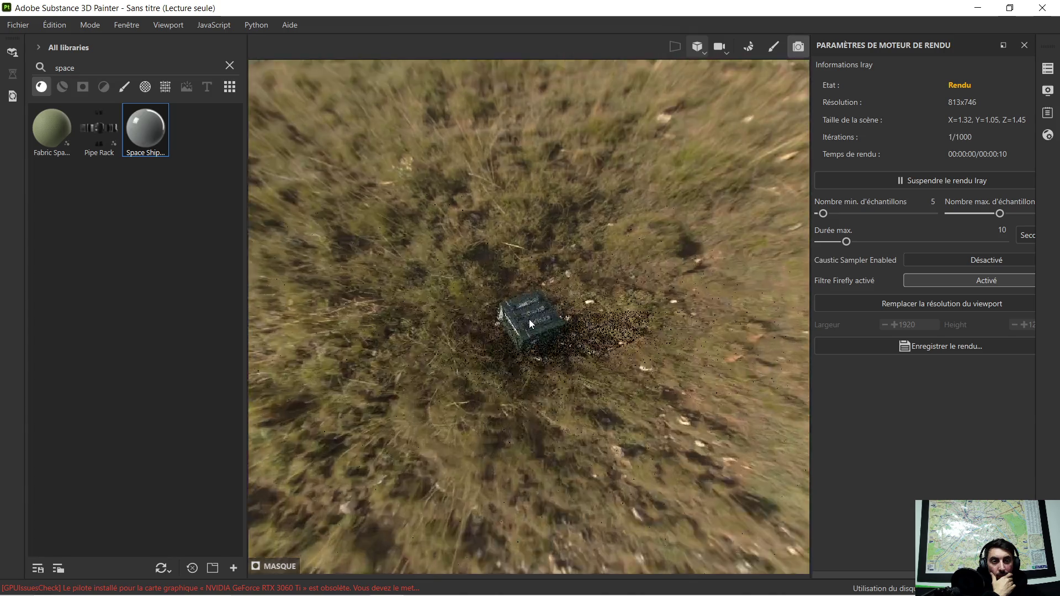
scroll(530, 320, up, 3)
scroll(503, 316, up, 3)
scroll(503, 316, up, 2)
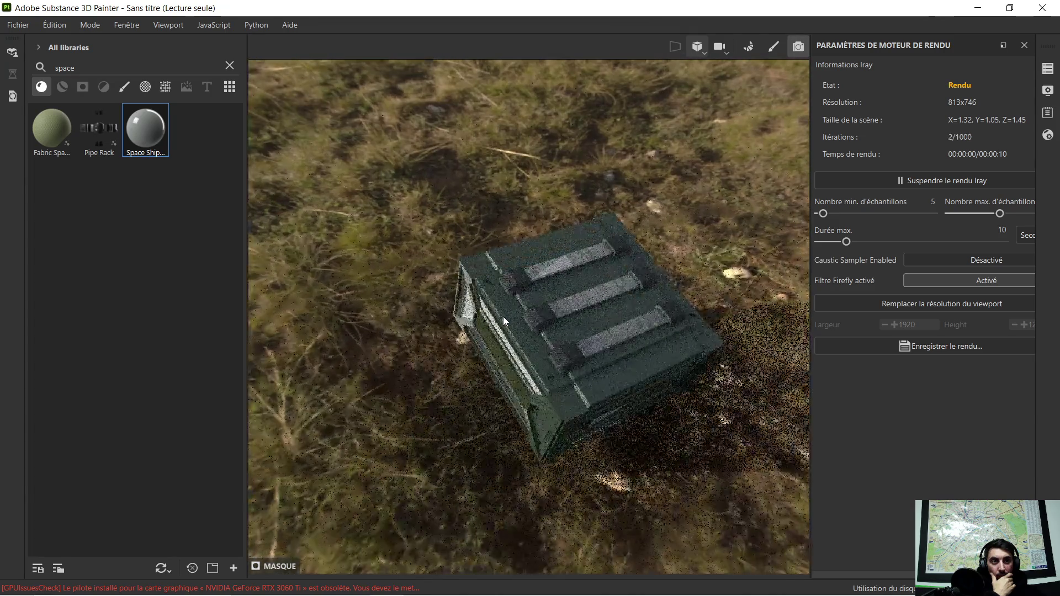
scroll(503, 317, up, 1)
scroll(502, 318, up, 1)
Orbit the rendered crate to show the trees and sky of the outdoor environment behind it.
alt+drag(438, 372, 573, 270)
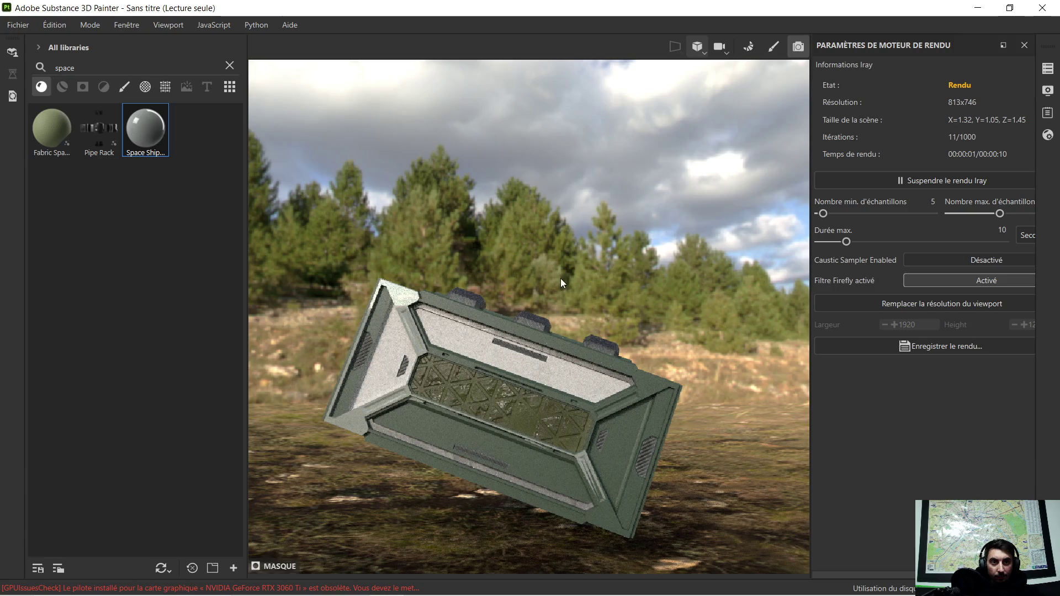
scroll(435, 326, up, 2)
scroll(436, 325, up, 2)
alt+drag(422, 329, 470, 339)
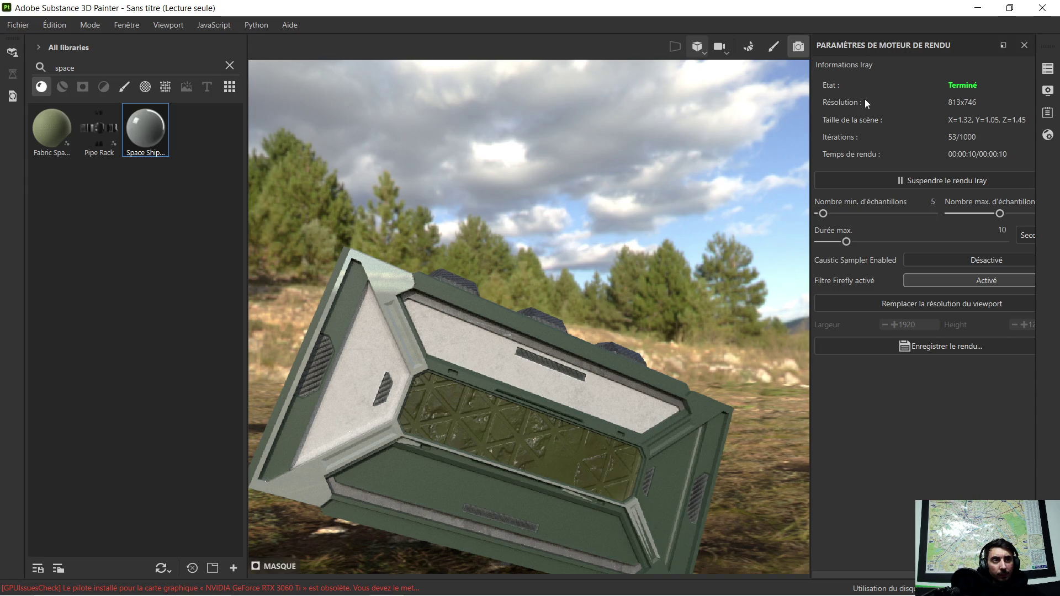
alt+drag(511, 253, 640, 249)
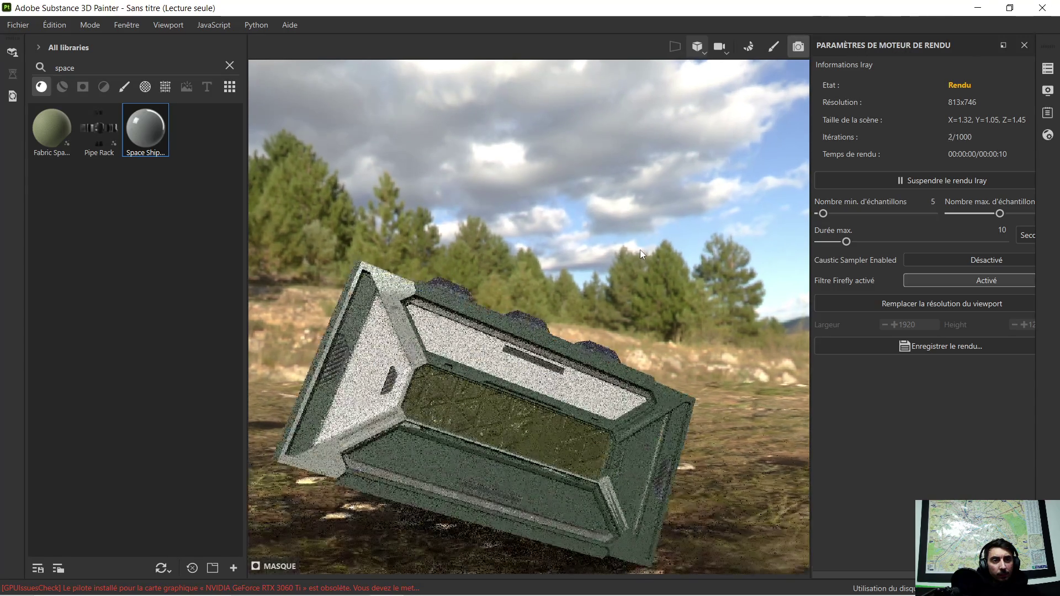
scroll(641, 246, up, 2)
scroll(641, 247, up, 2)
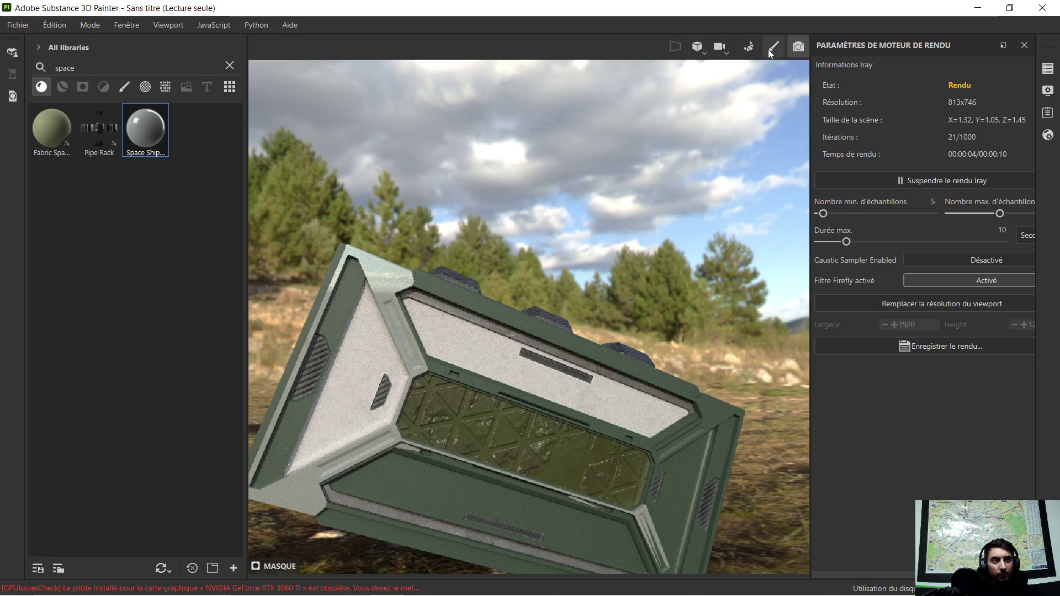
click(716, 49)
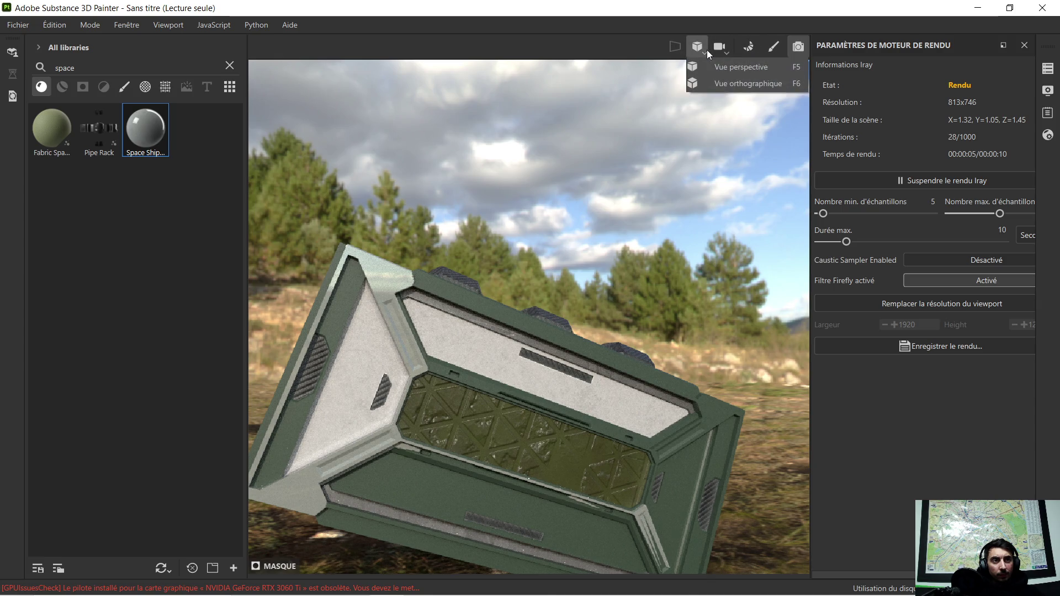
Close the render engine settings and show the Texture Set List with m caisse at 4096×4096.
click(721, 51)
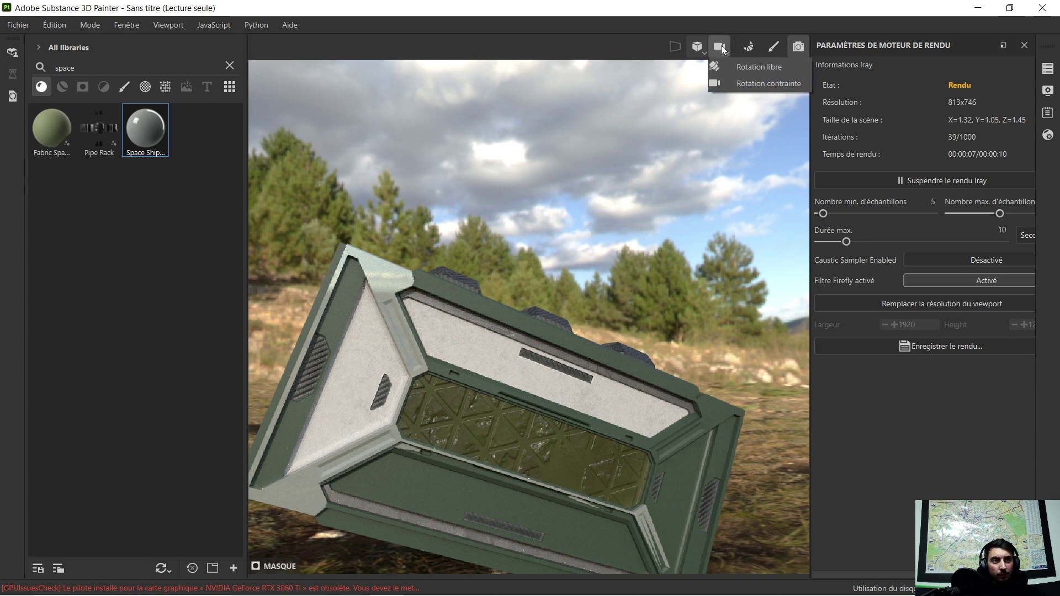
click(722, 50)
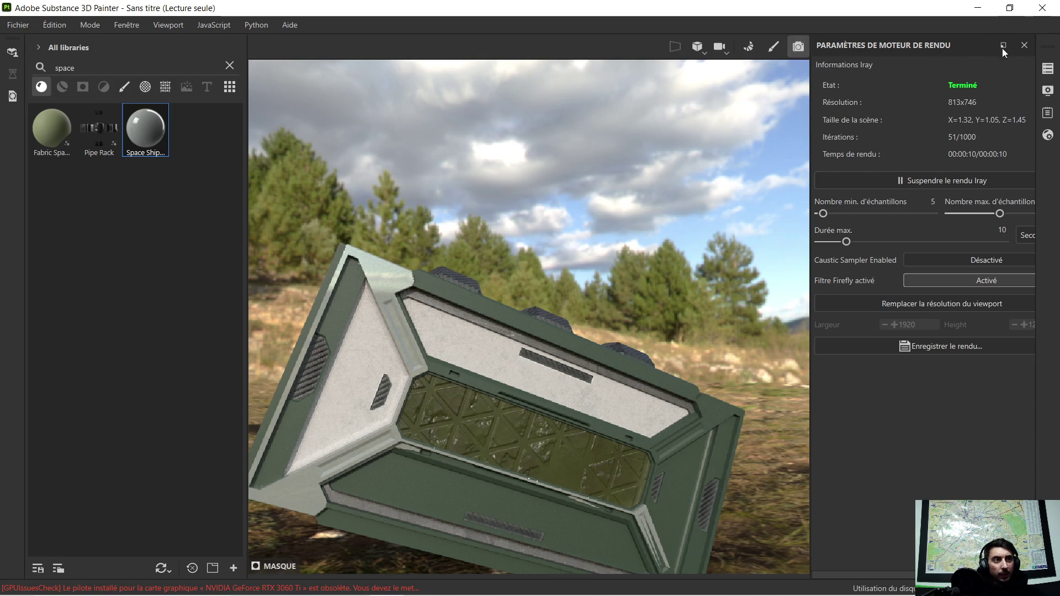
click(1024, 45)
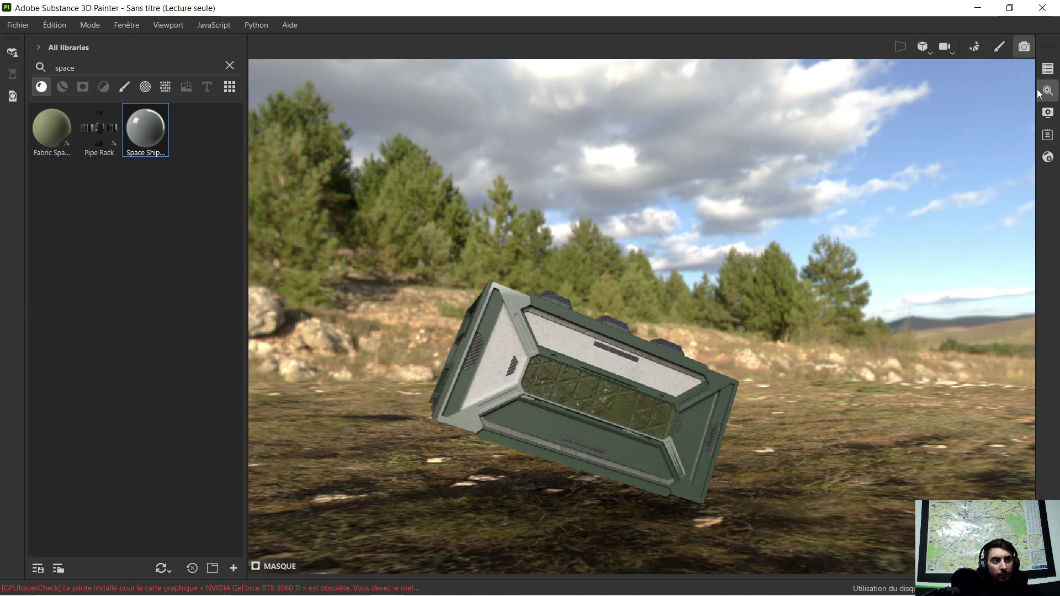
click(1048, 69)
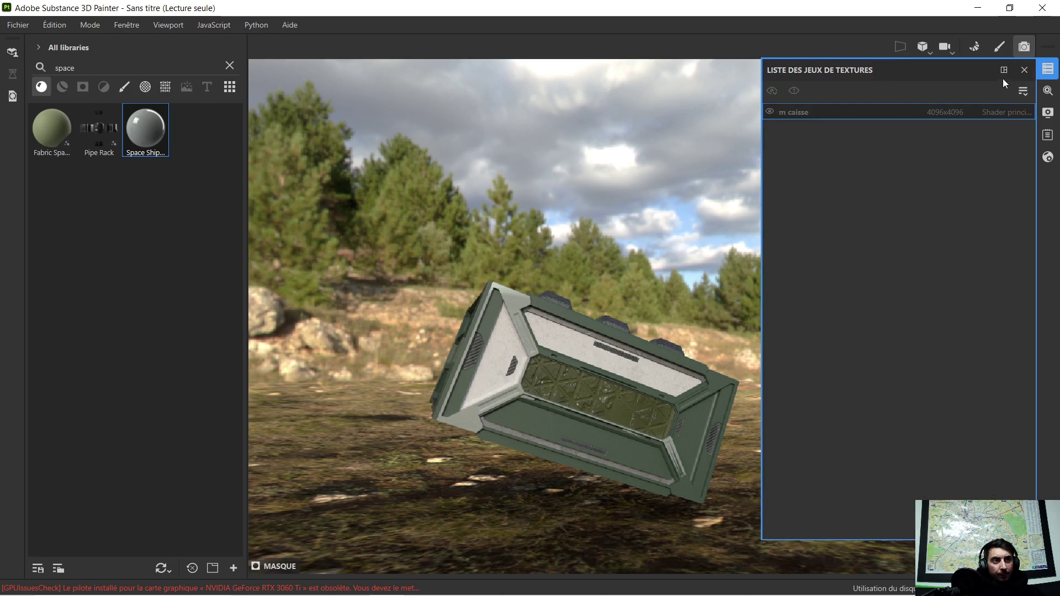
click(1023, 70)
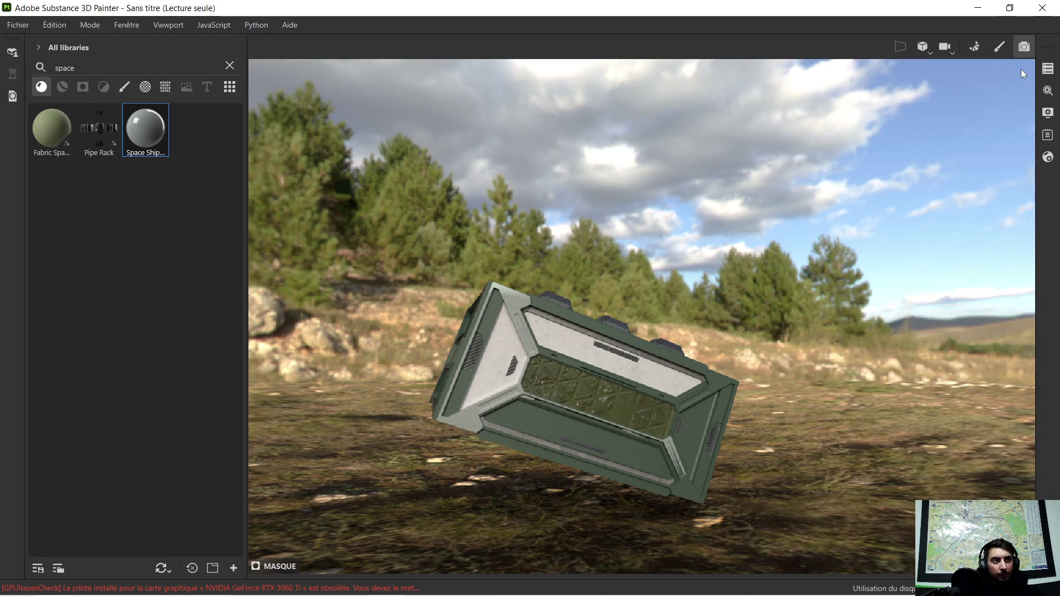
click(1048, 114)
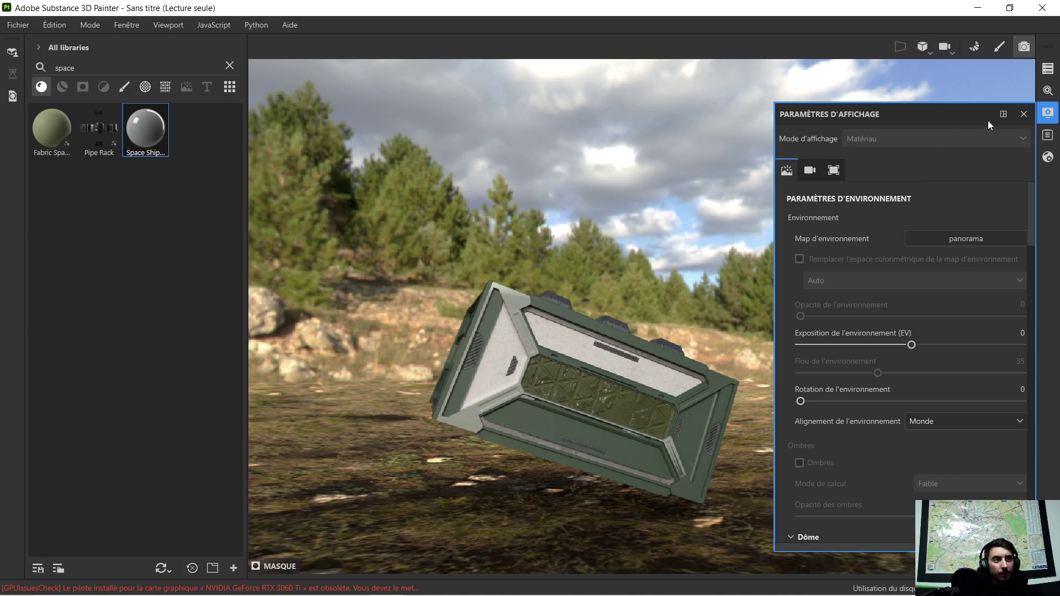
click(1021, 115)
click(1047, 135)
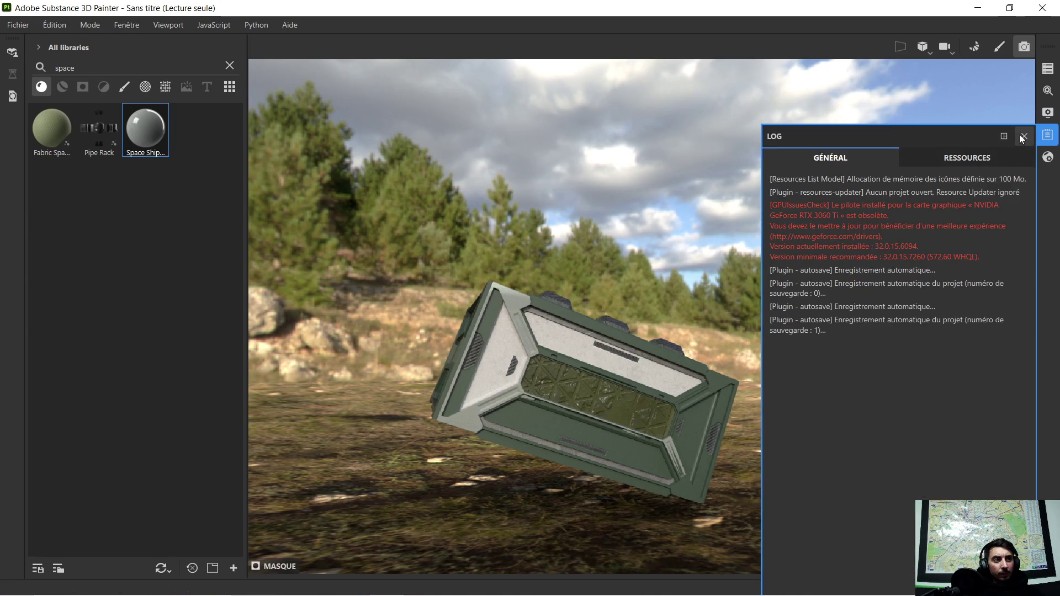
click(1025, 137)
click(1048, 157)
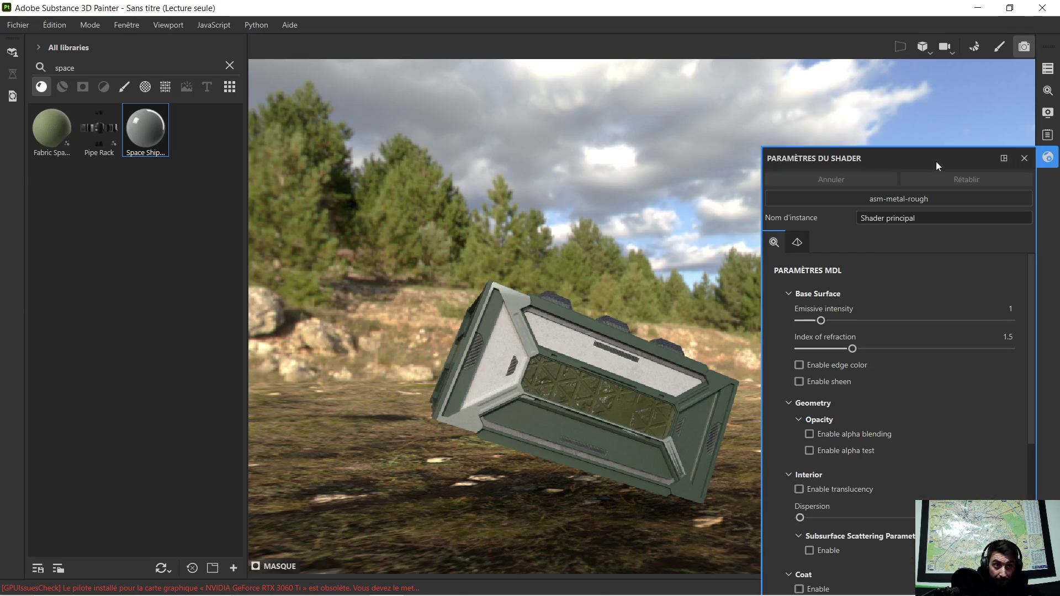
click(1023, 157)
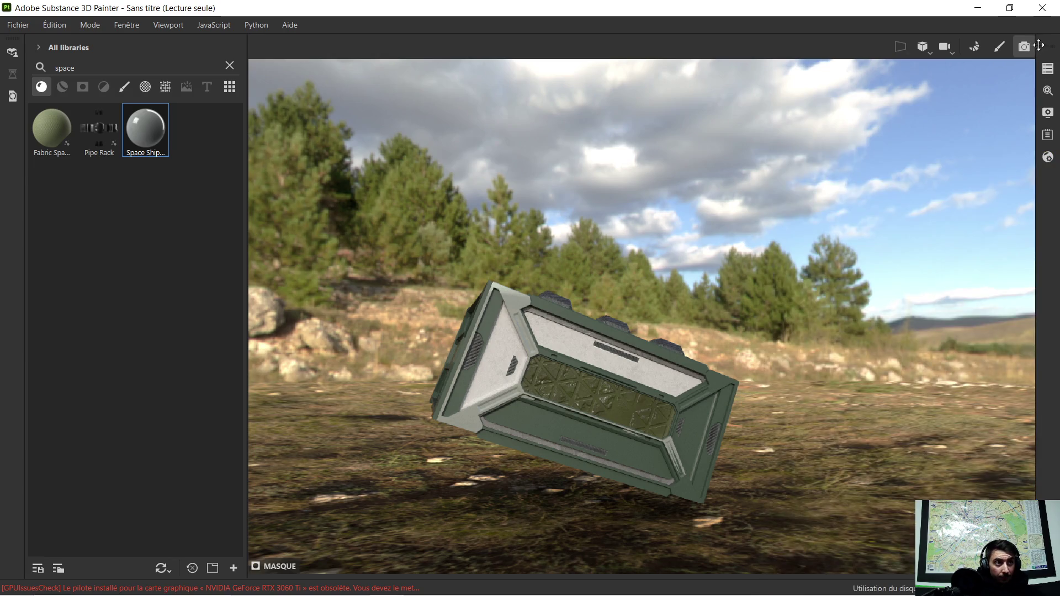
click(1047, 69)
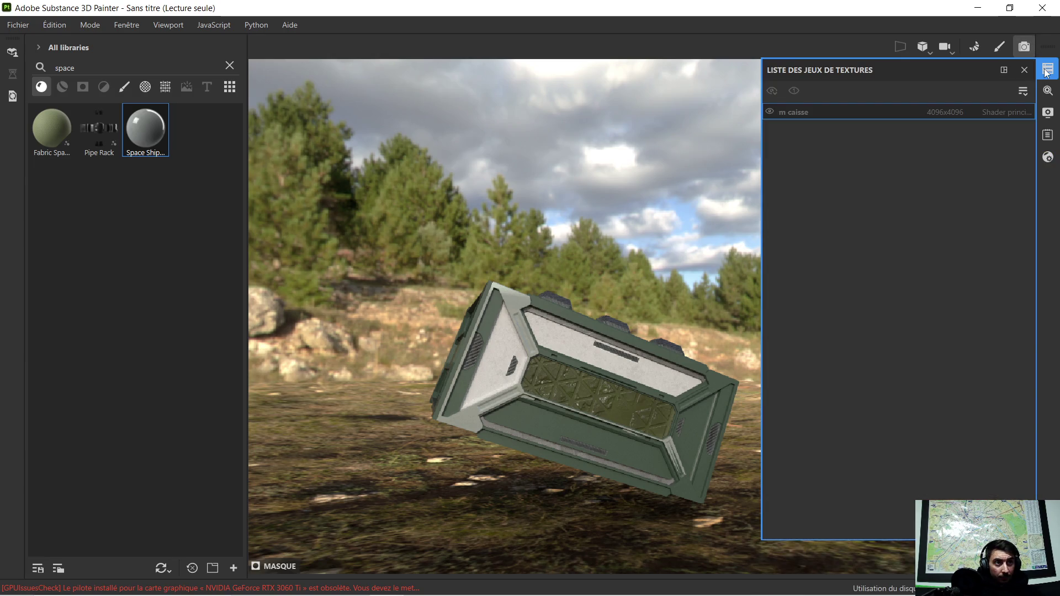
click(1048, 69)
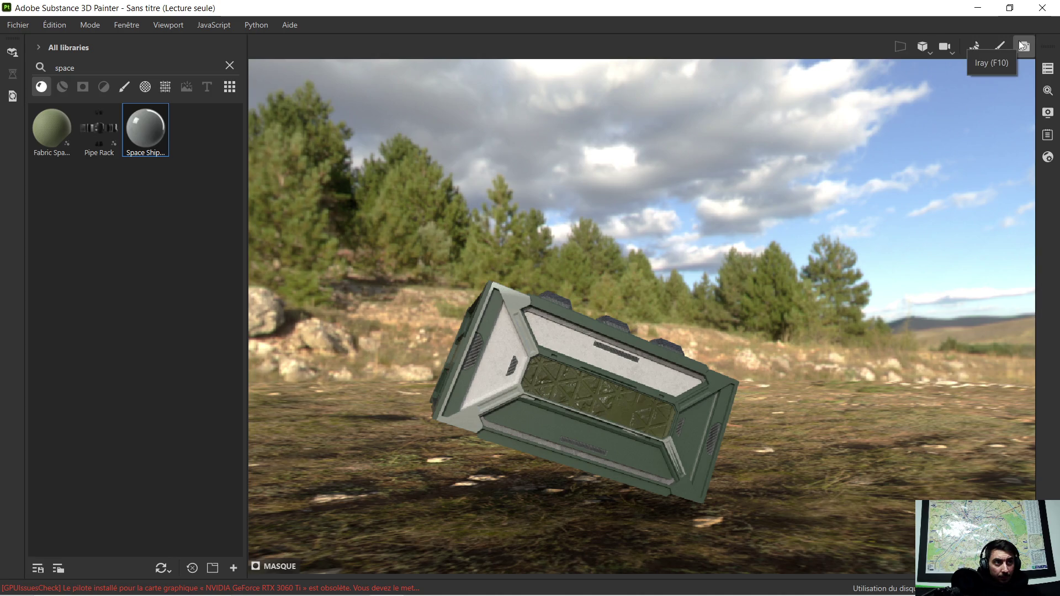
Reset the Assets panel's 'space' search so all base materials are listed.
click(1019, 43)
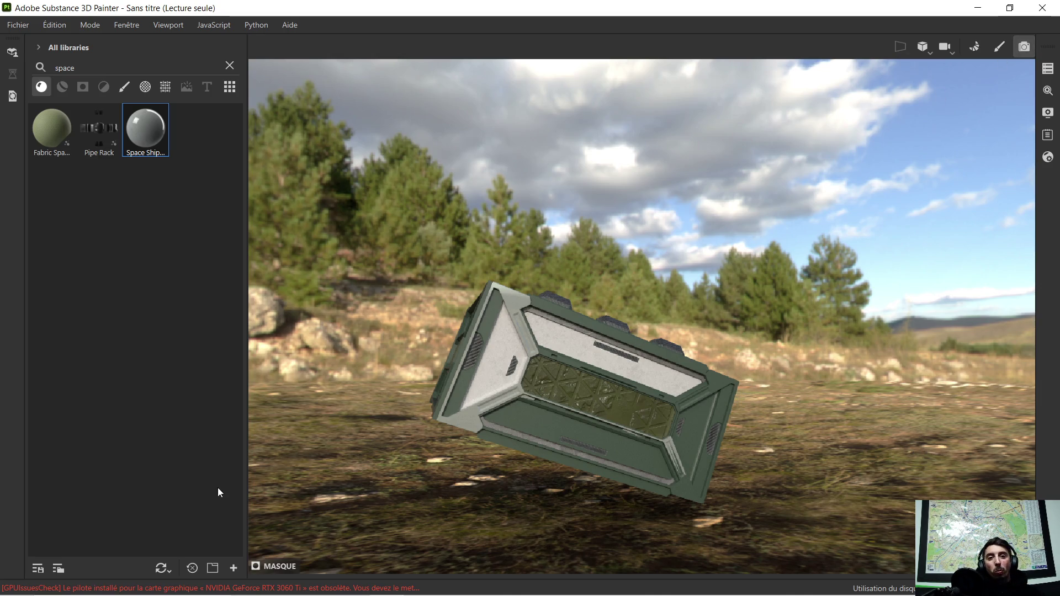
click(191, 570)
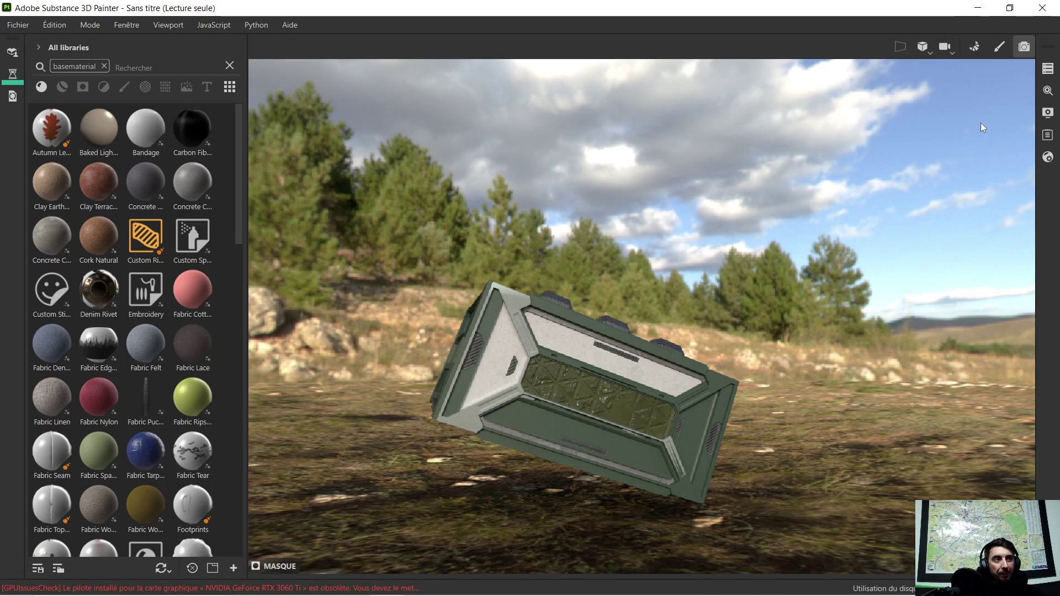
Save the project with Ctrl+S and close the Texture Set List.
click(1048, 72)
key(ctrl+s)
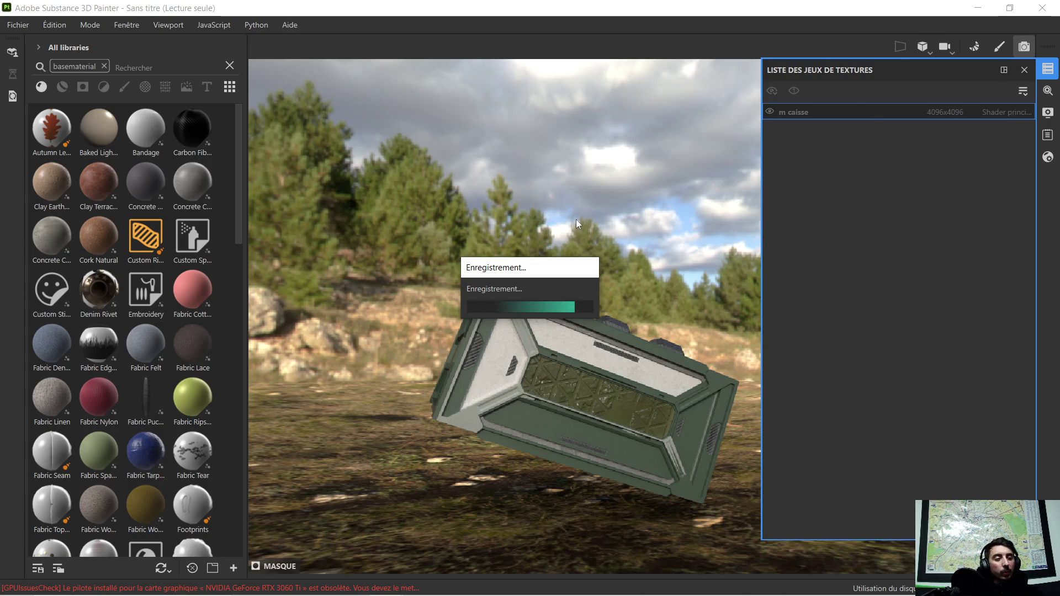
click(1024, 69)
click(1024, 47)
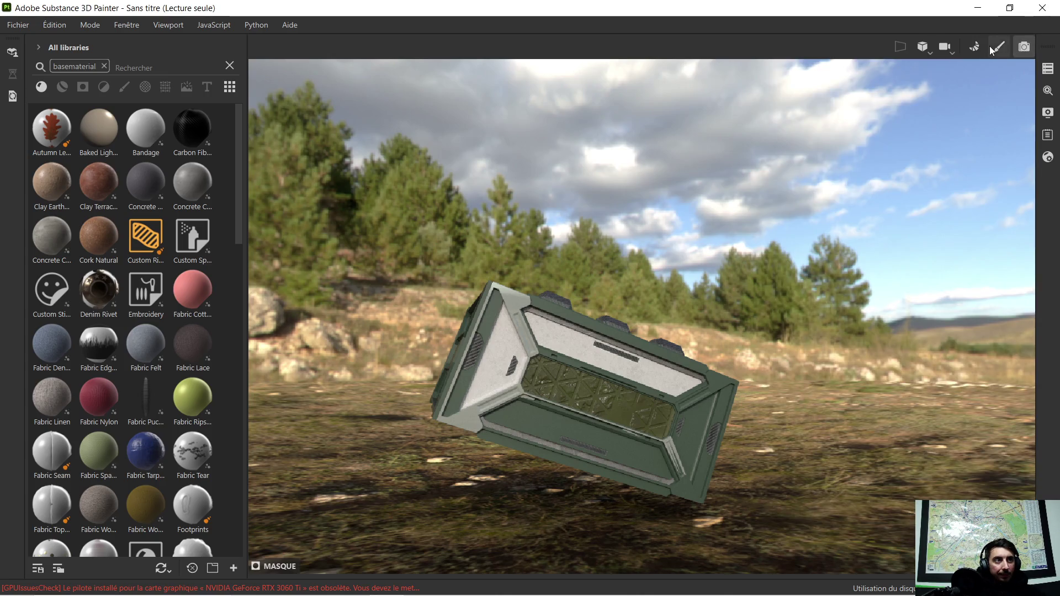
Keep the perspective camera and return from Iray to the Paint workspace with its layers.
click(944, 50)
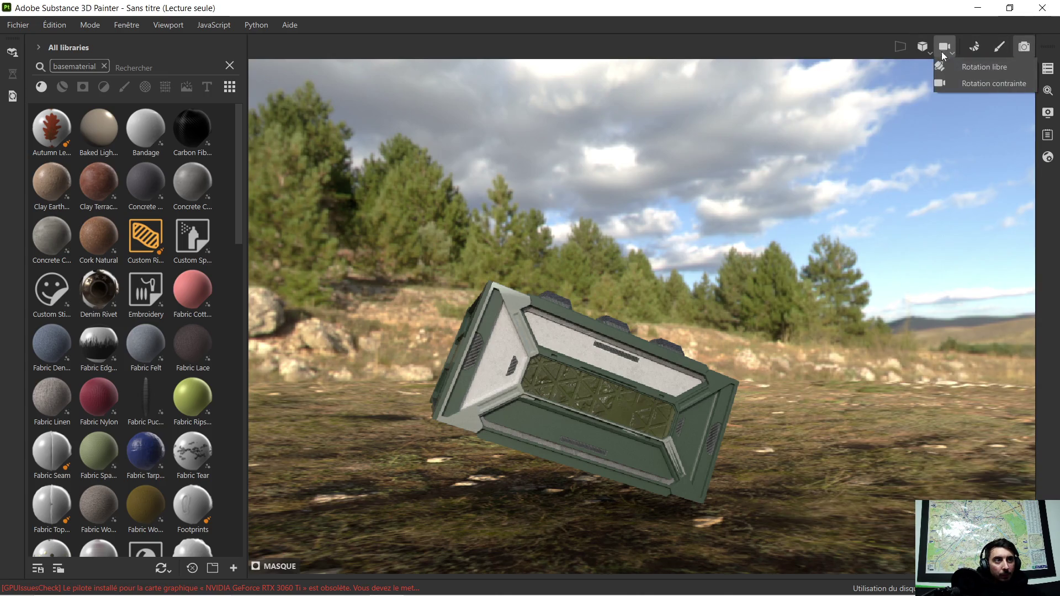
click(942, 38)
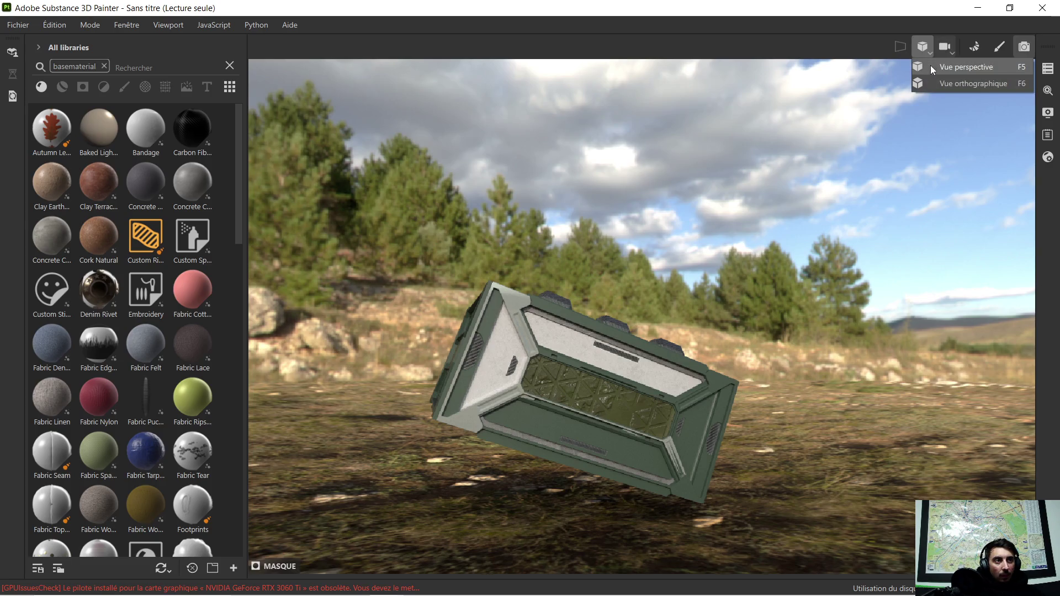
click(929, 66)
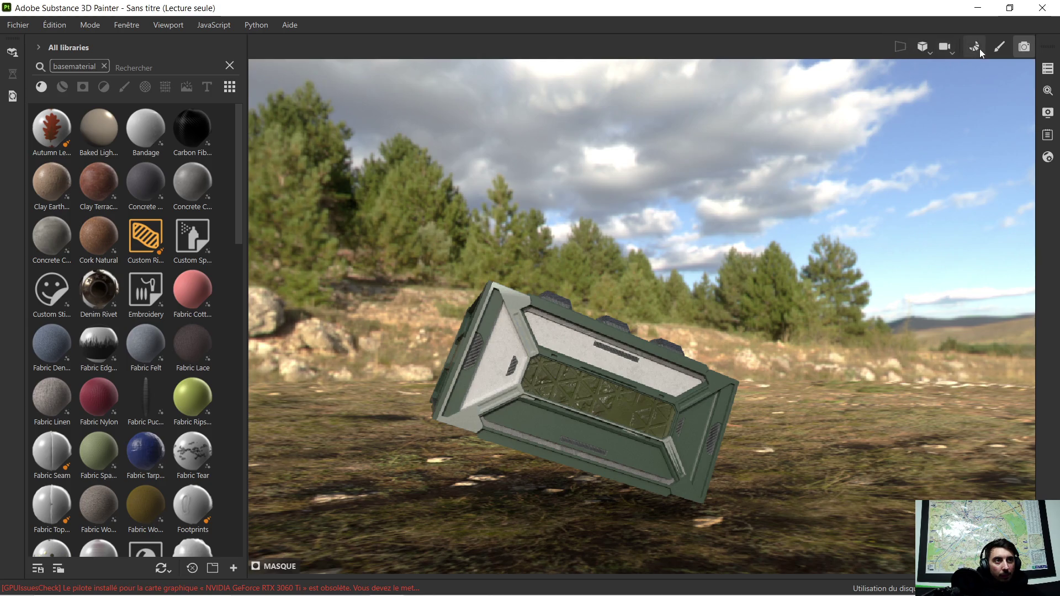
click(998, 48)
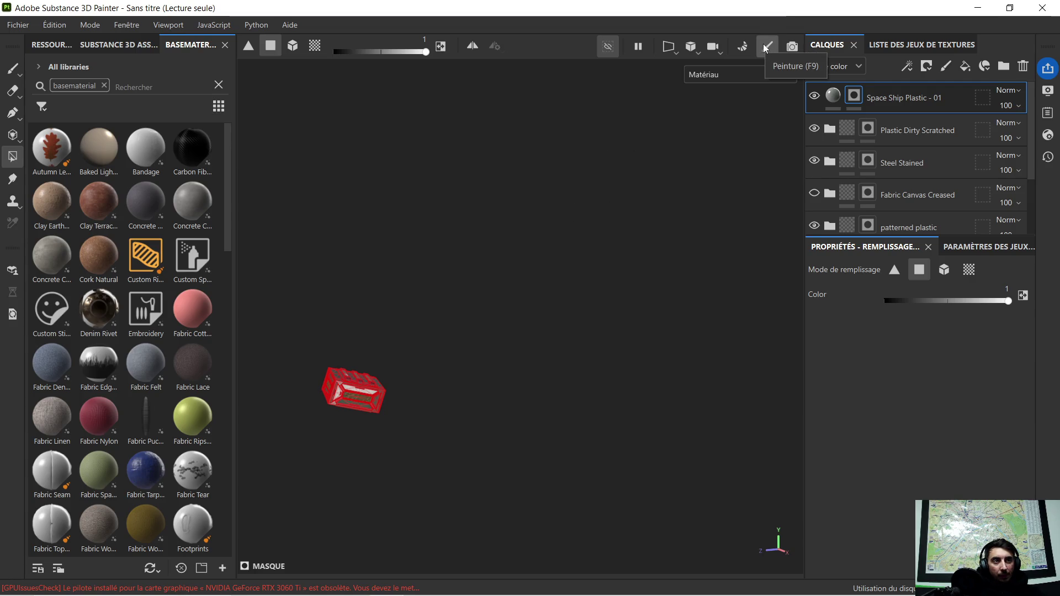
scroll(375, 374, up, 5)
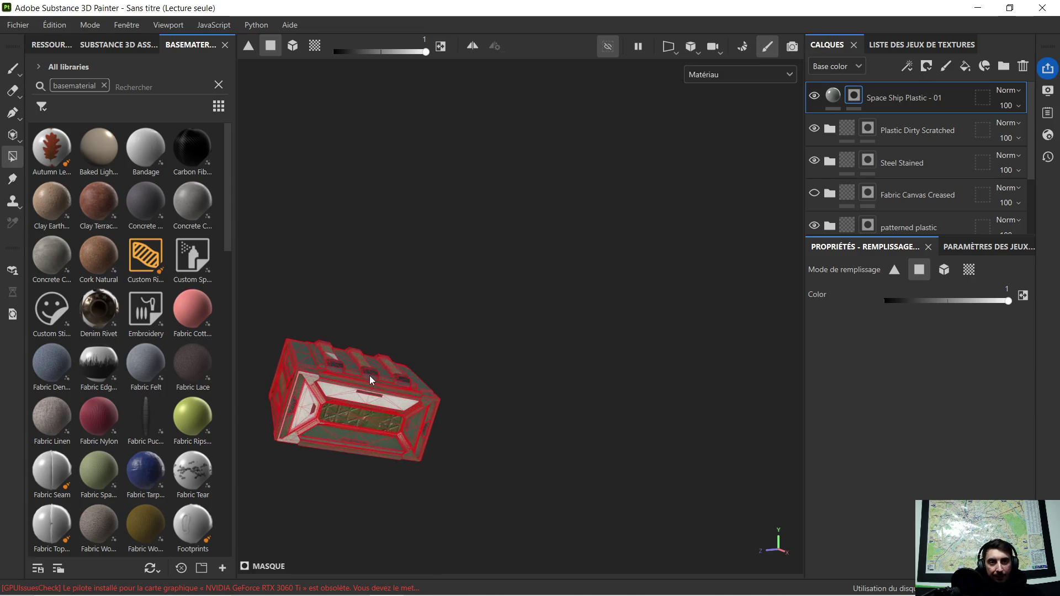
scroll(365, 379, down, 5)
Switch the Space Ship Plastic mask's polygon fill to UV chunk mode.
mouse_move(541, 262)
alt+mouse_down()
mouse_move(492, 295)
mouse_move(524, 269)
alt+mouse_up()
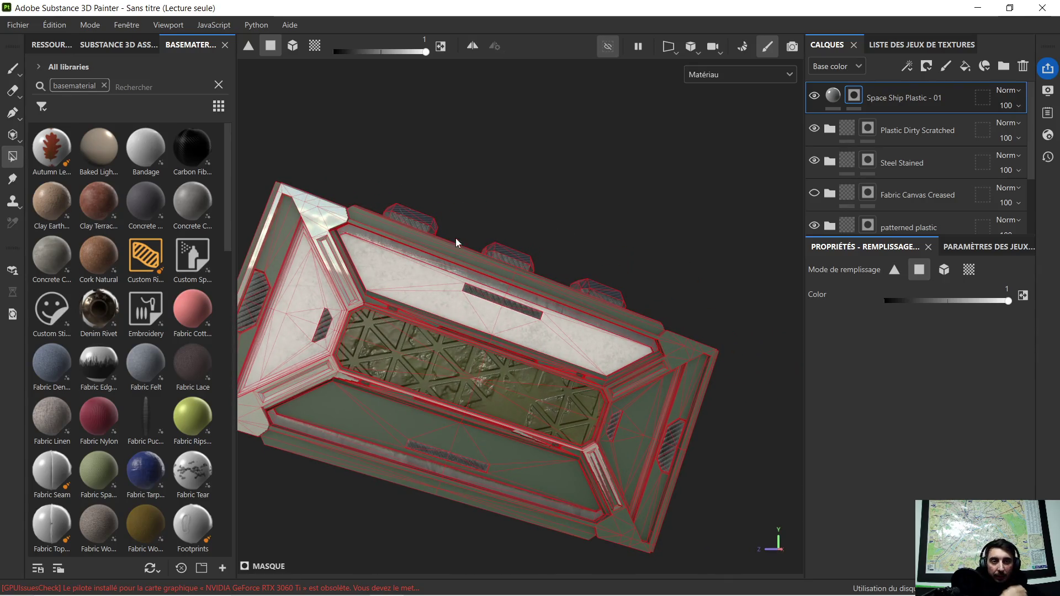
scroll(415, 277, up, 3)
scroll(414, 277, up, 2)
scroll(417, 268, down, 1)
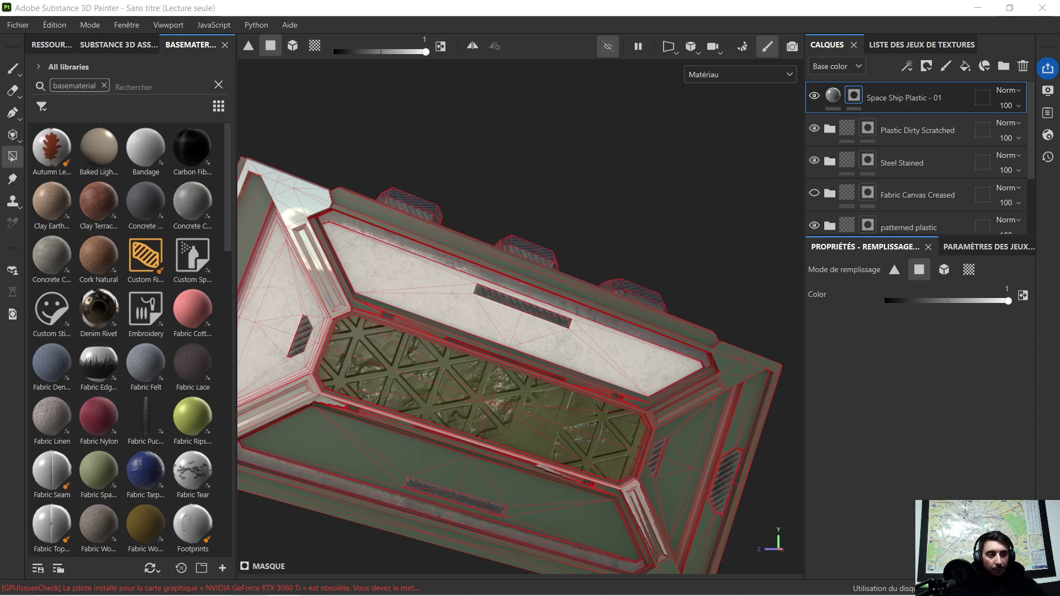
click(970, 269)
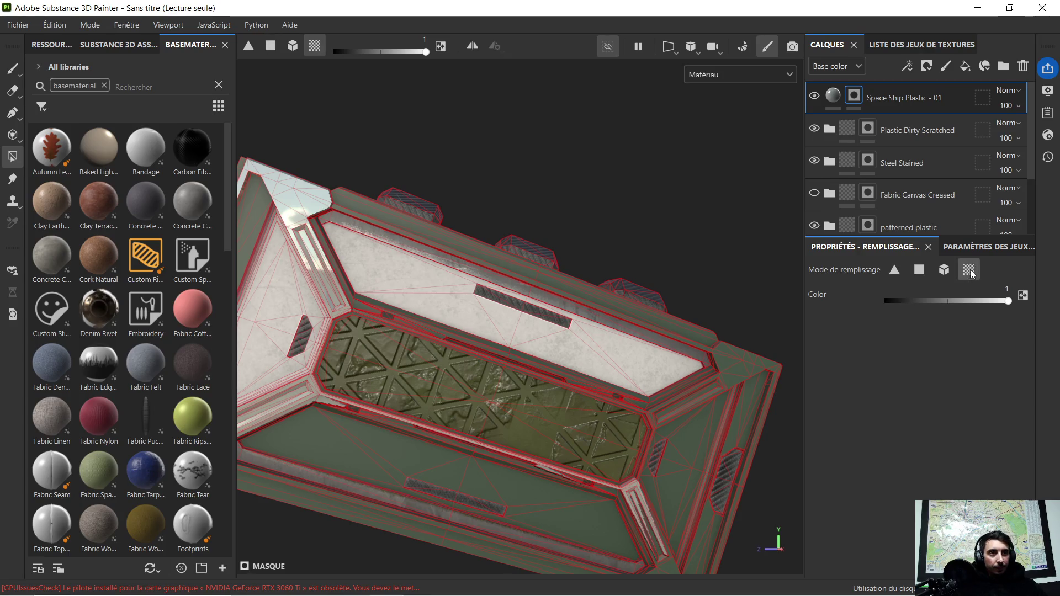
Orbit around the crate's end face, side vent and panel frame to find the edge faces.
mouse_move(537, 262)
alt+mouse_down()
mouse_move(404, 288)
mouse_move(549, 243)
mouse_move(571, 253)
alt+mouse_up()
mouse_move(464, 276)
alt+mouse_down()
mouse_move(542, 311)
mouse_move(581, 383)
mouse_move(306, 208)
alt+mouse_up()
scroll(623, 282, up, 3)
alt+drag(583, 310, 506, 178)
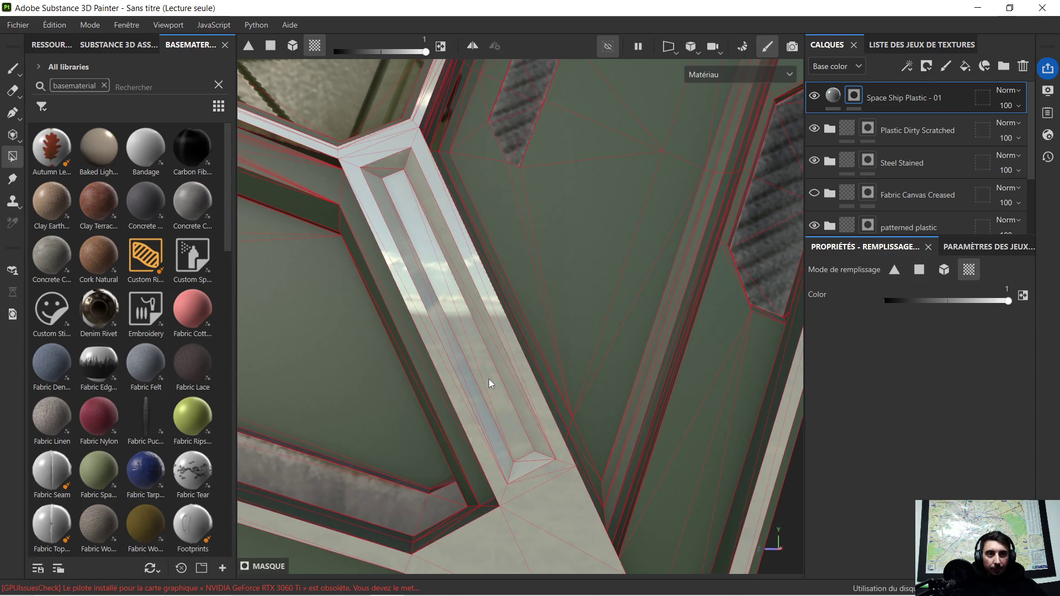
scroll(488, 379, down, 3)
mouse_move(465, 279)
alt+mouse_down()
mouse_move(511, 352)
mouse_move(457, 310)
alt+mouse_up()
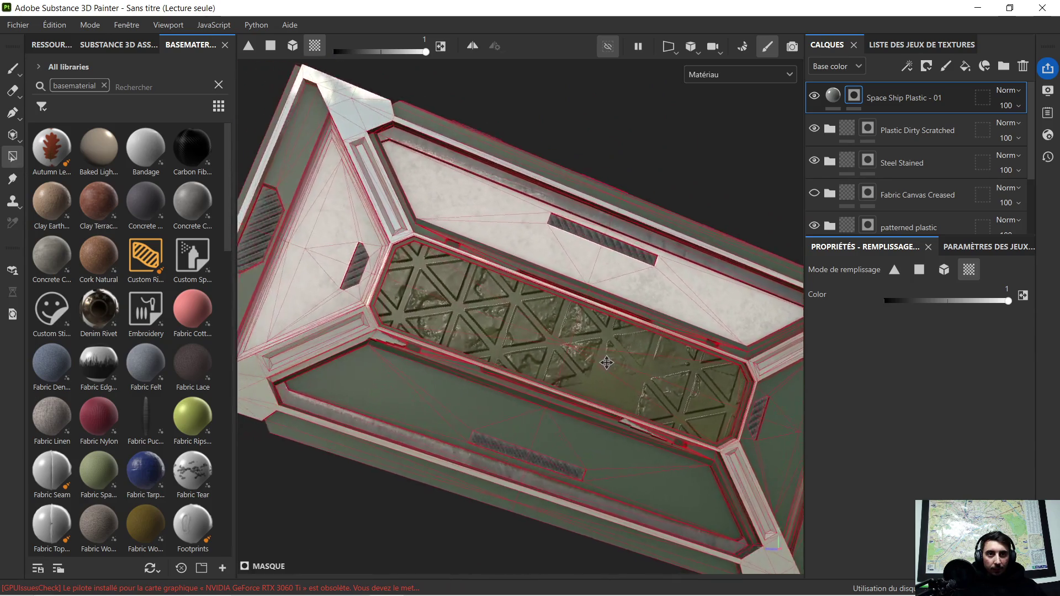
scroll(449, 330, up, 3)
scroll(450, 330, up, 2)
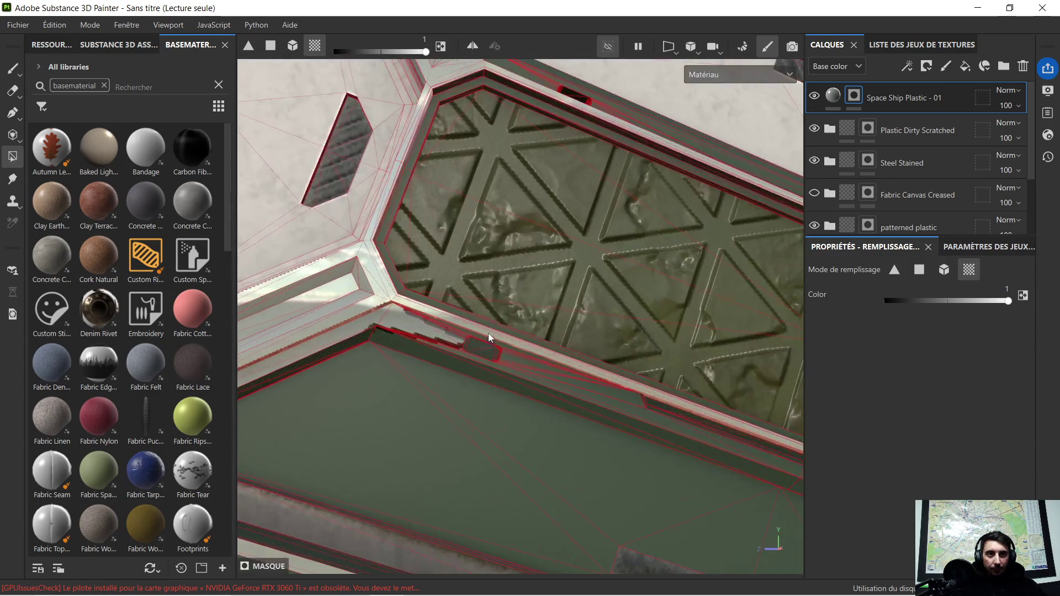
scroll(514, 356, up, 2)
scroll(518, 365, down, 3)
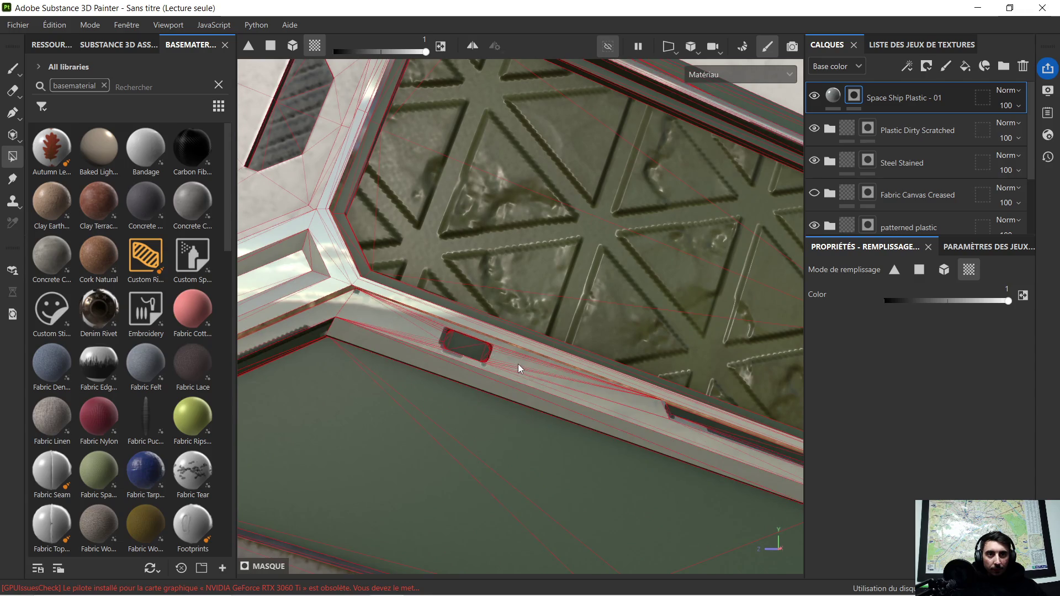
scroll(505, 348, up, 2)
alt+drag(347, 345, 464, 241)
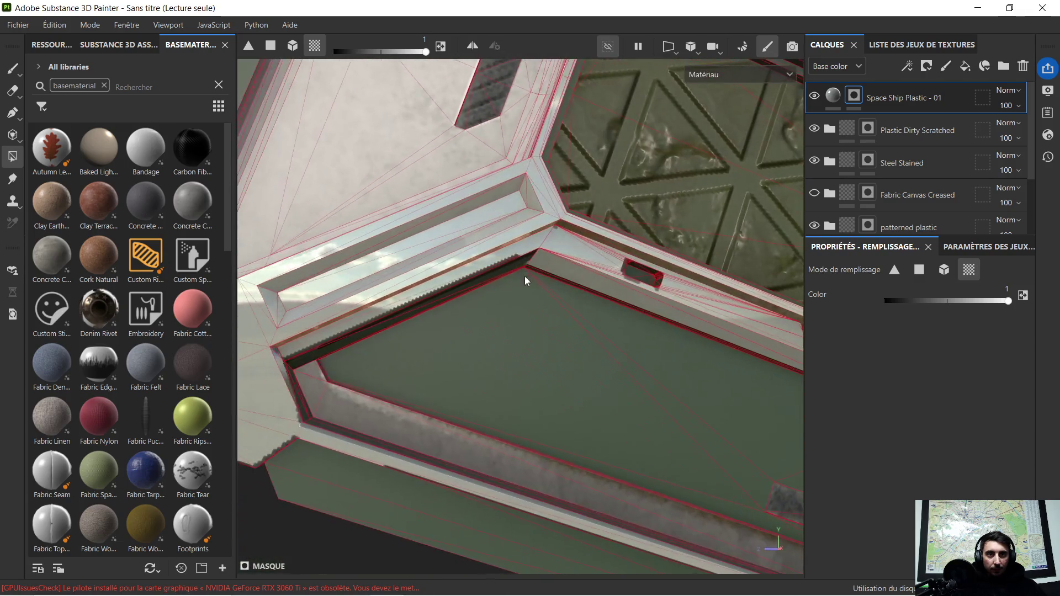
scroll(468, 281, up, 2)
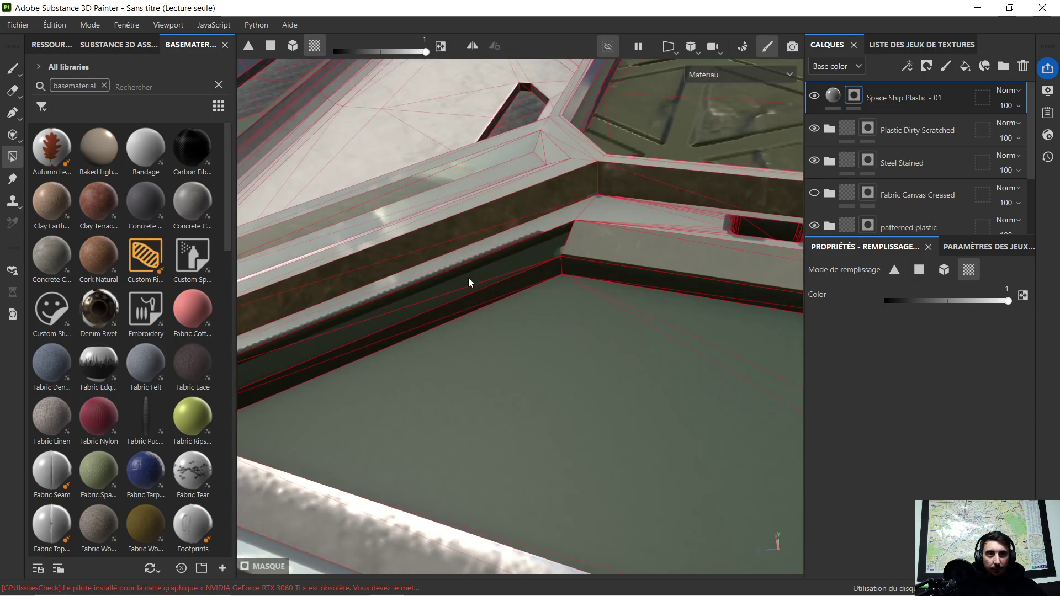
scroll(475, 270, up, 1)
scroll(475, 270, down, 2)
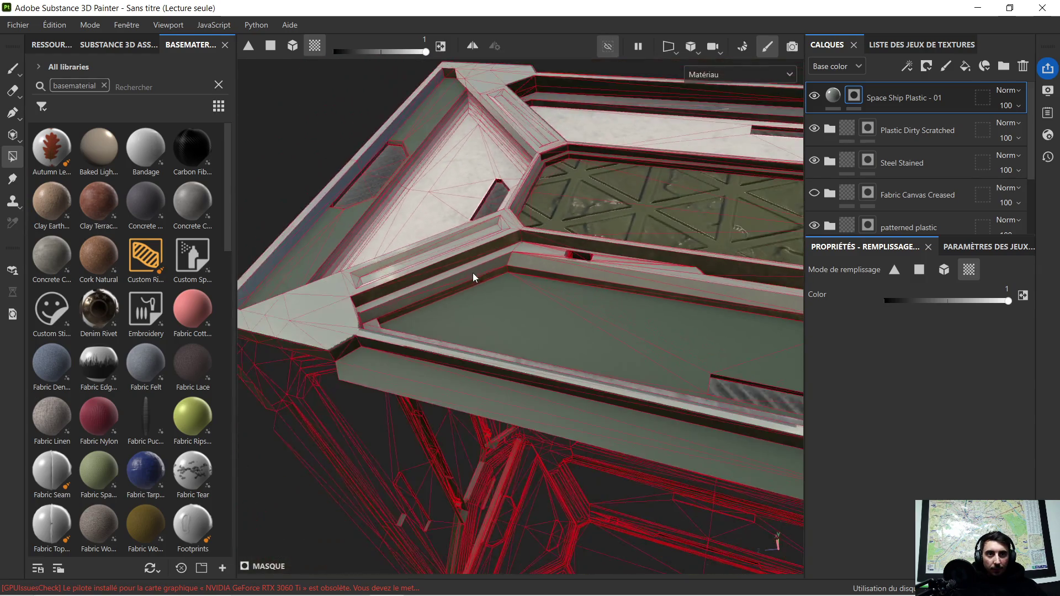
mouse_move(450, 262)
alt+mouse_down()
mouse_move(511, 362)
mouse_move(410, 261)
alt+mouse_up()
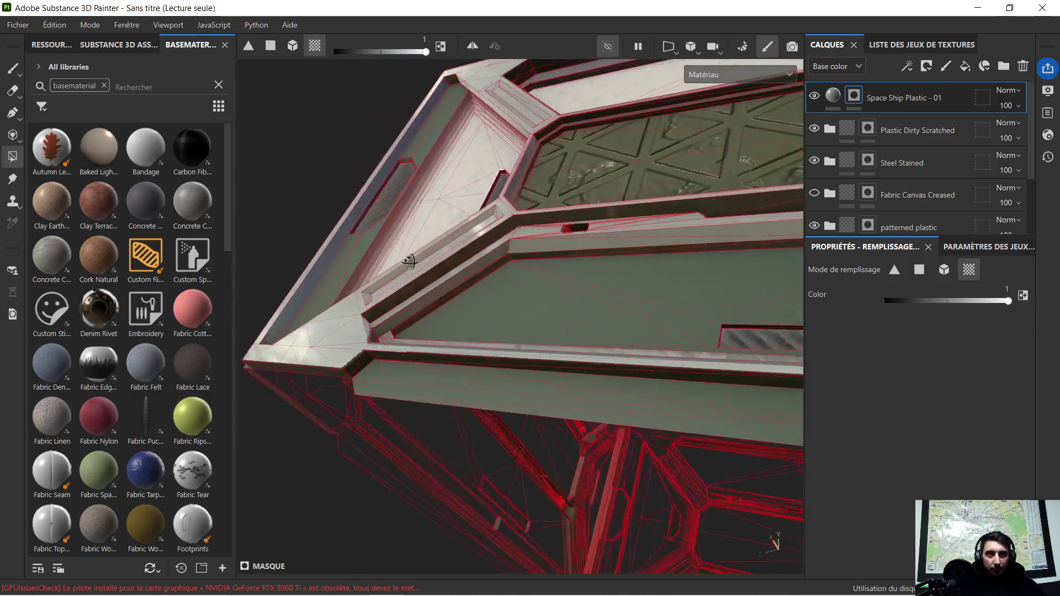
scroll(479, 238, up, 2)
scroll(501, 226, up, 1)
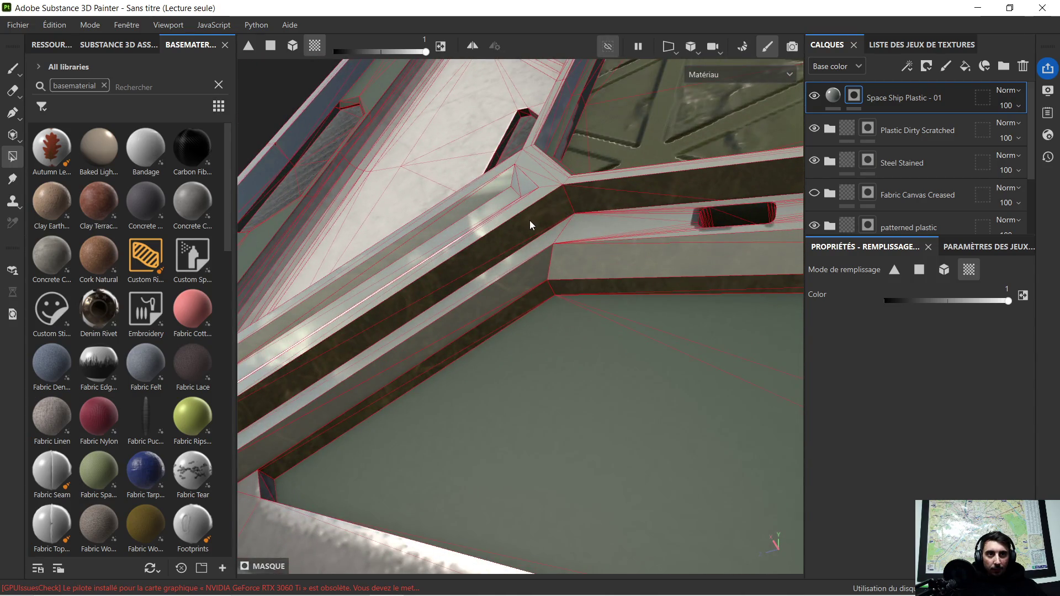
scroll(530, 221, down, 3)
mouse_move(504, 242)
alt+mouse_down()
mouse_move(588, 317)
mouse_move(670, 254)
alt+mouse_up()
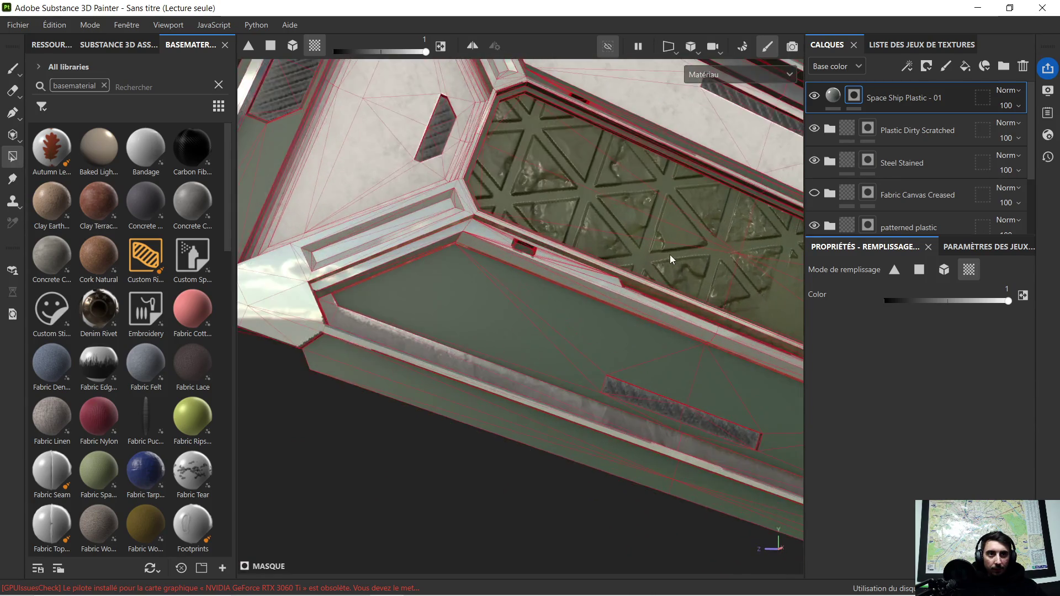
scroll(622, 293, up, 3)
mouse_move(615, 276)
alt+mouse_down()
mouse_move(556, 237)
mouse_move(444, 317)
mouse_move(387, 299)
mouse_move(597, 281)
alt+mouse_up()
scroll(598, 281, up, 2)
scroll(605, 309, up, 2)
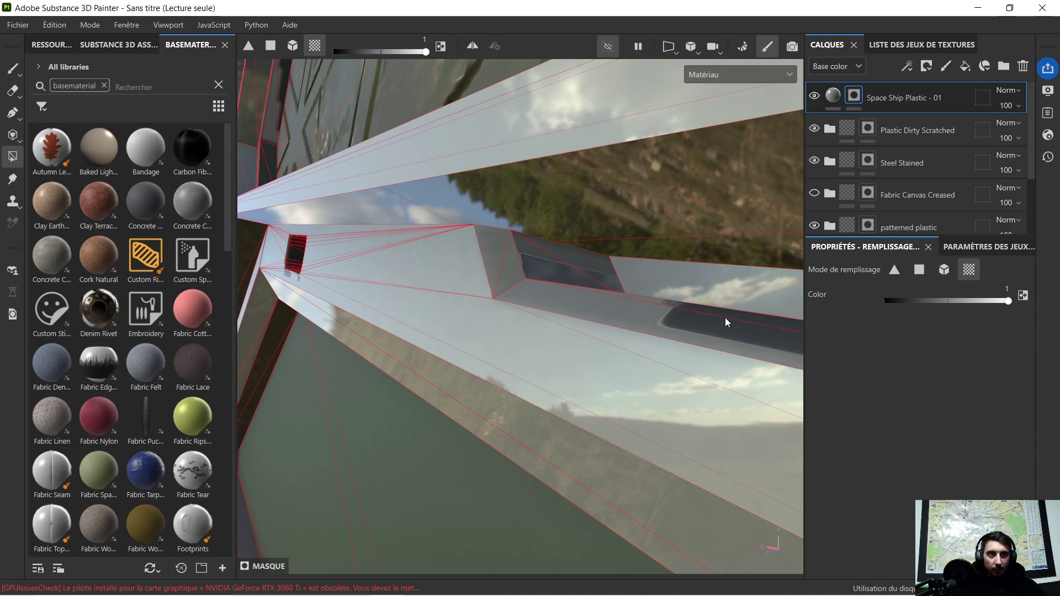
mouse_move(731, 317)
alt+mouse_down()
mouse_move(576, 325)
mouse_move(696, 309)
alt+mouse_up()
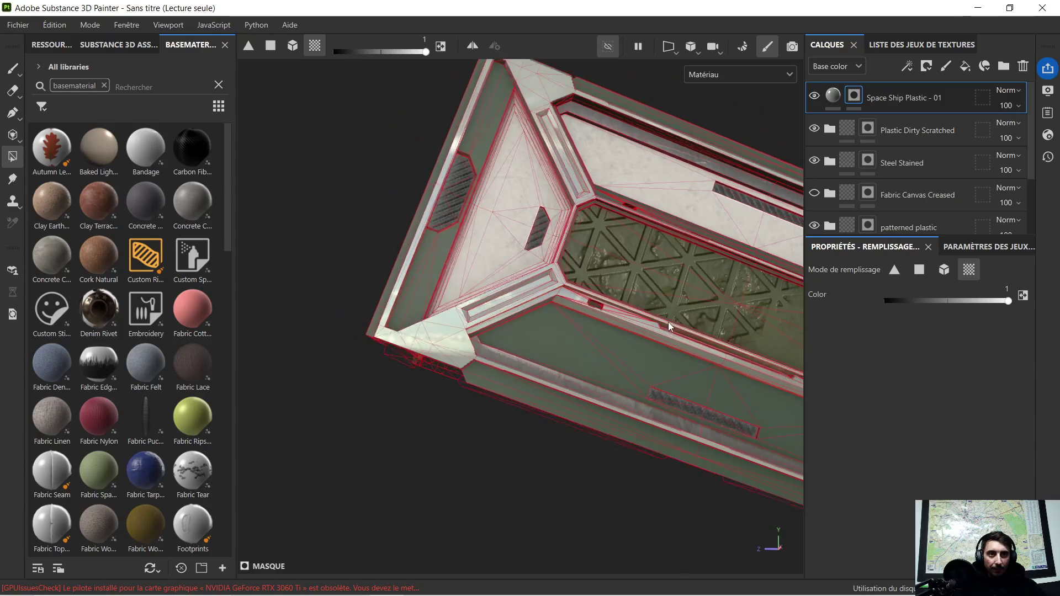
alt+drag(695, 309, 577, 327)
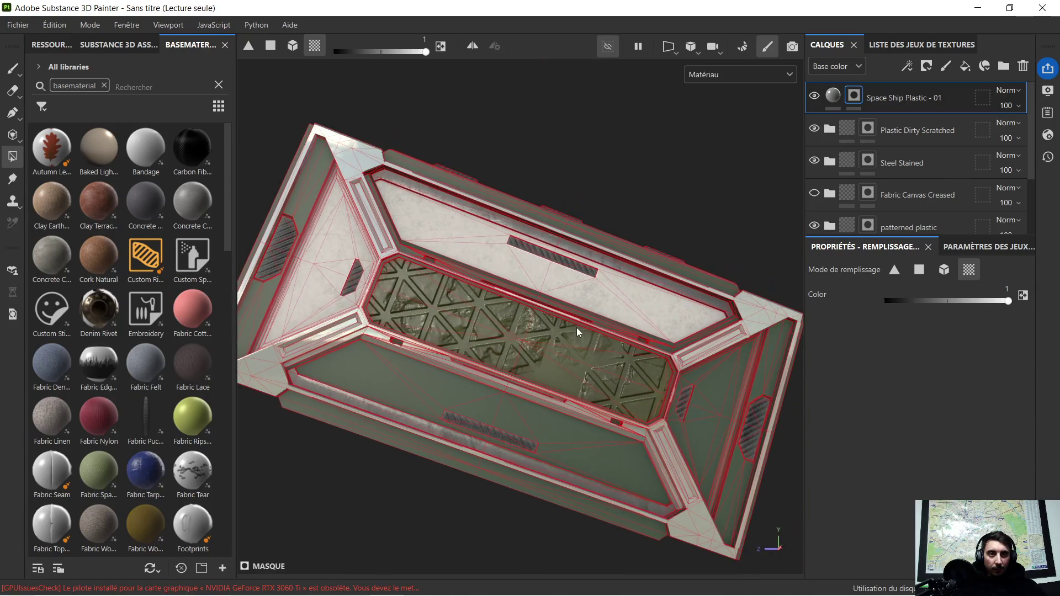
scroll(550, 323, up, 2)
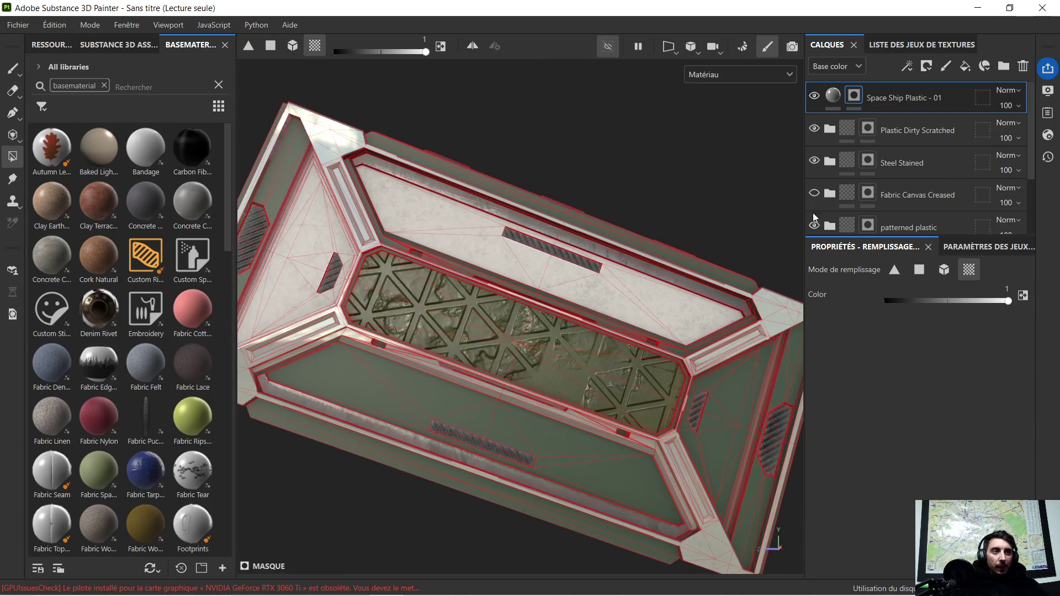
mouse_move(719, 359)
alt+middle_down()
mouse_move(552, 306)
mouse_move(564, 224)
alt+middle_up()
mouse_move(608, 364)
alt+mouse_down()
mouse_move(471, 366)
mouse_move(557, 313)
mouse_move(438, 338)
alt+mouse_up()
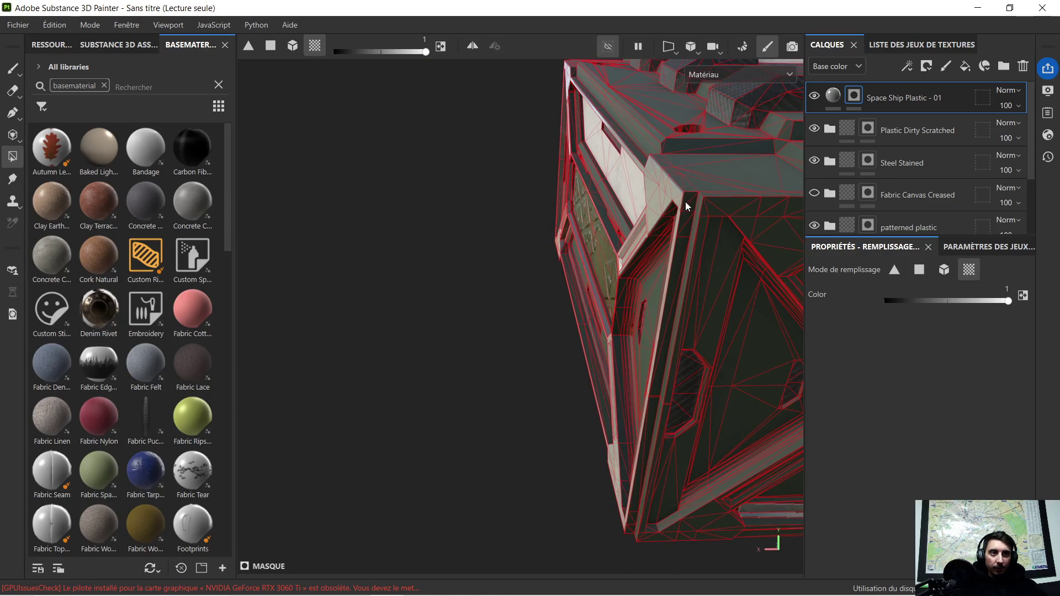
scroll(695, 200, up, 3)
scroll(696, 197, up, 2)
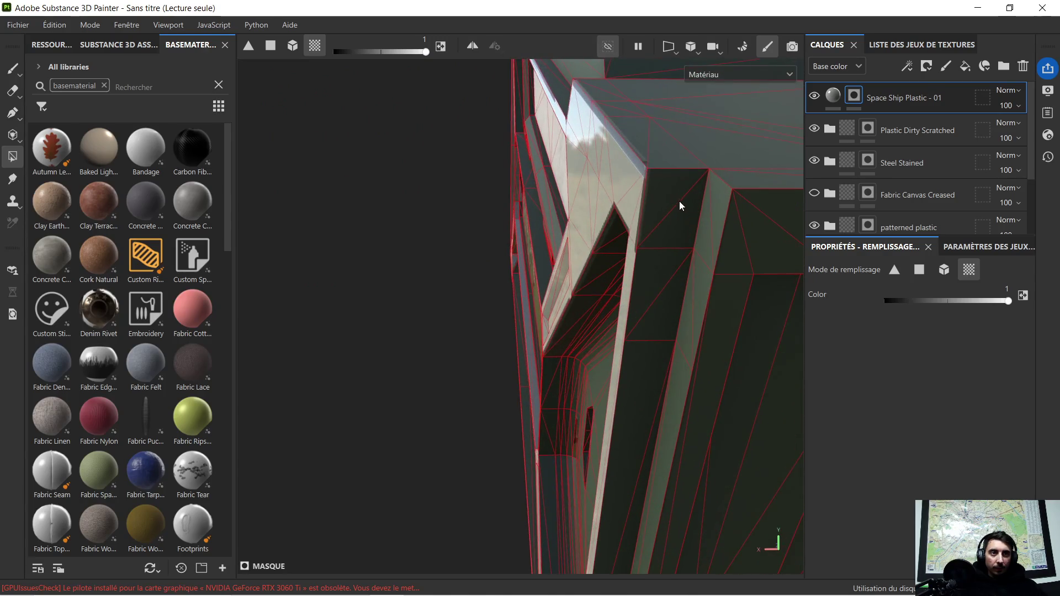
mouse_move(657, 156)
alt+mouse_down()
mouse_move(666, 160)
mouse_move(629, 269)
alt+mouse_up()
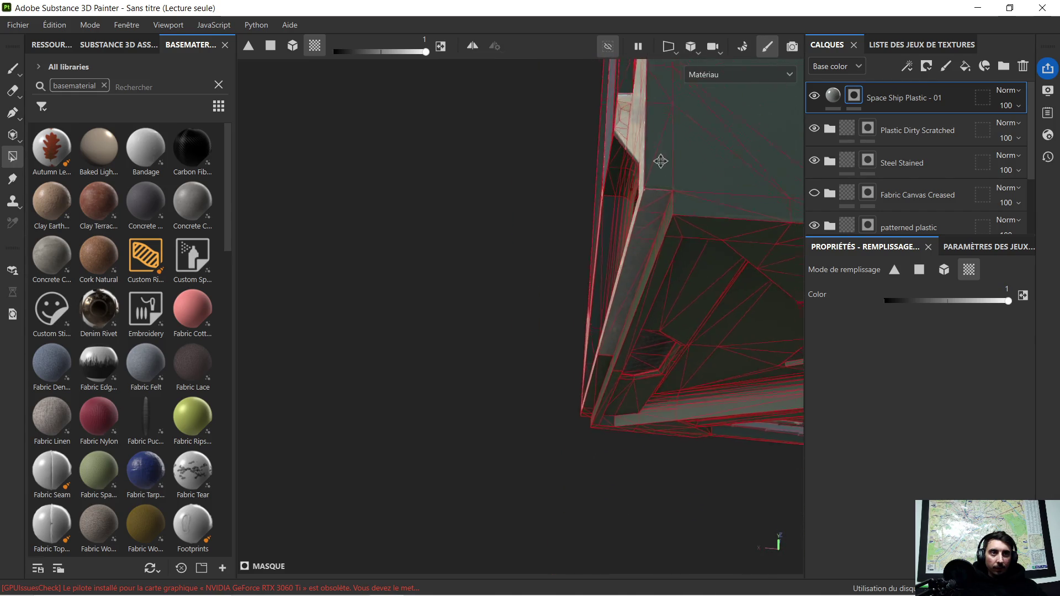
Polygon-fill the small edge face and the long face below it into the plastic mask.
click(626, 243)
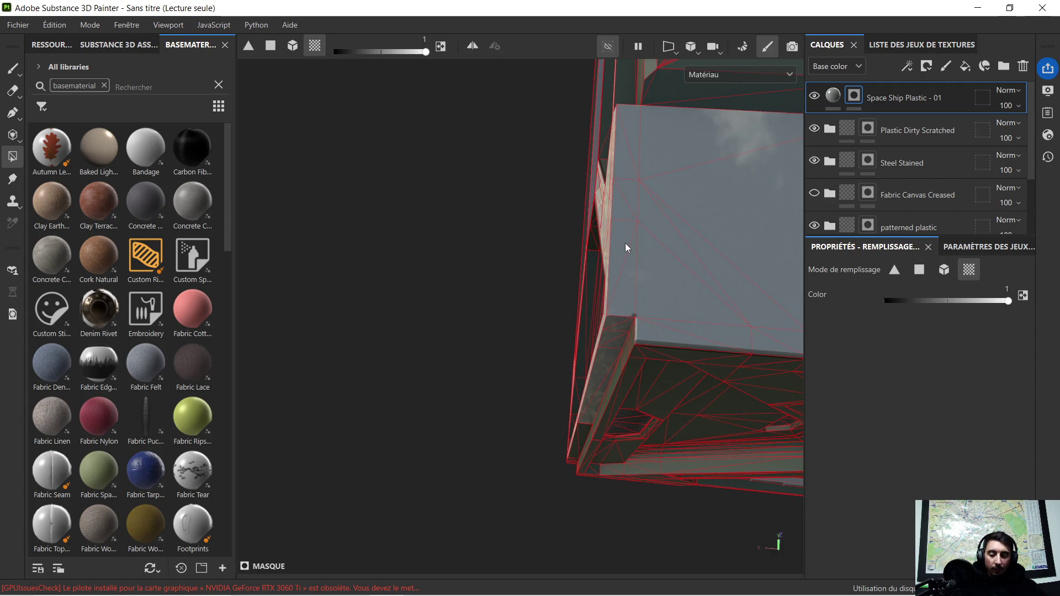
ctrl+click(625, 247)
click(623, 293)
ctrl+click(623, 293)
mouse_move(623, 290)
alt+mouse_down()
mouse_move(612, 292)
mouse_move(967, 301)
alt+mouse_up()
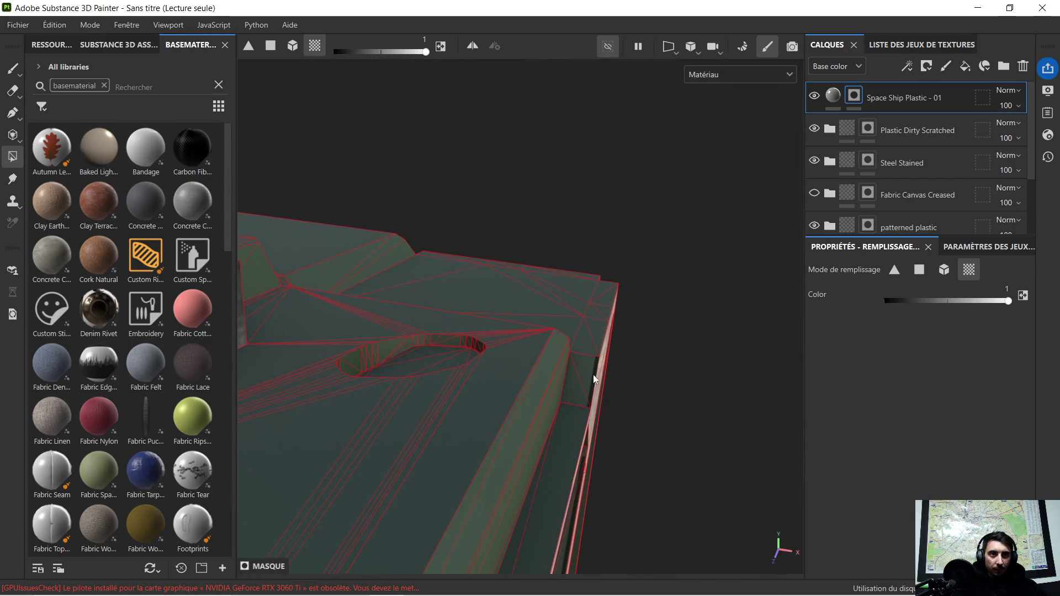
click(584, 371)
click(572, 418)
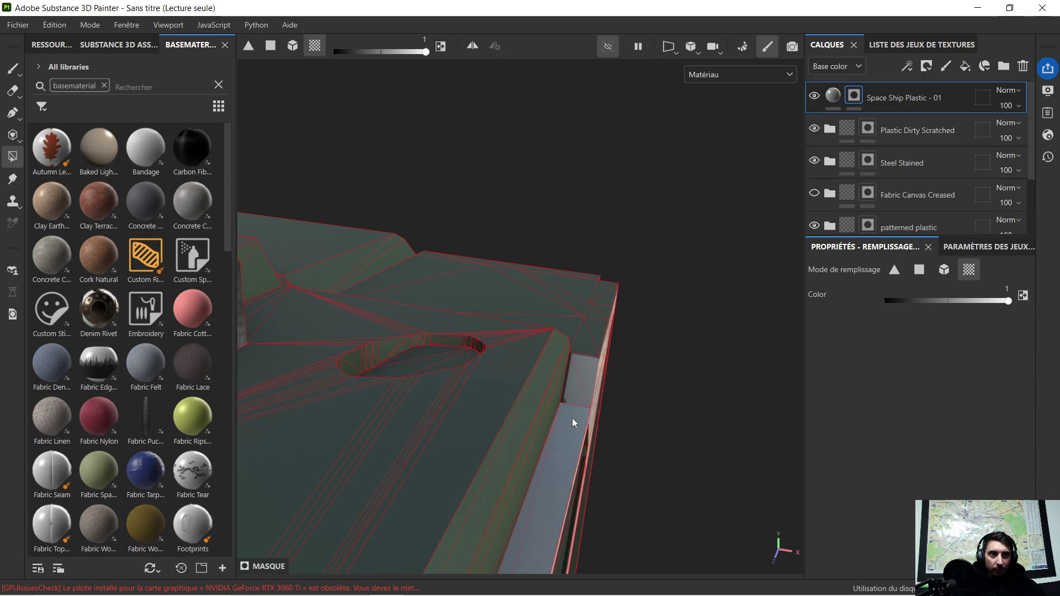
Add the beam-junction face and lower beam strip to the mask, then select the Steel Stained mask.
mouse_move(576, 418)
alt+mouse_down()
mouse_move(600, 262)
mouse_move(612, 280)
alt+mouse_up()
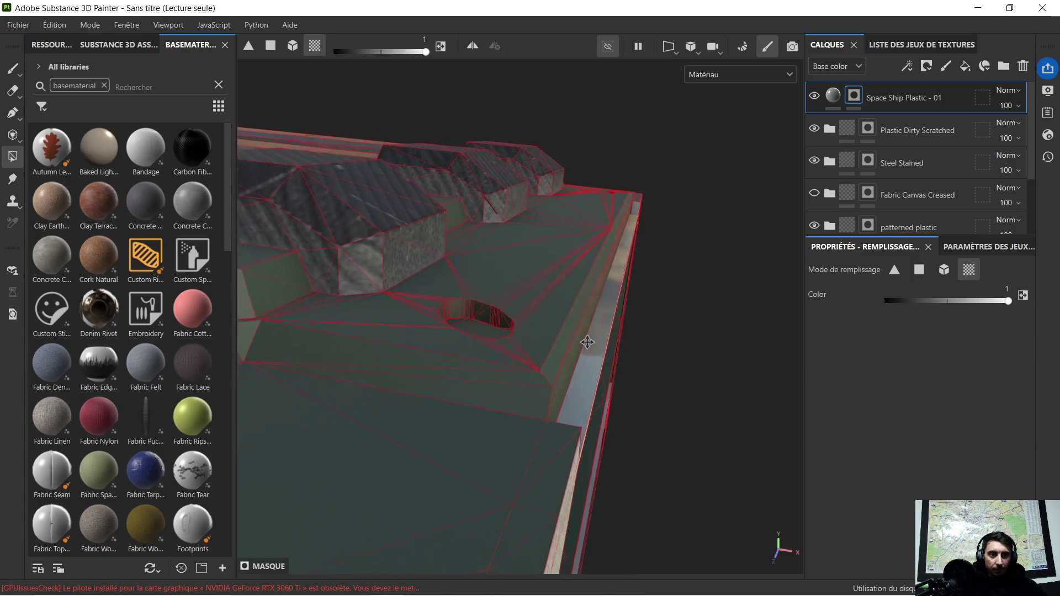
mouse_move(623, 358)
alt+mouse_down()
mouse_move(554, 344)
mouse_move(599, 334)
alt+mouse_up()
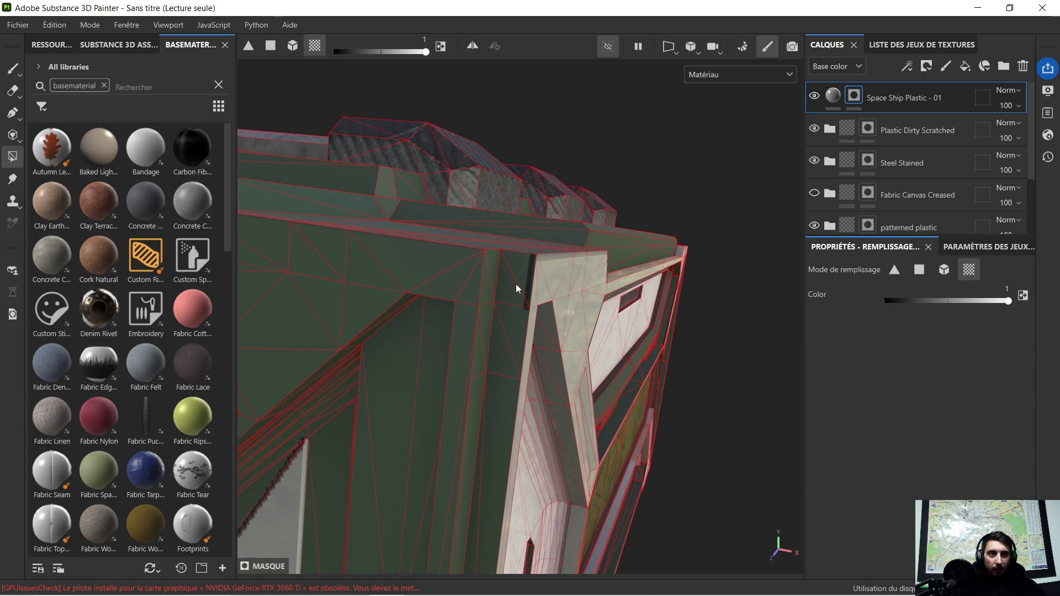
mouse_move(524, 290)
alt+mouse_down()
mouse_move(608, 398)
mouse_move(544, 127)
mouse_move(424, 155)
mouse_move(472, 158)
alt+mouse_up()
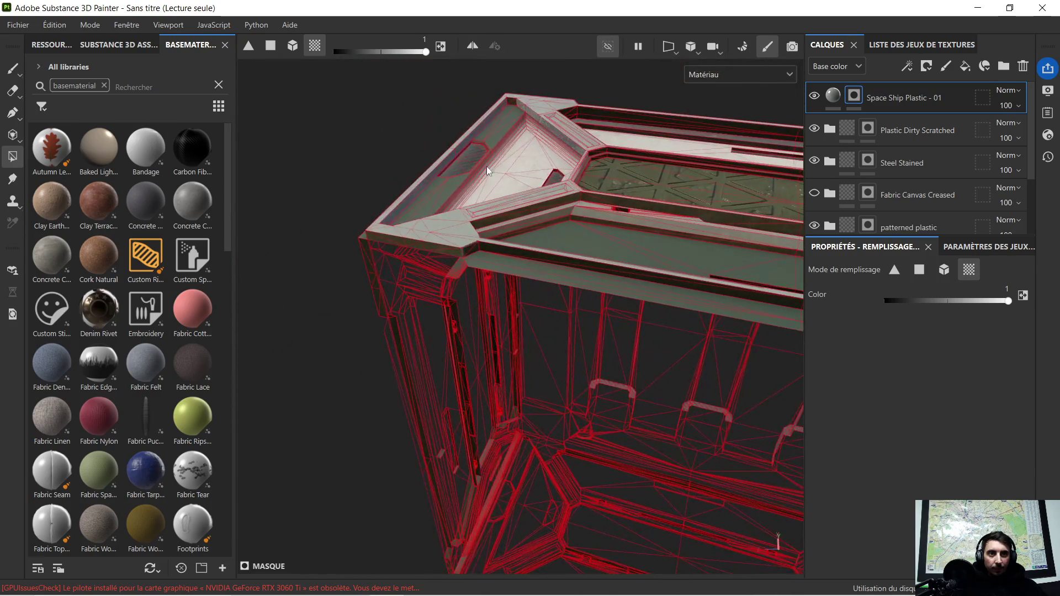
scroll(473, 158, up, 3)
scroll(482, 228, up, 3)
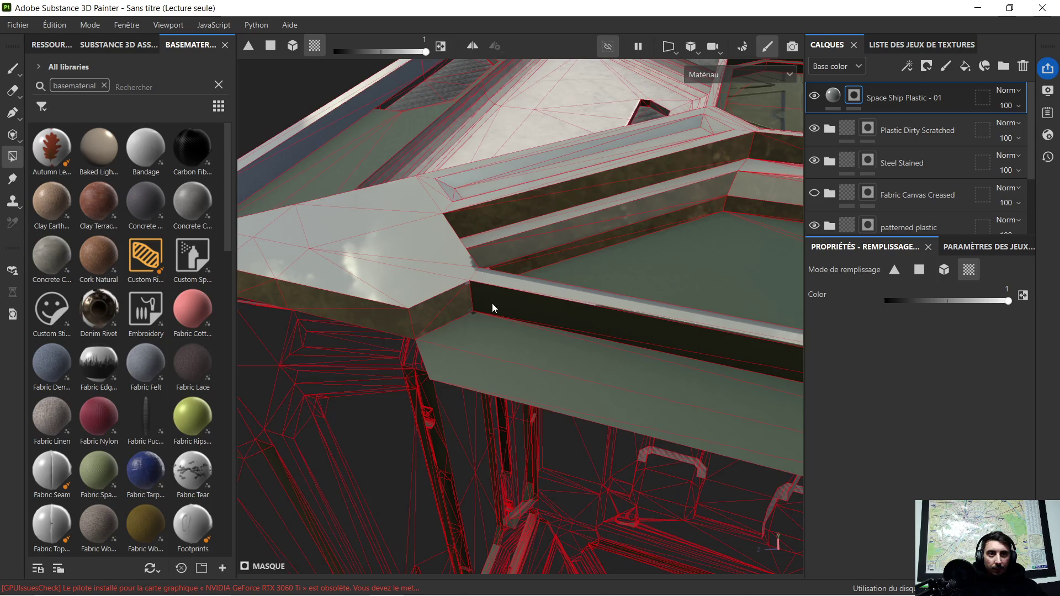
scroll(531, 304, down, 5)
scroll(630, 302, down, 2)
scroll(628, 310, up, 2)
scroll(338, 288, up, 3)
mouse_move(338, 289)
alt+middle_down()
mouse_move(551, 330)
mouse_move(573, 225)
mouse_move(594, 271)
alt+middle_up()
mouse_move(594, 271)
alt+mouse_down()
mouse_move(457, 267)
mouse_move(603, 284)
mouse_move(527, 334)
alt+mouse_up()
click(489, 342)
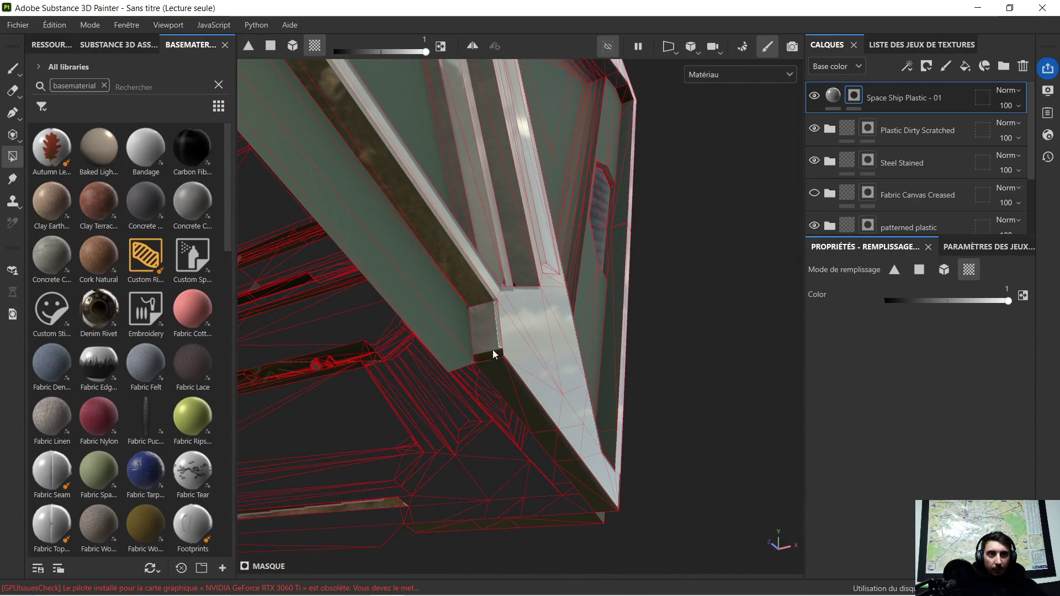
click(499, 367)
mouse_move(502, 357)
alt+mouse_down()
mouse_move(498, 331)
mouse_move(378, 383)
mouse_move(437, 259)
mouse_move(412, 216)
mouse_move(590, 416)
mouse_move(459, 332)
alt+mouse_up()
alt+middle_drag(458, 332, 578, 390)
mouse_move(578, 391)
alt+mouse_down()
mouse_move(521, 341)
mouse_move(421, 315)
mouse_move(528, 326)
mouse_move(510, 306)
mouse_move(485, 334)
mouse_move(500, 354)
alt+mouse_up()
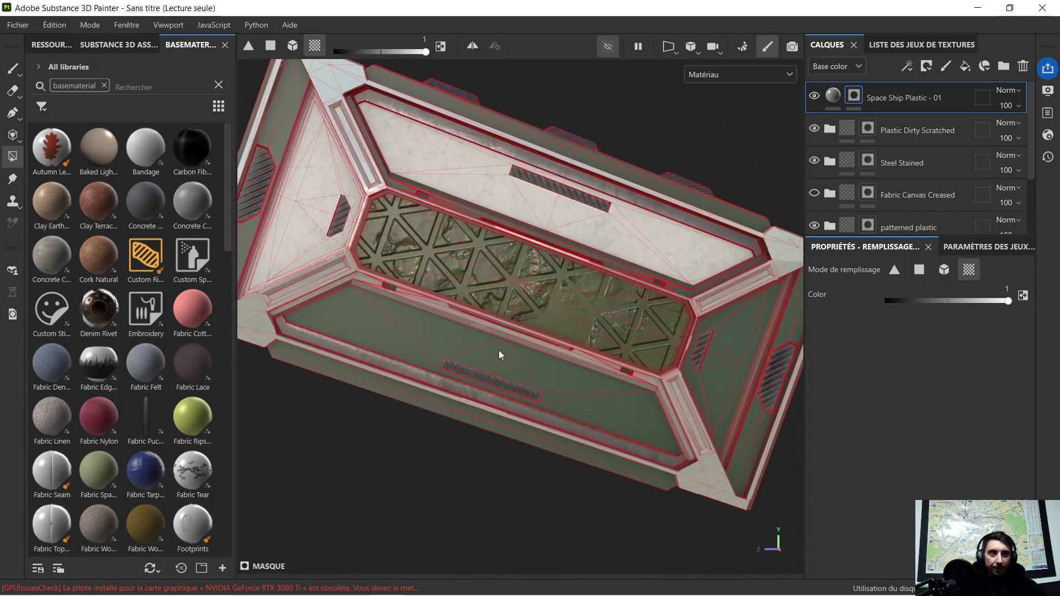
click(870, 162)
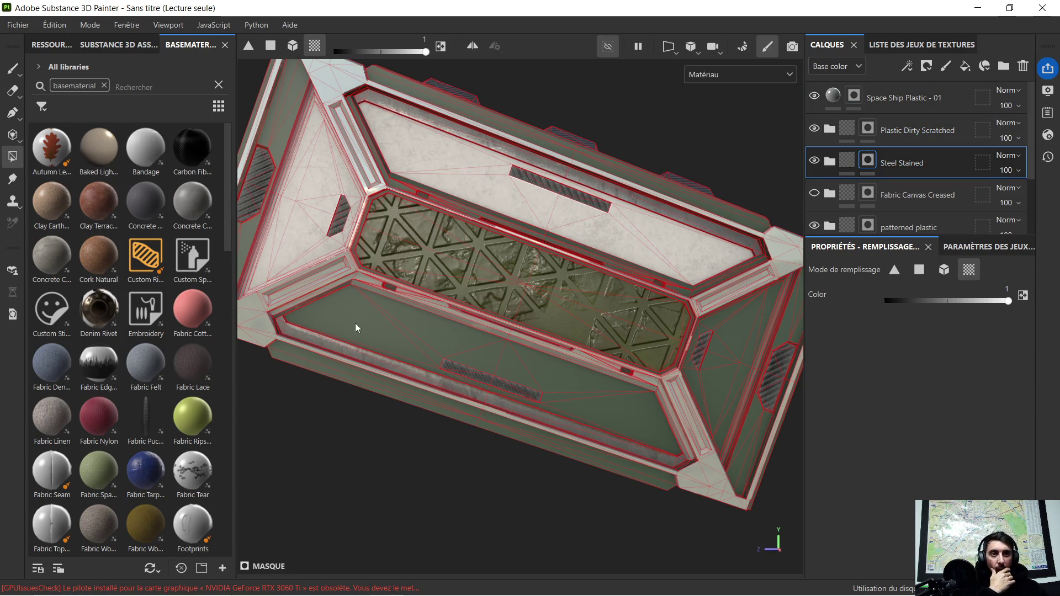
scroll(356, 323, up, 3)
scroll(407, 284, up, 3)
scroll(354, 302, up, 3)
scroll(377, 292, down, 1)
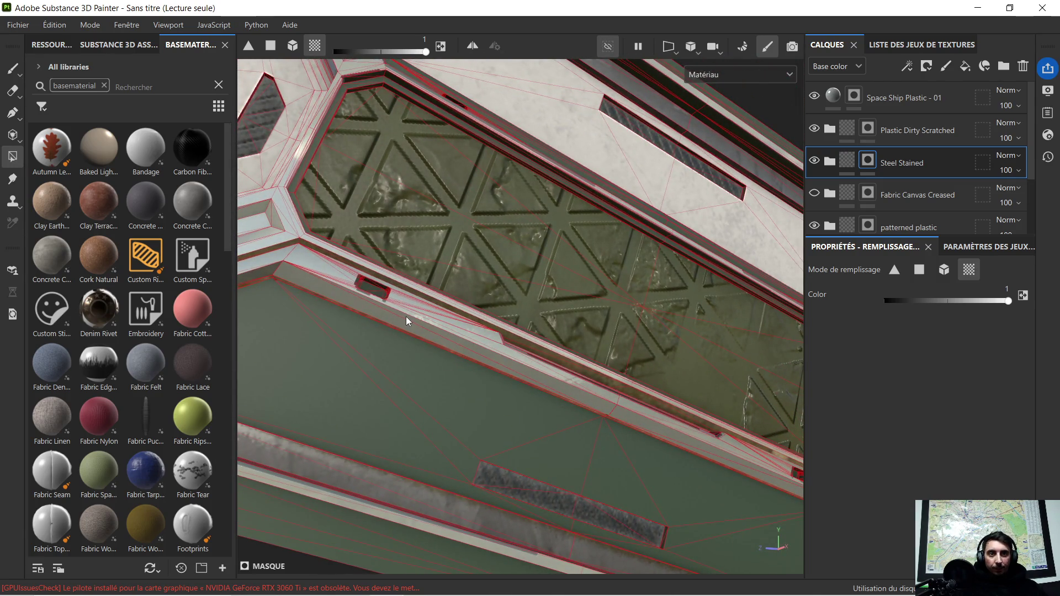
Toggle Steel Stained's visibility off and on to compare its contribution on the crate.
alt+drag(378, 300, 488, 283)
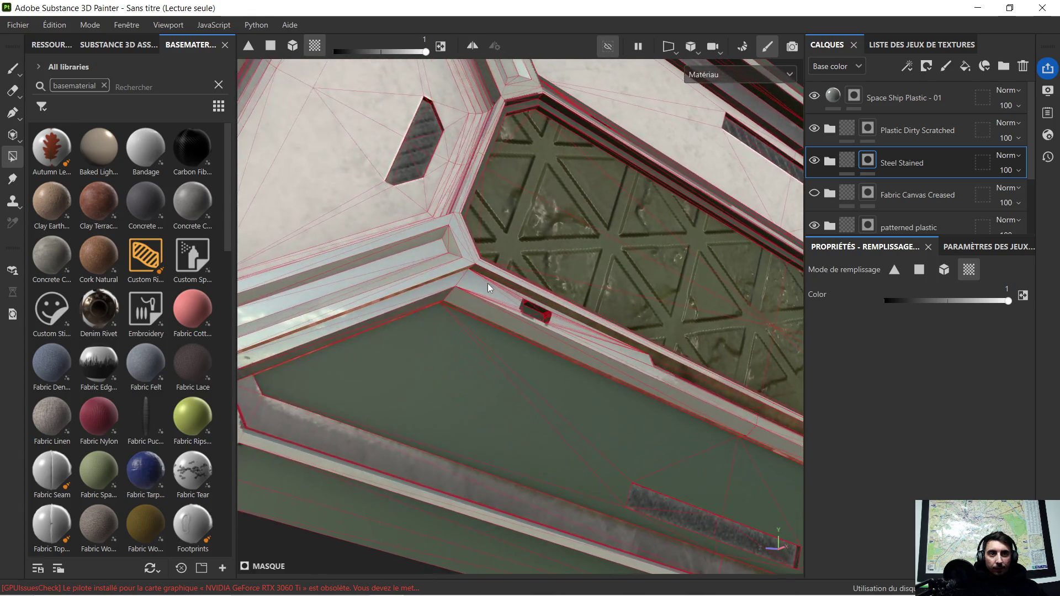
scroll(488, 283, up, 2)
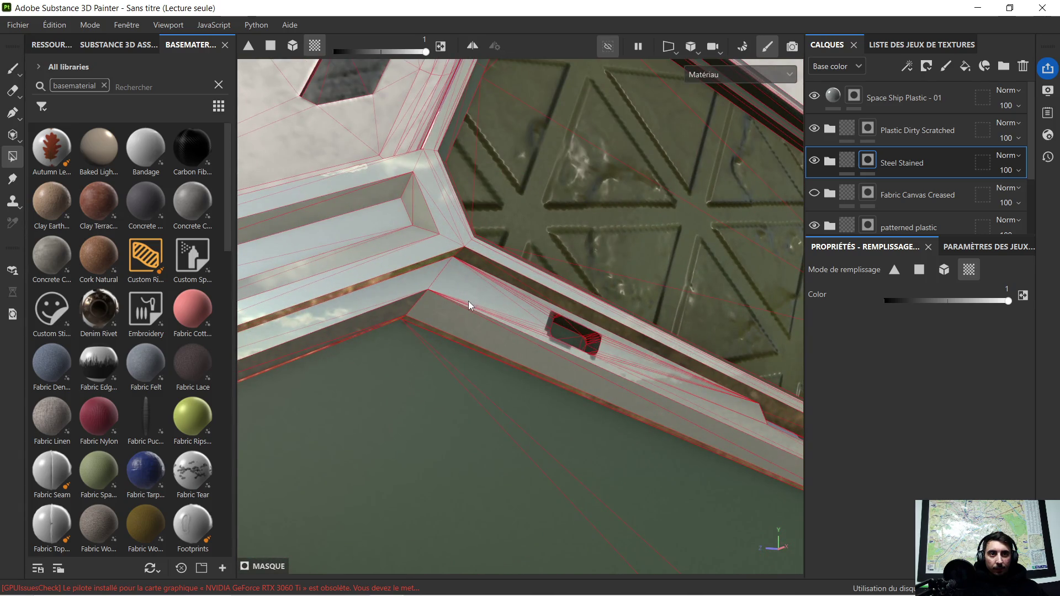
alt+drag(469, 317, 473, 294)
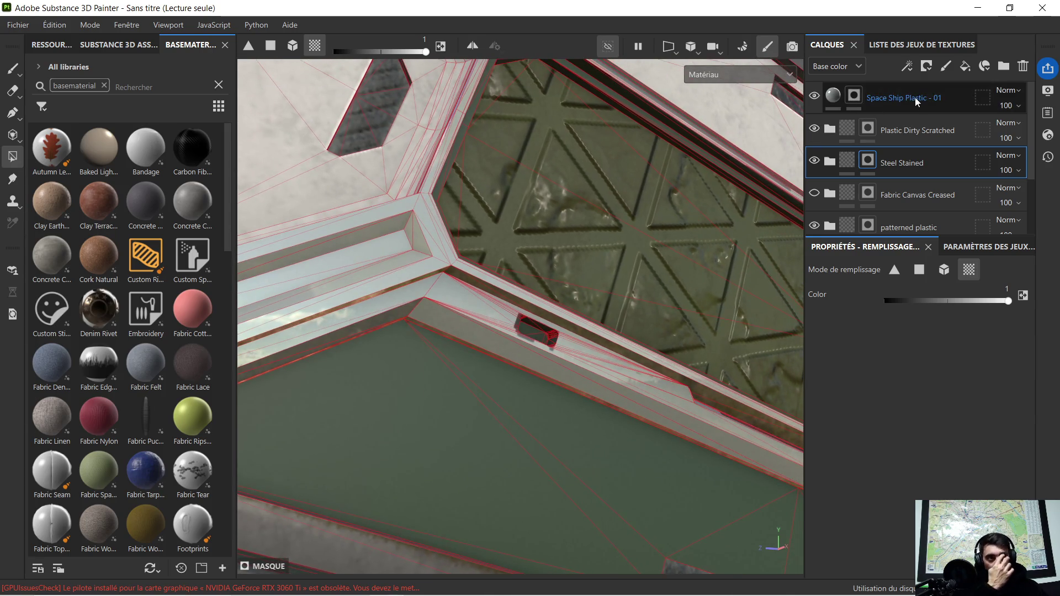
click(815, 162)
click(816, 162)
click(816, 162)
scroll(472, 295, up, 2)
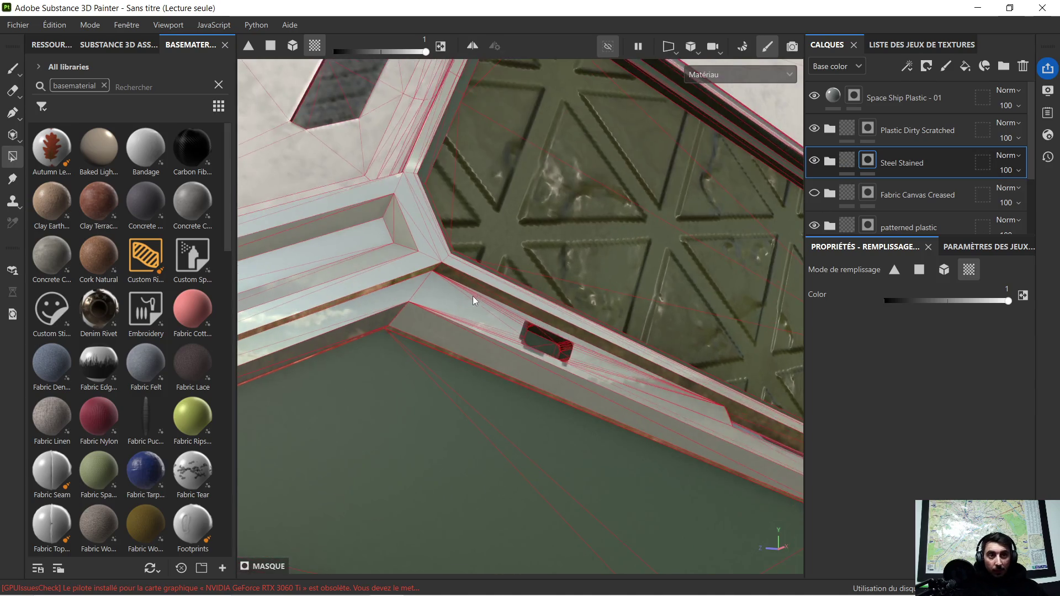
scroll(420, 326, up, 2)
mouse_move(427, 308)
alt+mouse_down()
mouse_move(498, 244)
mouse_move(454, 269)
alt+mouse_up()
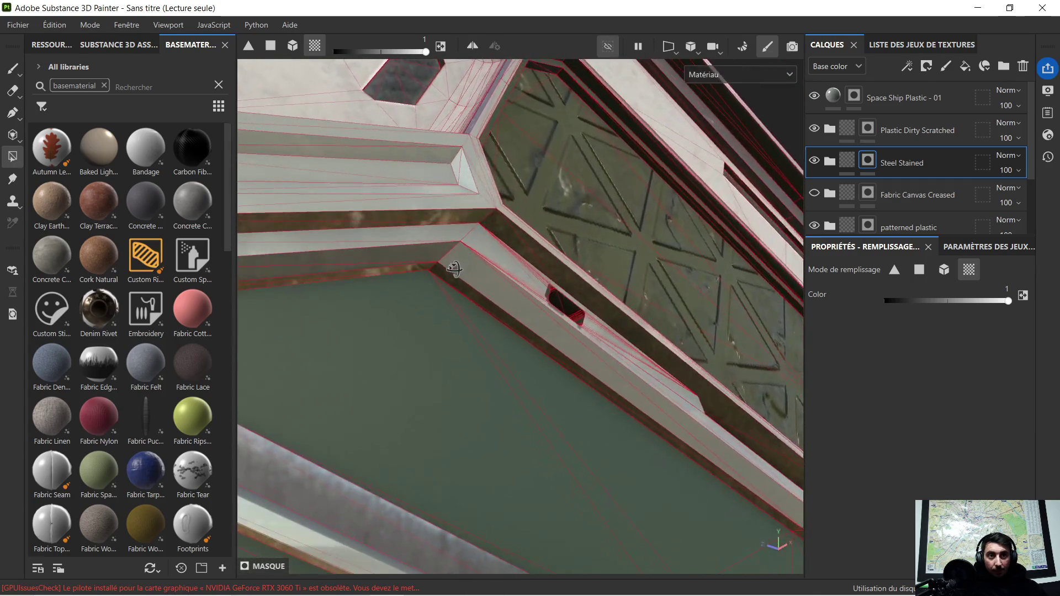
Switch polygon fill through whole-mesh to single-face mode and select the Space Ship Plastic - 01 mask.
click(942, 270)
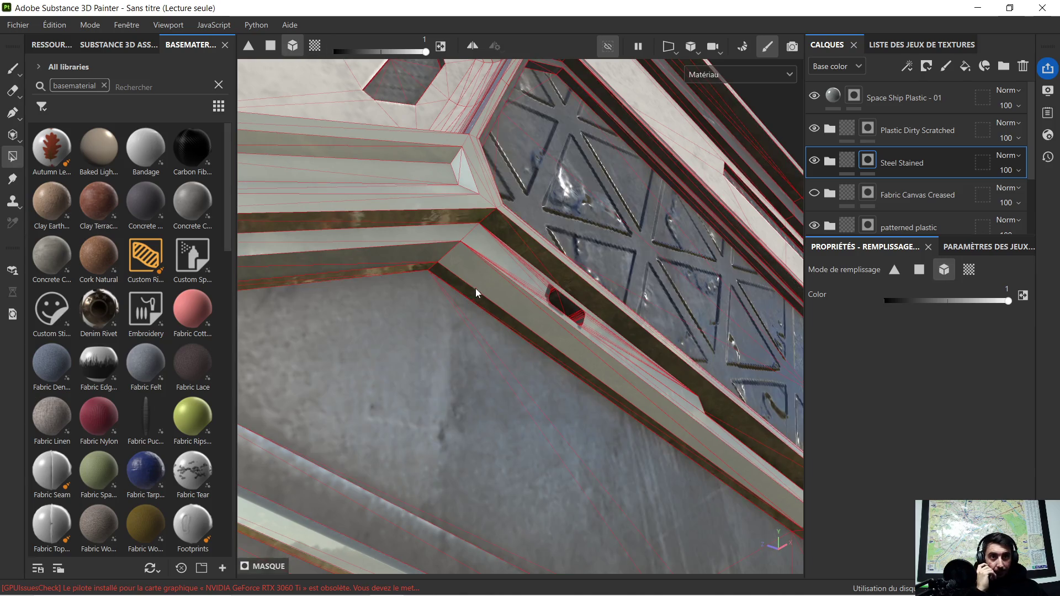
mouse_move(471, 287)
alt+mouse_down()
mouse_move(436, 322)
mouse_move(469, 324)
alt+mouse_up()
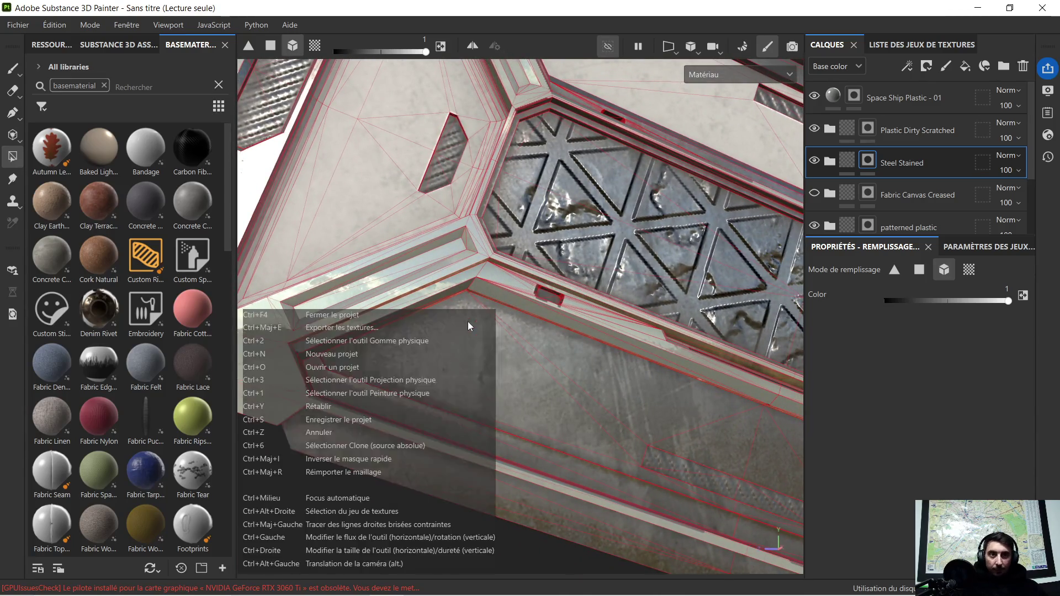
click(919, 270)
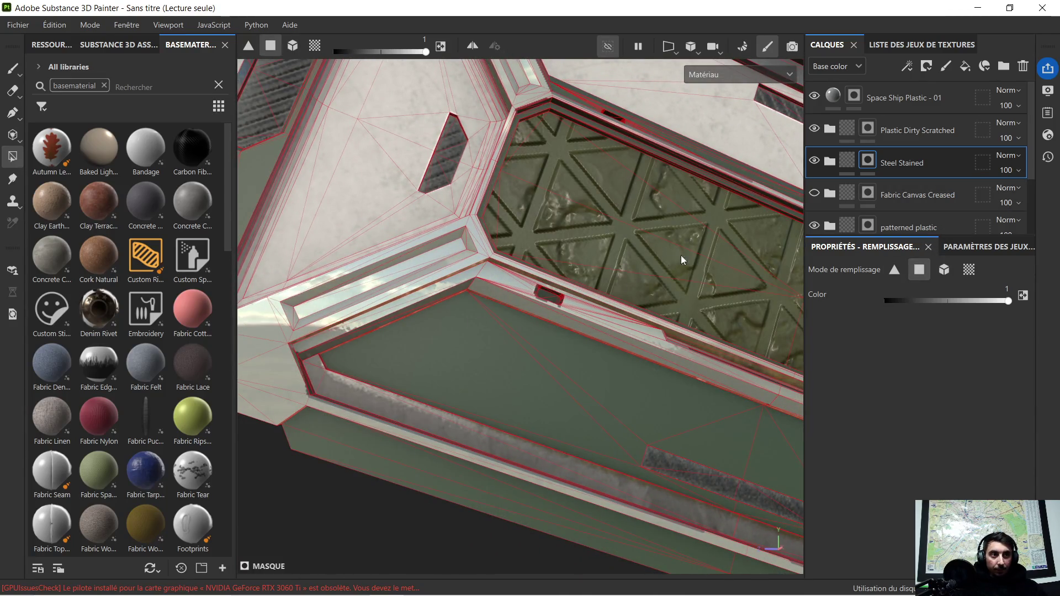
scroll(509, 274, up, 3)
scroll(424, 277, up, 2)
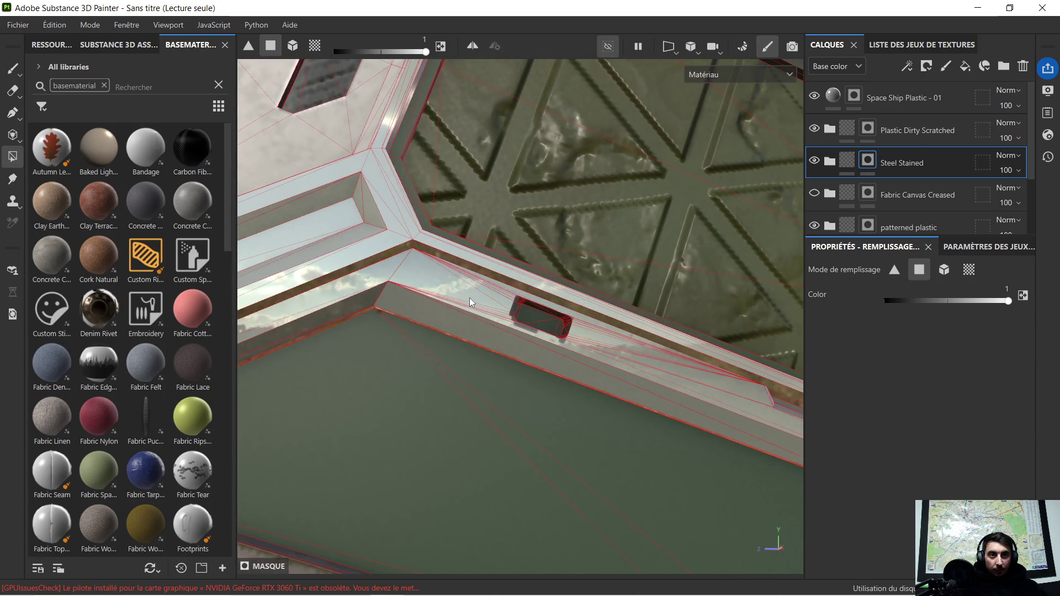
mouse_move(425, 297)
alt+mouse_down()
mouse_move(516, 239)
mouse_move(383, 302)
alt+mouse_up()
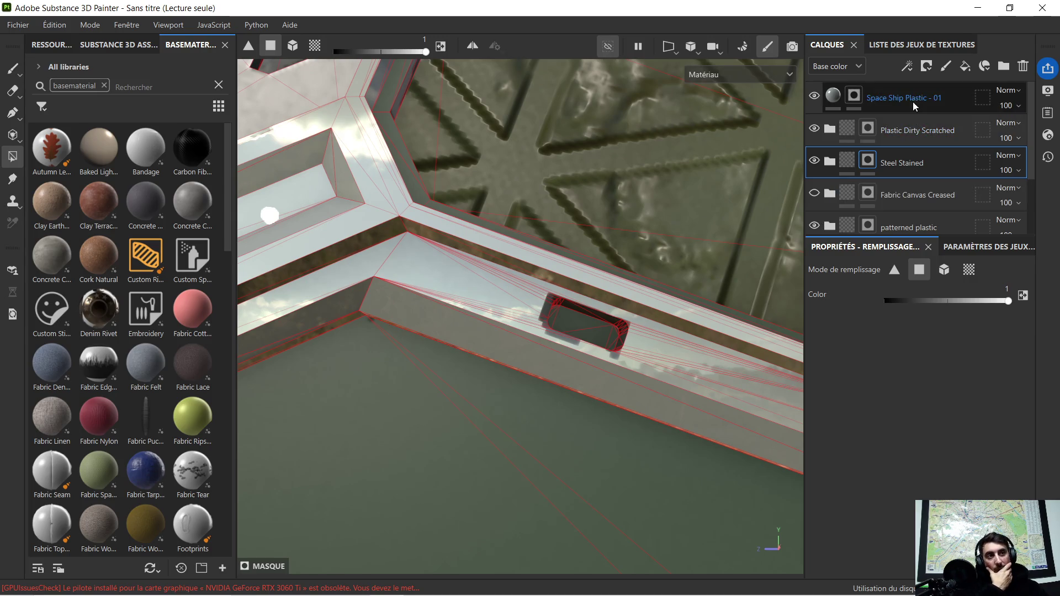
click(863, 98)
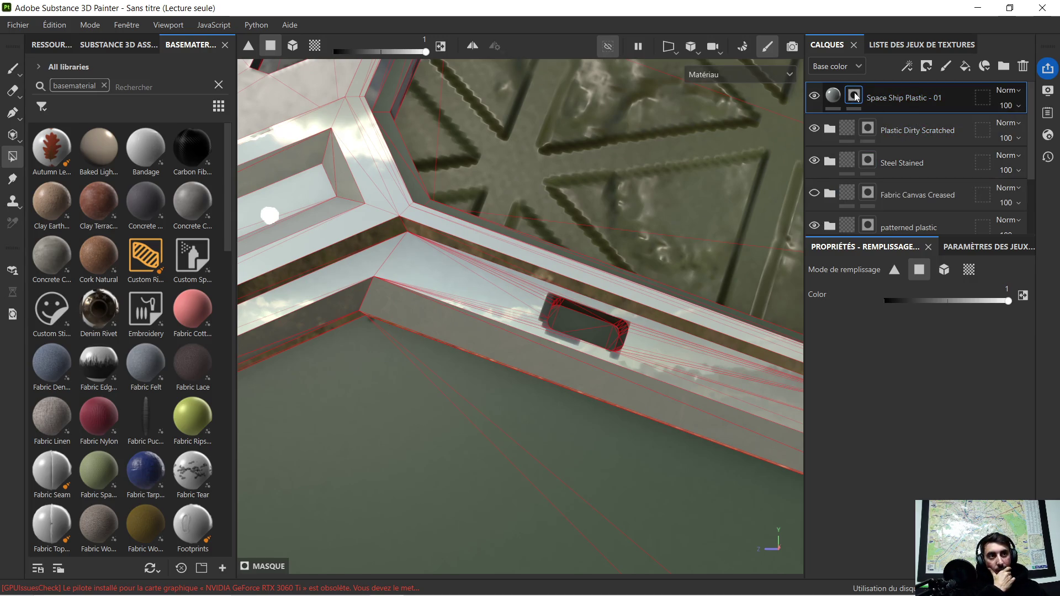
Set the plastic mask fill colour to 0 and polygon fill to UV-island mode, then check the panel edge.
key(p)
click(533, 330)
drag(532, 333, 396, 289)
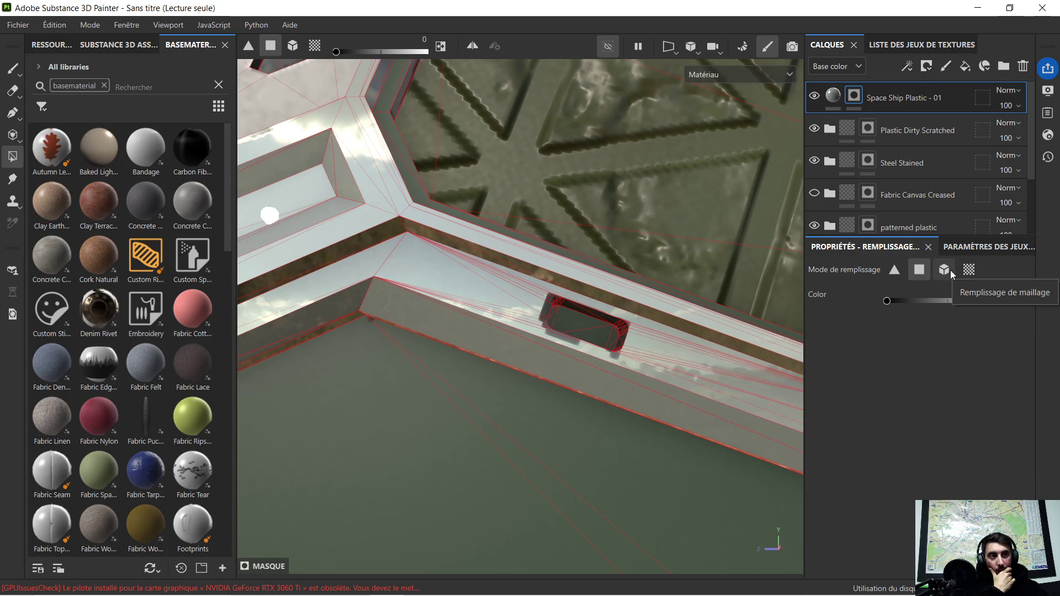
click(969, 269)
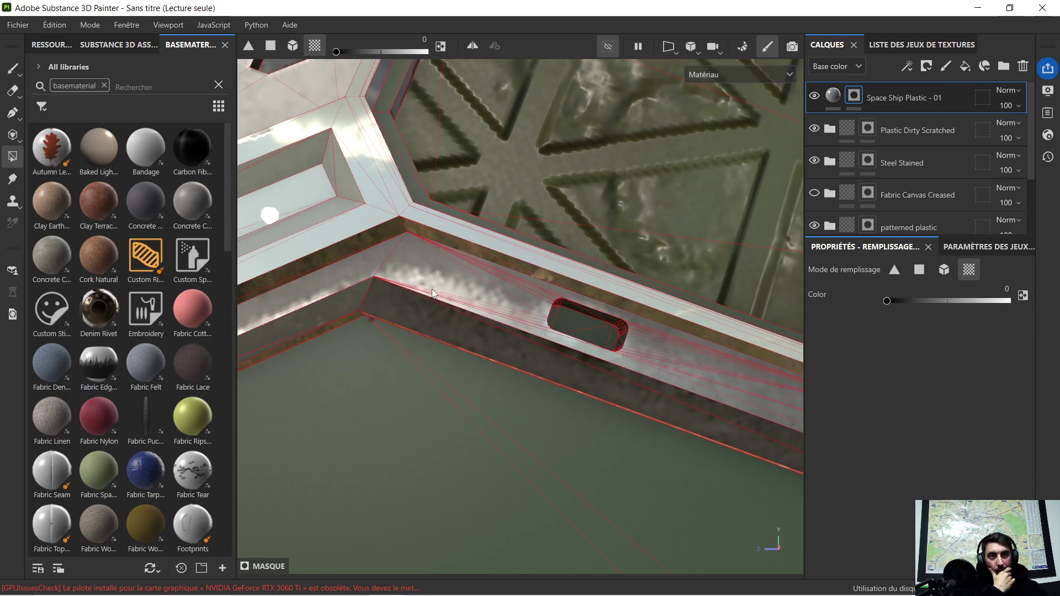
mouse_move(517, 256)
alt+mouse_down()
mouse_move(390, 285)
mouse_move(468, 278)
mouse_move(586, 315)
alt+mouse_up()
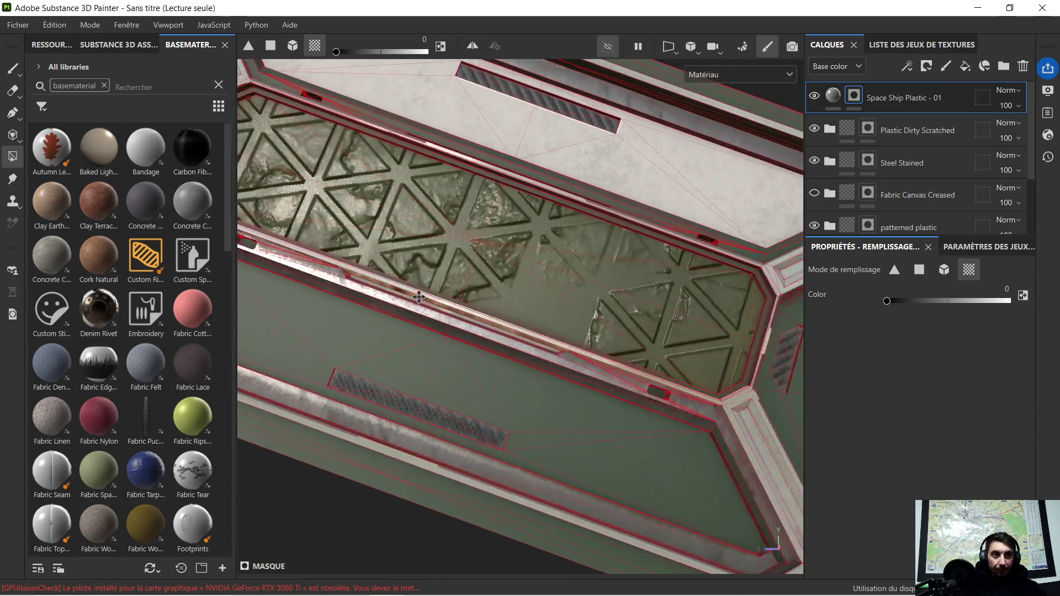
alt+drag(688, 346, 385, 307)
scroll(492, 345, up, 2)
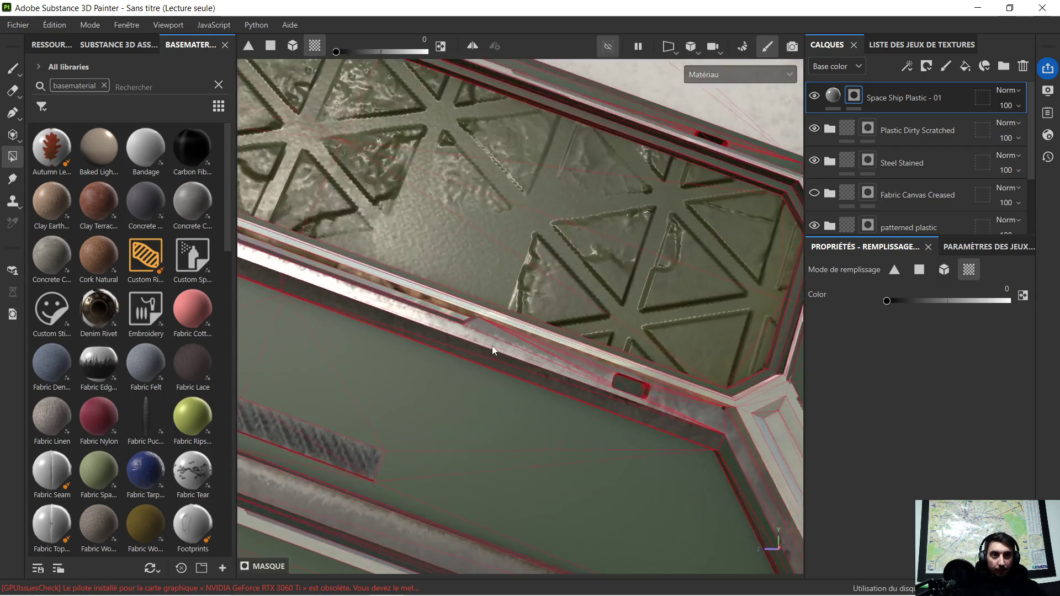
scroll(492, 345, up, 2)
scroll(540, 365, down, 1)
mouse_move(645, 419)
alt+mouse_down()
mouse_move(483, 257)
mouse_move(708, 544)
mouse_move(313, 314)
mouse_move(364, 243)
mouse_move(396, 263)
alt+mouse_up()
scroll(373, 248, up, 2)
Raise the mask fill value to white to inspect the frame corner, then set it back to black.
key(p)
drag(487, 305, 652, 311)
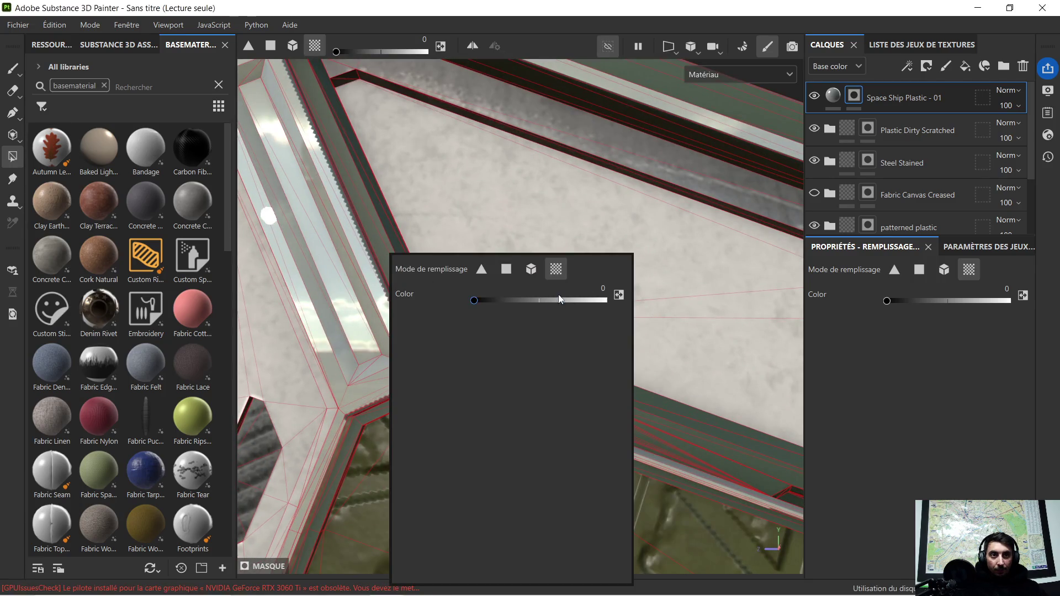
mouse_move(362, 198)
alt+mouse_down()
mouse_move(380, 230)
mouse_move(471, 275)
mouse_move(342, 310)
mouse_move(446, 312)
alt+mouse_up()
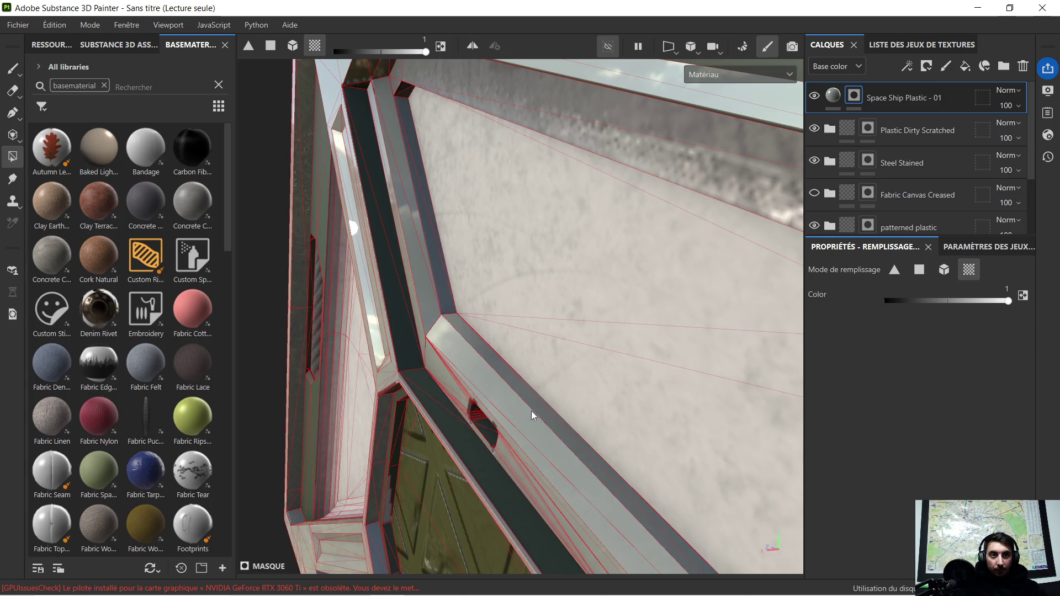
scroll(476, 354, down, 3)
alt+drag(476, 353, 558, 354)
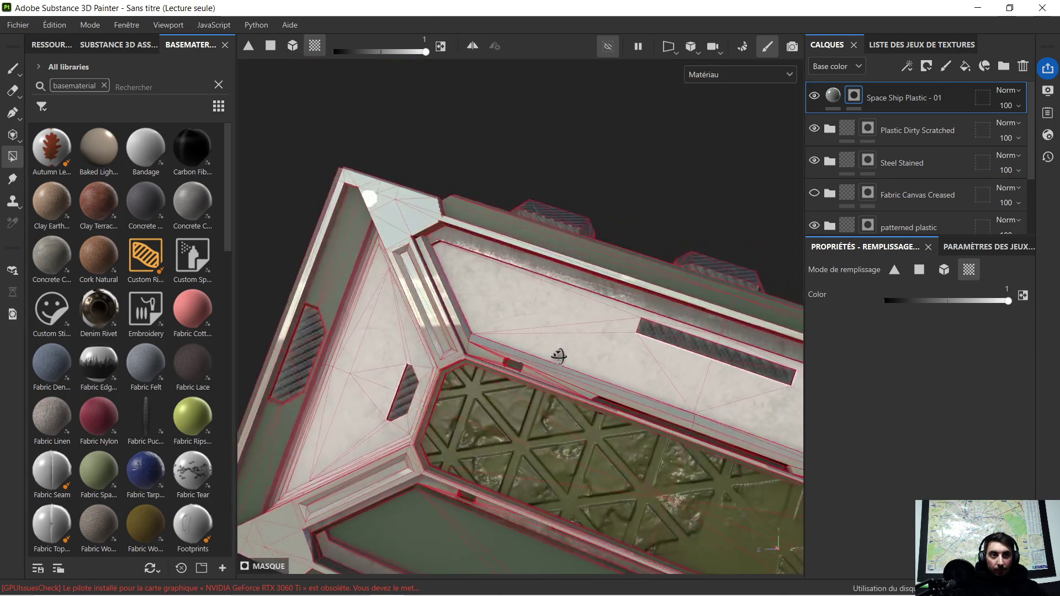
alt+middle_drag(620, 367, 371, 261)
alt+drag(371, 261, 618, 357)
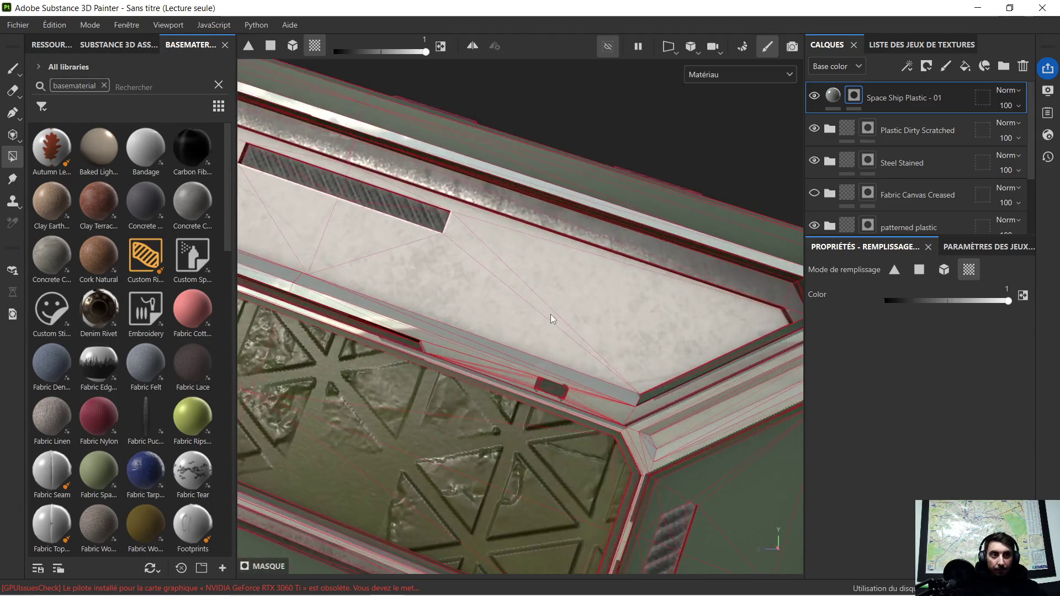
mouse_move(651, 377)
alt+mouse_down()
mouse_move(592, 386)
mouse_move(572, 363)
alt+mouse_up()
click(891, 304)
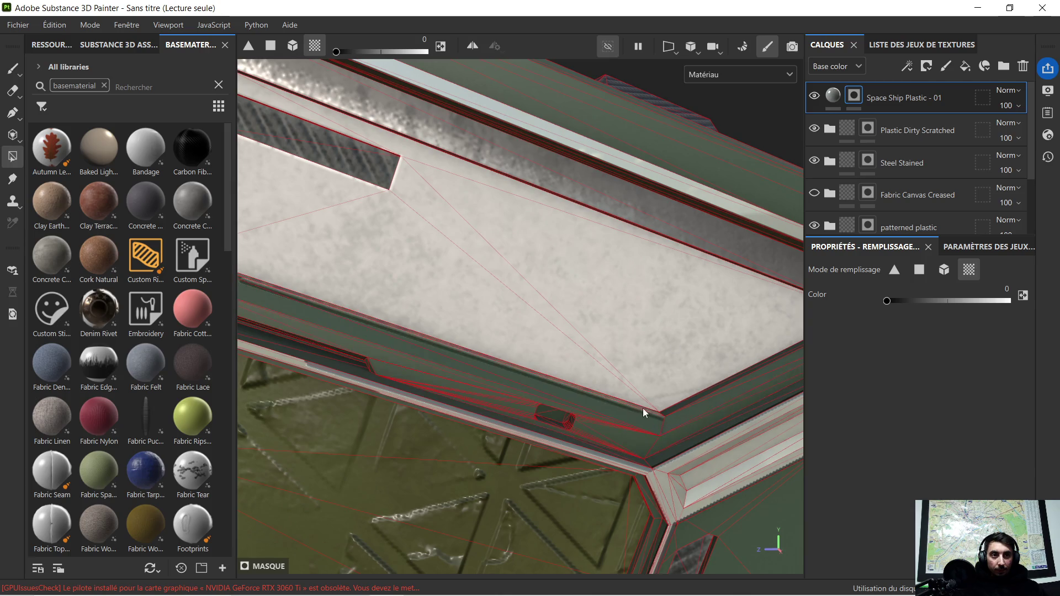
scroll(642, 409, down, 3)
mouse_move(387, 293)
alt+mouse_down()
mouse_move(347, 272)
mouse_move(357, 248)
mouse_move(525, 287)
mouse_move(443, 272)
alt+mouse_up()
scroll(469, 314, up, 3)
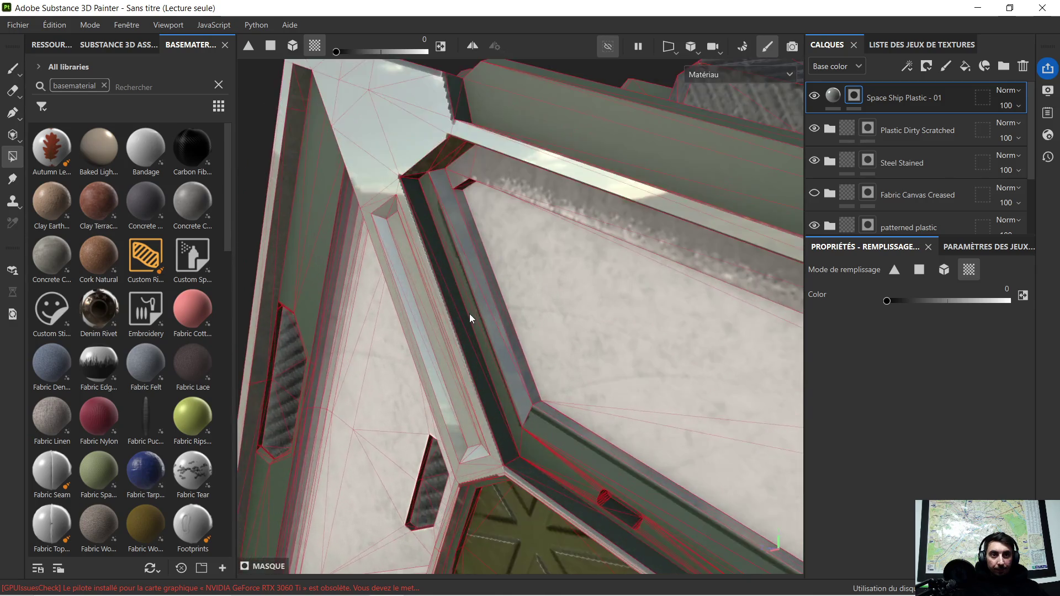
scroll(472, 299, up, 1)
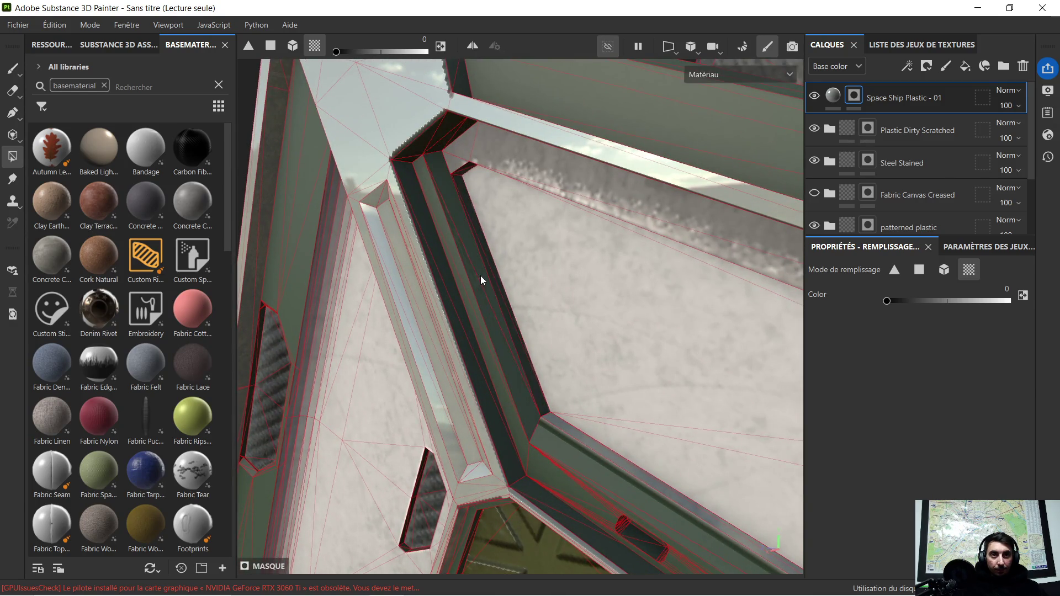
scroll(481, 276, down, 3)
scroll(482, 274, down, 2)
Select the Steel Stained mask with fill value 1 and set polygon fill to single-triangle mode.
click(897, 161)
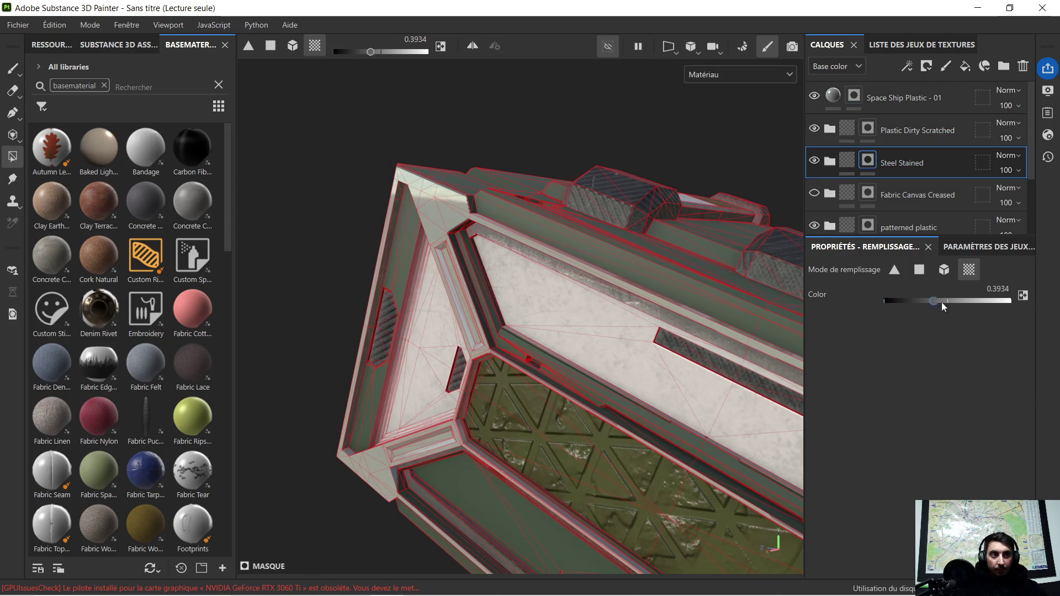
scroll(481, 283, up, 3)
scroll(479, 283, up, 3)
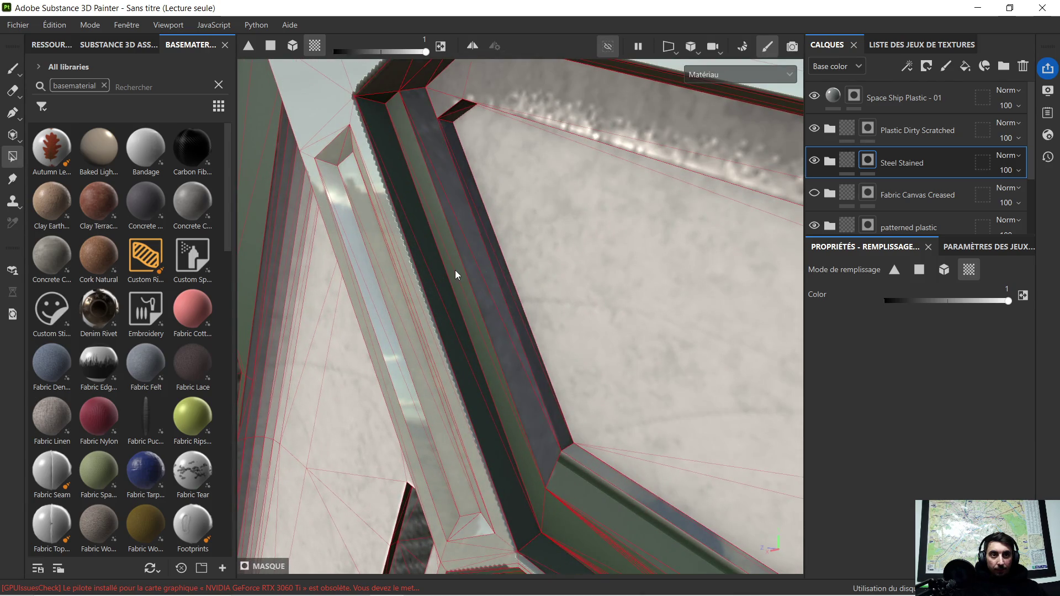
scroll(548, 376, down, 2)
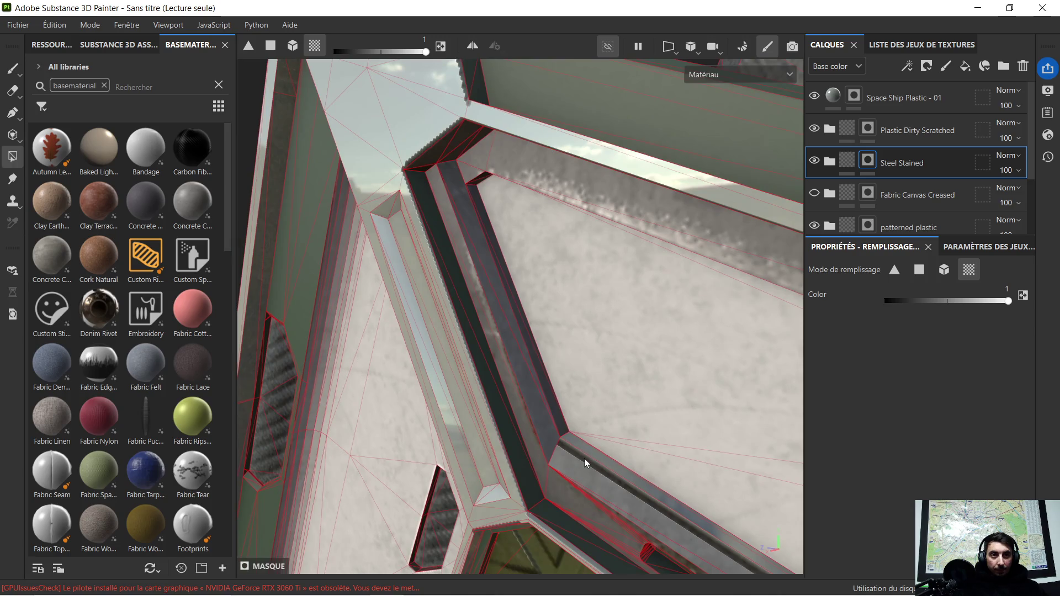
scroll(582, 459, down, 2)
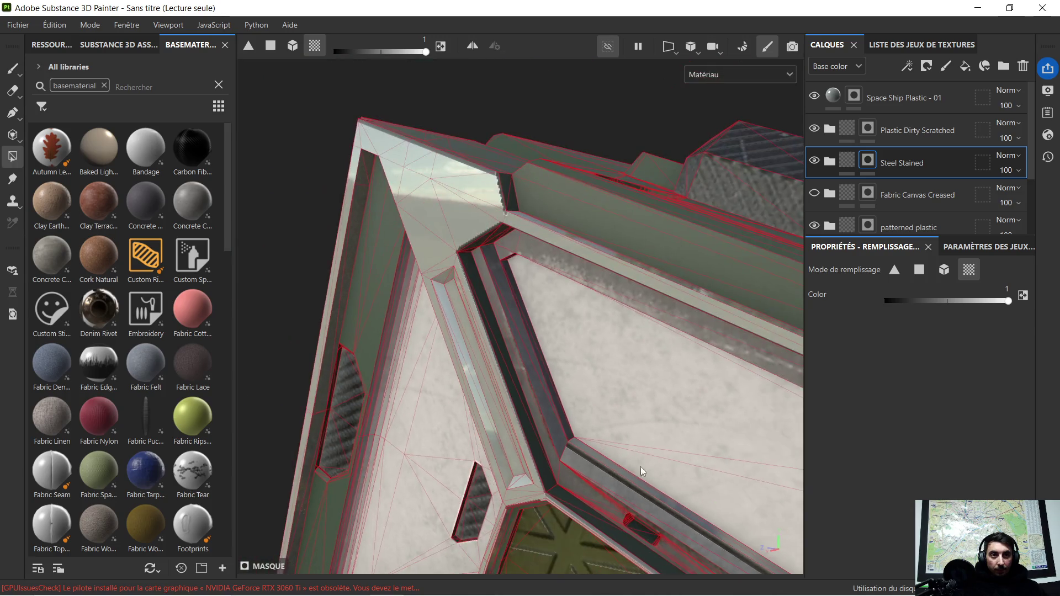
scroll(635, 464, up, 2)
middle_drag(540, 395, 320, 206)
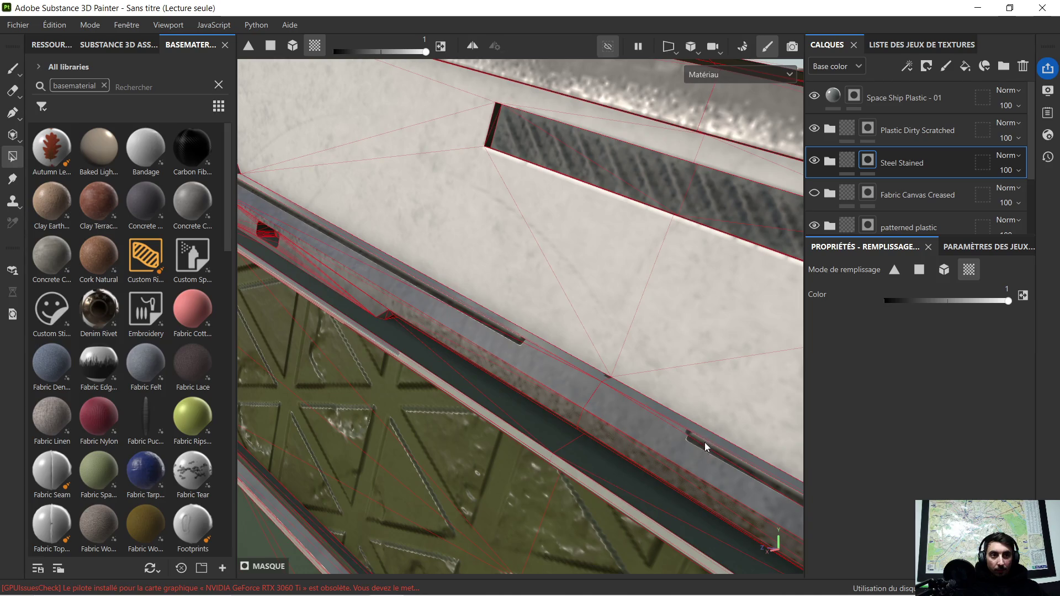
click(895, 268)
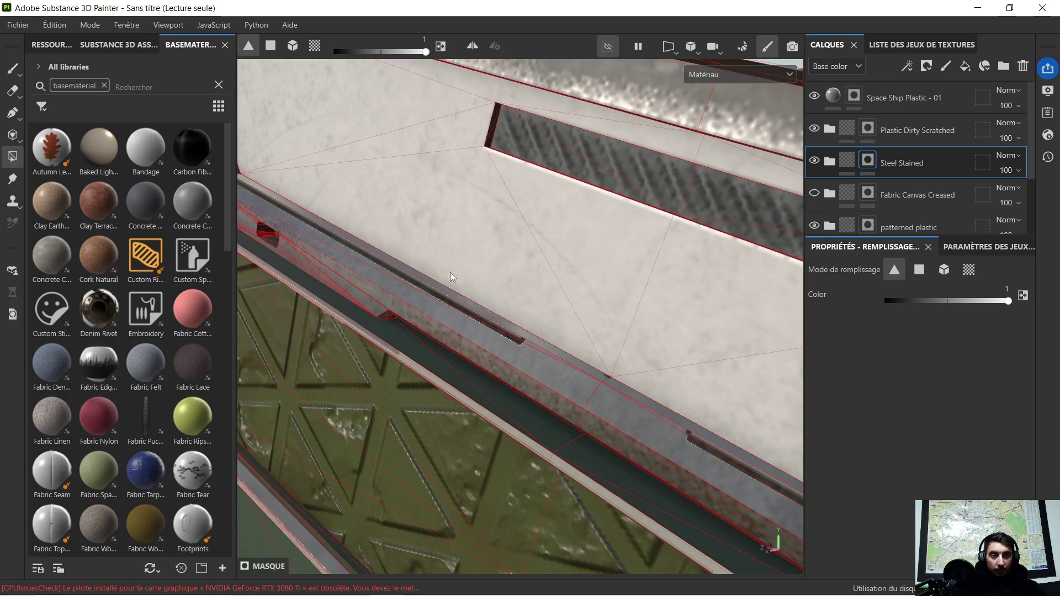
scroll(445, 297, up, 2)
scroll(508, 359, up, 2)
mouse_move(521, 364)
alt+mouse_down()
mouse_move(386, 280)
mouse_move(698, 336)
alt+mouse_up()
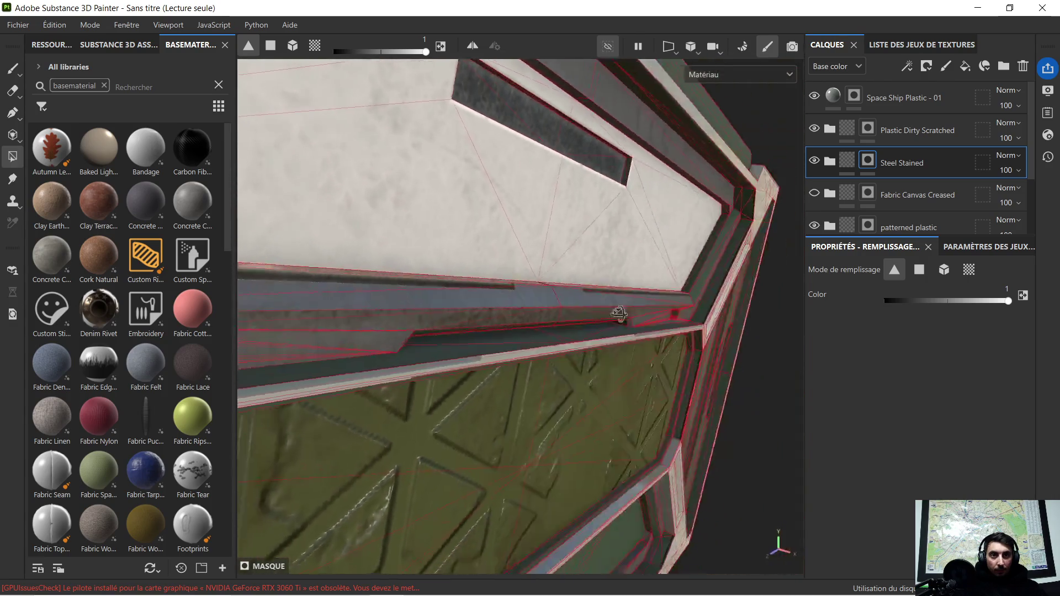
alt+middle_drag(519, 326, 562, 308)
Orbit around the crate's wall corner, central panel and top to inspect the stained-steel strips.
mouse_move(562, 309)
alt+mouse_down()
mouse_move(620, 281)
mouse_move(619, 290)
mouse_move(474, 300)
mouse_move(379, 289)
mouse_move(634, 260)
mouse_move(725, 316)
mouse_move(448, 293)
mouse_move(585, 356)
mouse_move(563, 372)
mouse_move(507, 355)
mouse_move(431, 274)
mouse_move(367, 229)
mouse_move(392, 216)
mouse_move(585, 343)
mouse_move(602, 317)
mouse_move(646, 363)
mouse_move(580, 326)
mouse_move(592, 335)
mouse_move(574, 334)
alt+mouse_up()
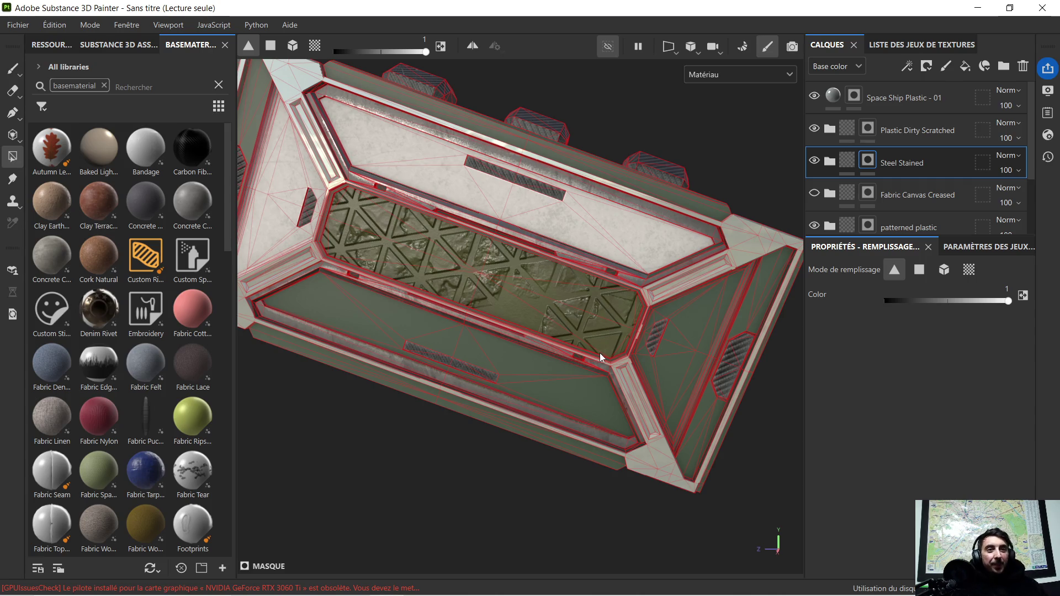
scroll(606, 247, down, 2)
alt+drag(542, 219, 531, 249)
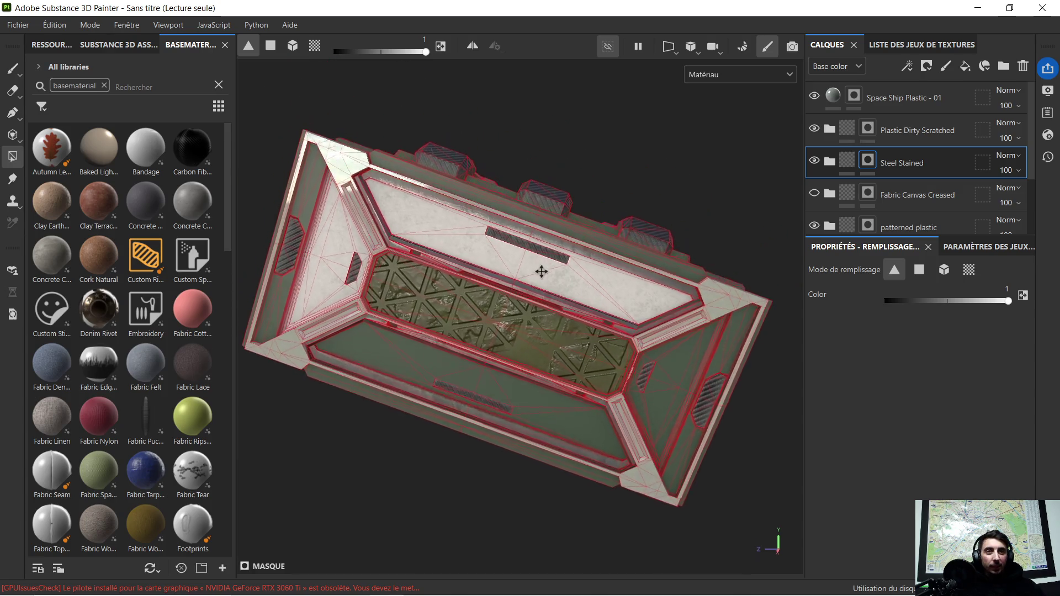
scroll(531, 249, up, 2)
scroll(742, 370, up, 3)
scroll(737, 362, up, 2)
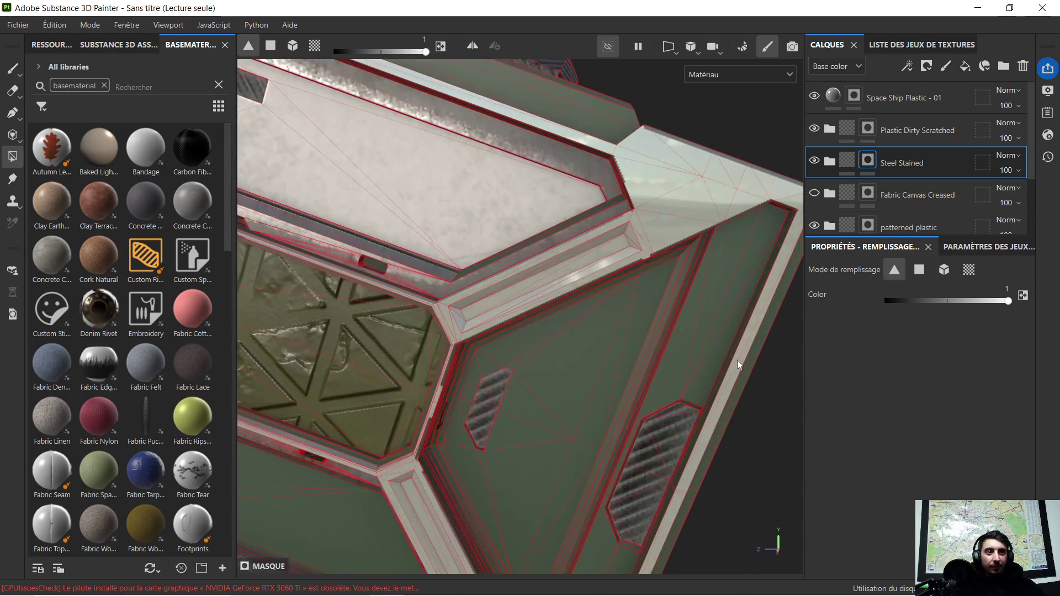
scroll(721, 342, down, 3)
alt+drag(720, 342, 741, 315)
scroll(637, 326, up, 3)
scroll(637, 326, down, 3)
alt+drag(636, 326, 701, 434)
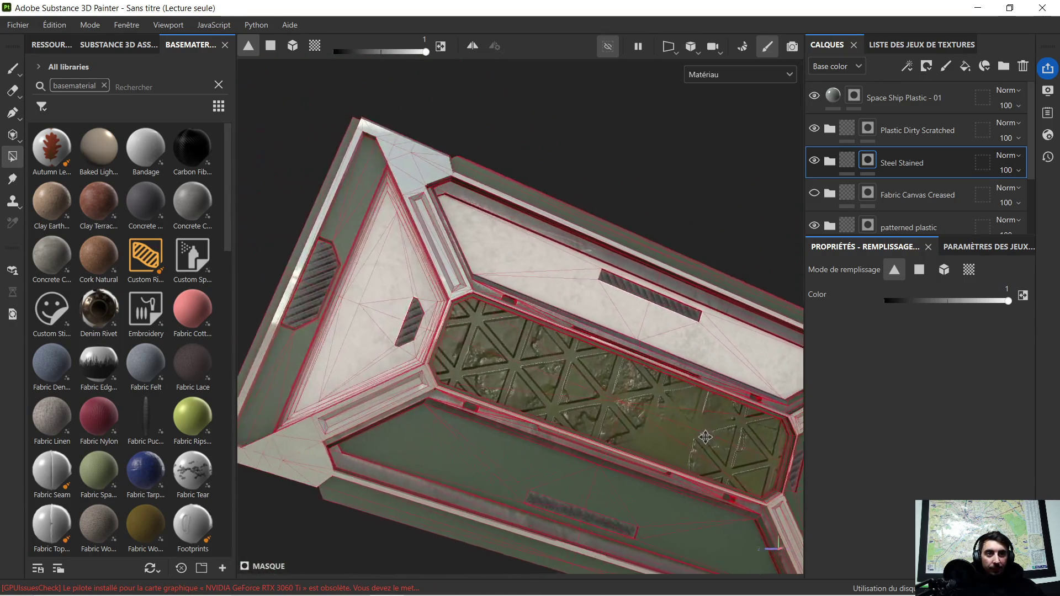
scroll(553, 340, up, 3)
scroll(554, 340, down, 3)
mouse_move(553, 339)
alt+mouse_down()
mouse_move(403, 379)
mouse_move(425, 384)
mouse_move(530, 331)
alt+mouse_up()
scroll(403, 378, up, 3)
scroll(403, 378, down, 3)
scroll(425, 383, up, 3)
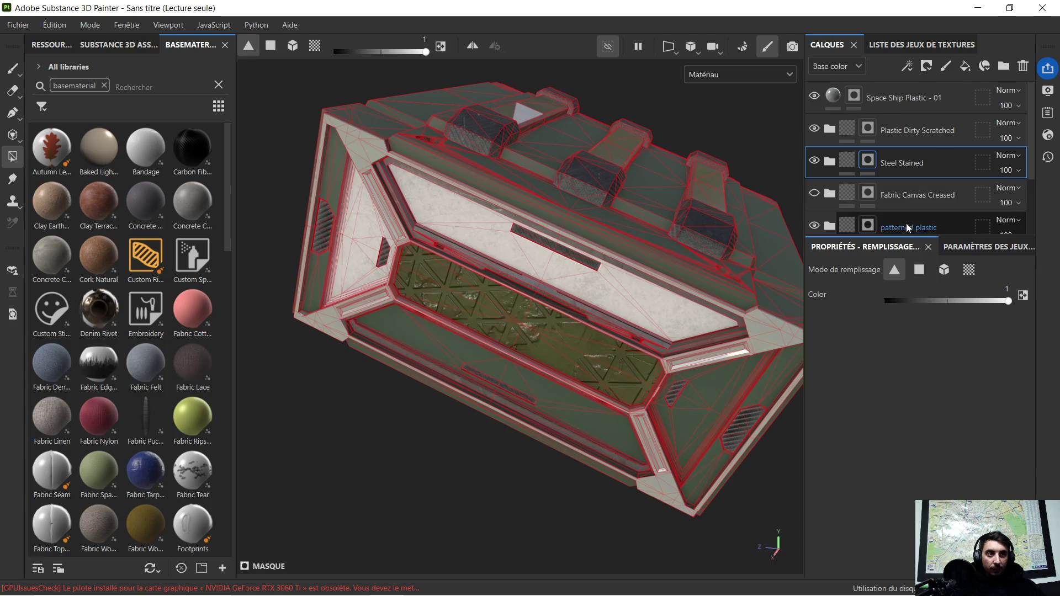
scroll(906, 223, down, 1)
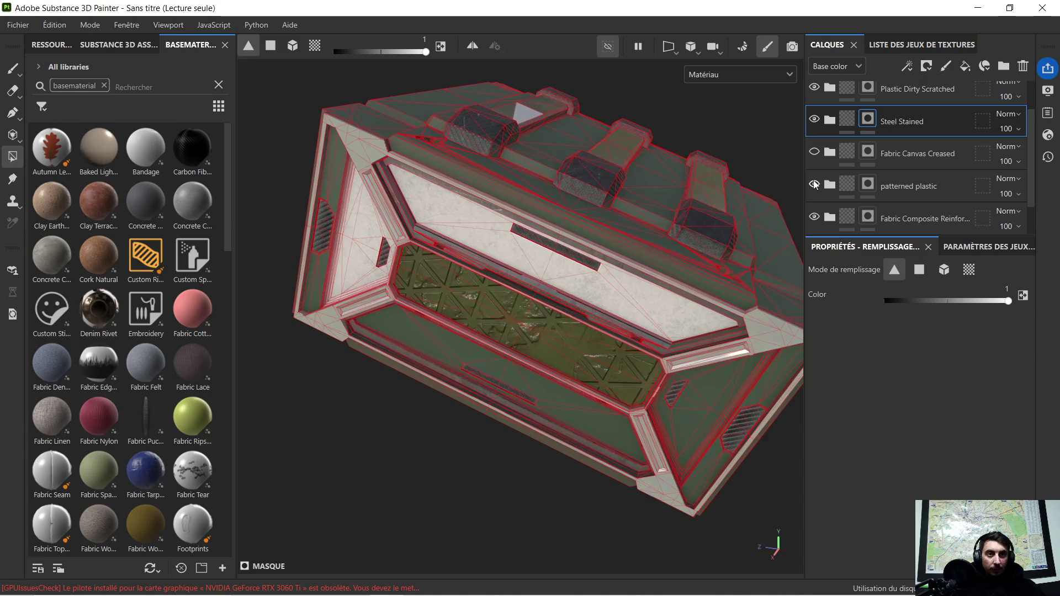
scroll(928, 198, down, 1)
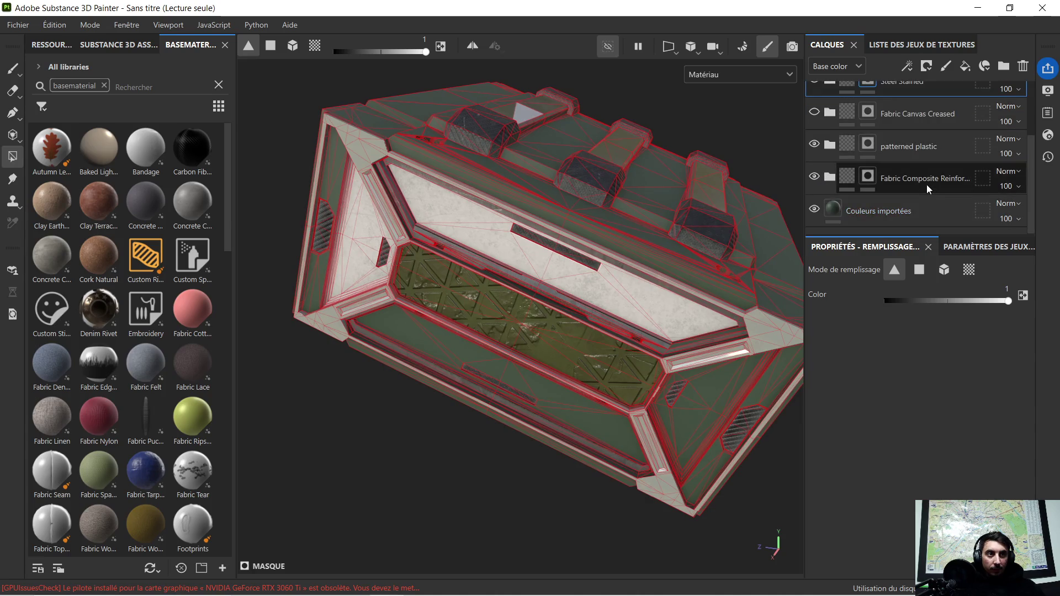
scroll(927, 184, up, 3)
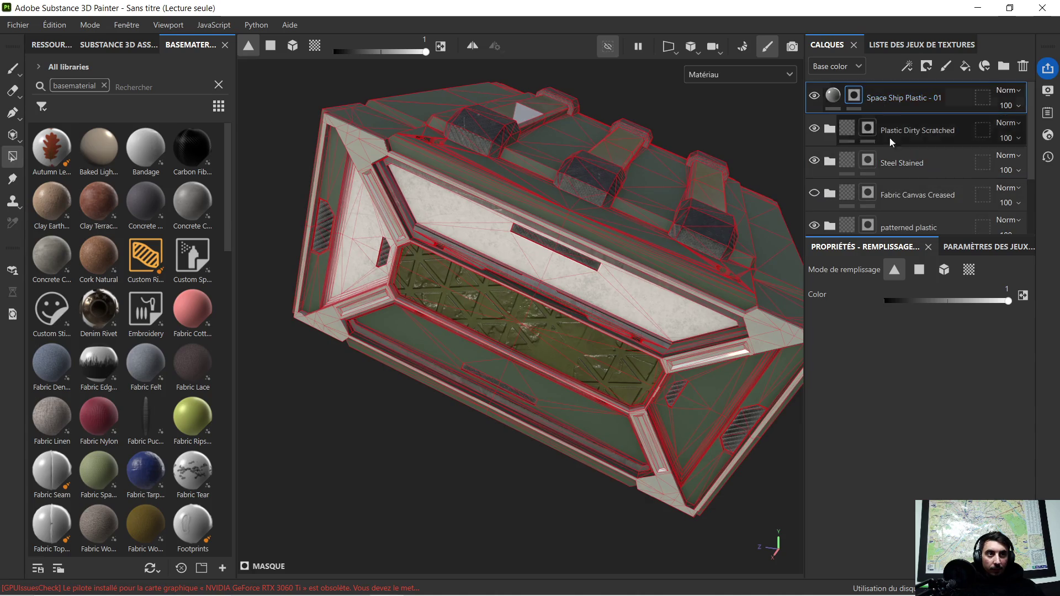
drag(949, 304, 869, 297)
scroll(612, 157, up, 5)
mouse_move(572, 129)
alt+mouse_down()
mouse_move(602, 340)
mouse_move(524, 373)
alt+mouse_up()
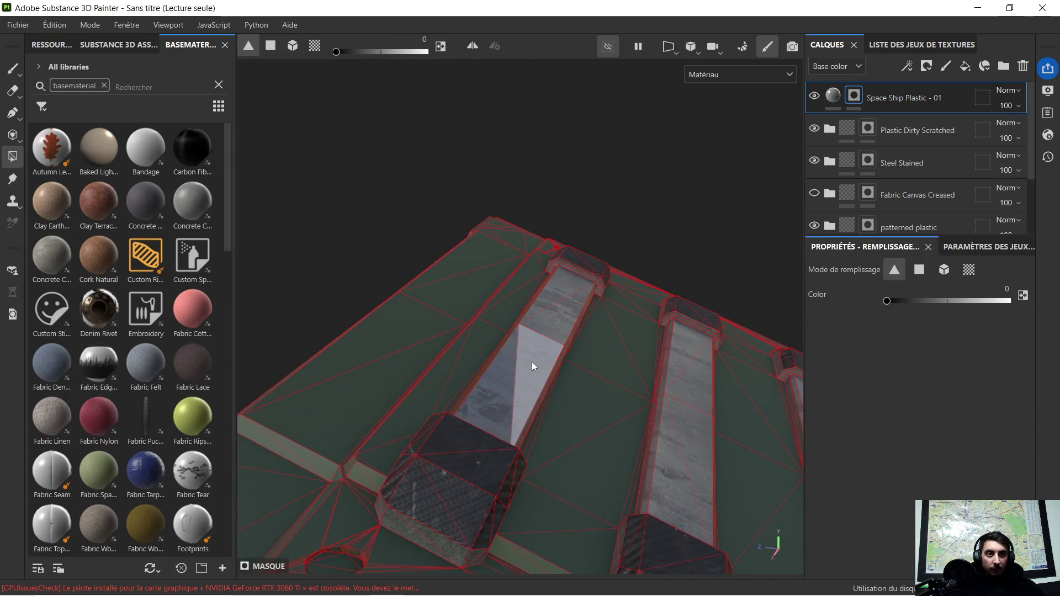
click(897, 130)
click(1010, 299)
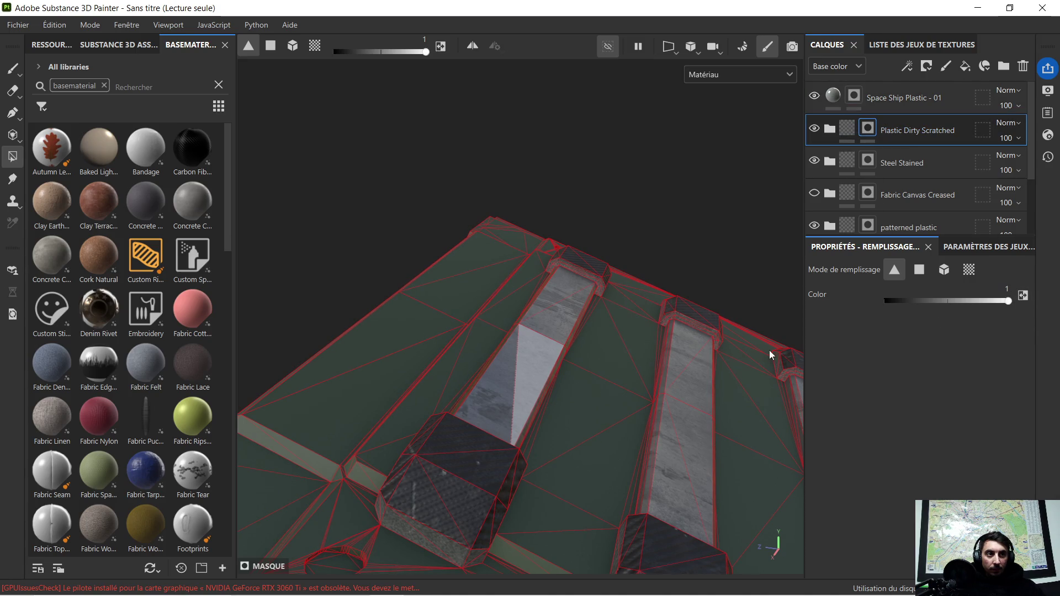
click(1025, 298)
alt+drag(547, 355, 597, 343)
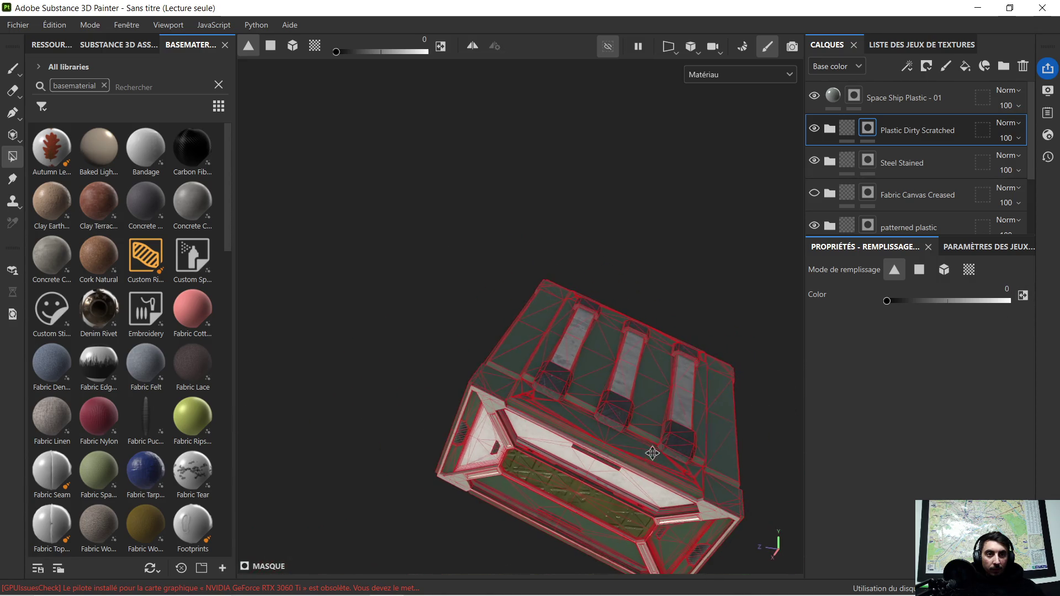
alt+drag(654, 454, 577, 338)
alt+right_drag(577, 338, 526, 412)
alt+drag(527, 411, 561, 327)
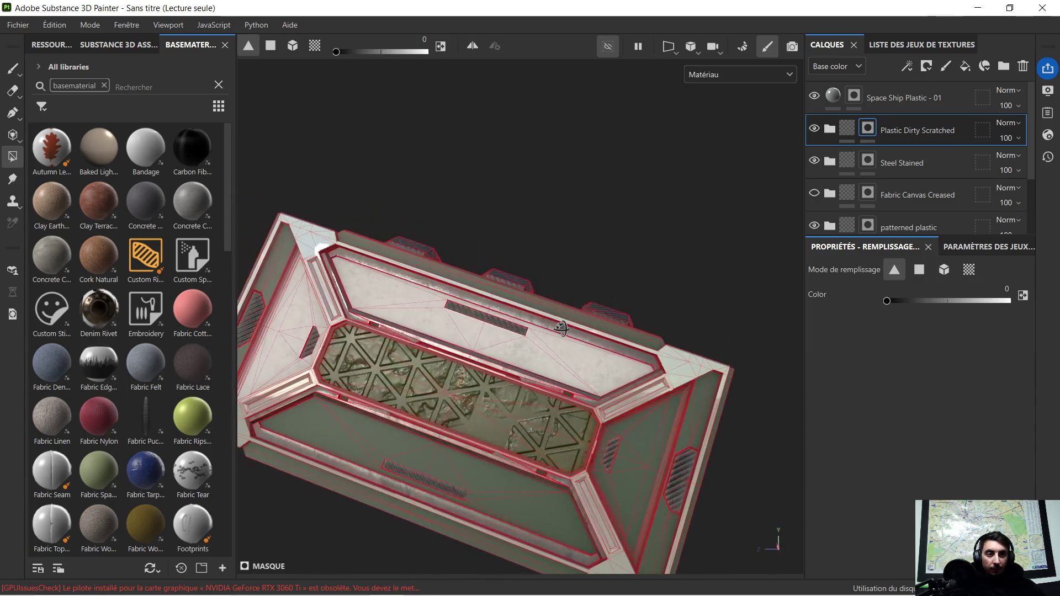
alt+right_drag(609, 412, 610, 365)
mouse_move(580, 323)
alt+mouse_down()
mouse_move(539, 352)
mouse_move(560, 329)
alt+mouse_up()
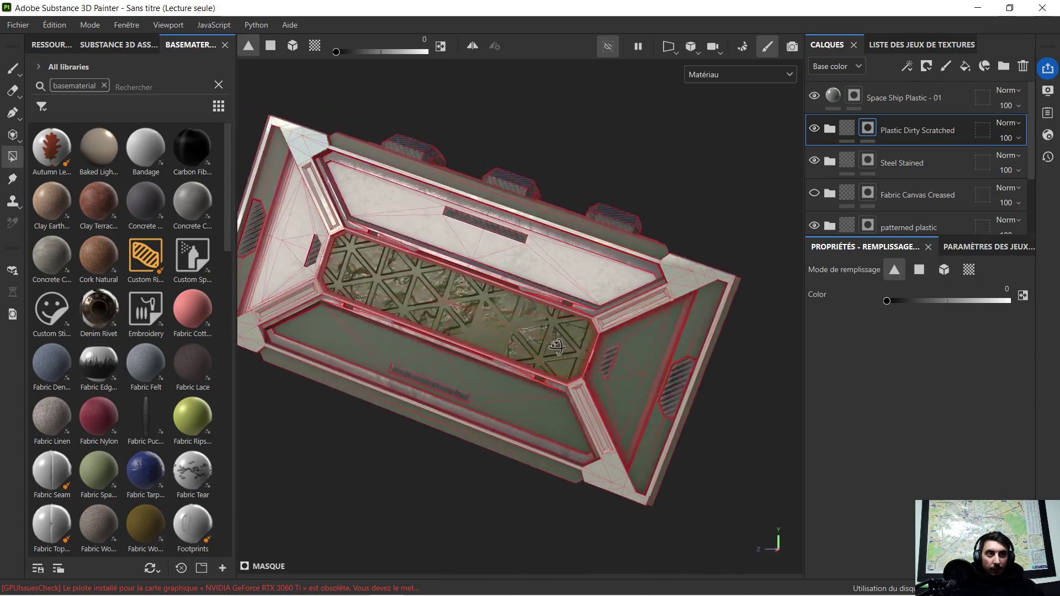
drag(891, 301, 1023, 313)
click(969, 270)
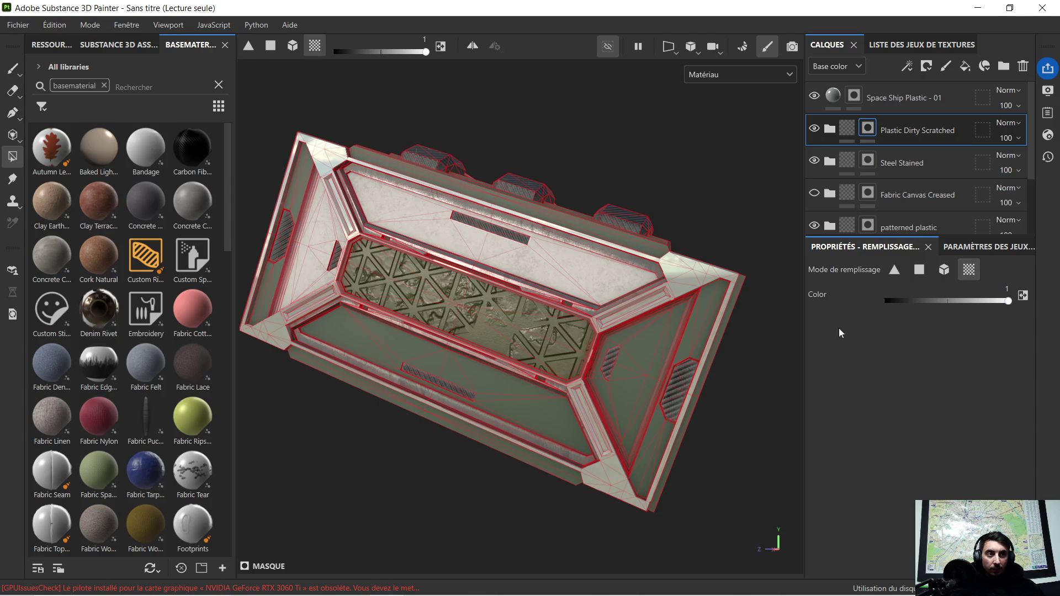
click(655, 351)
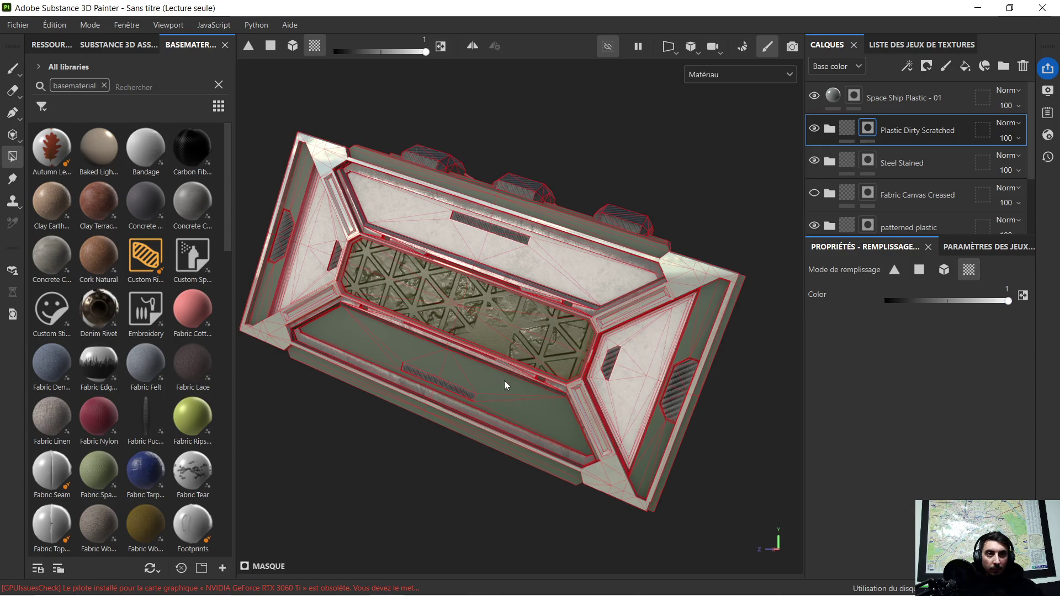
mouse_move(482, 334)
alt+mouse_down()
mouse_move(489, 352)
mouse_move(519, 351)
mouse_move(617, 262)
alt+mouse_up()
scroll(489, 351, up, 2)
scroll(617, 262, up, 3)
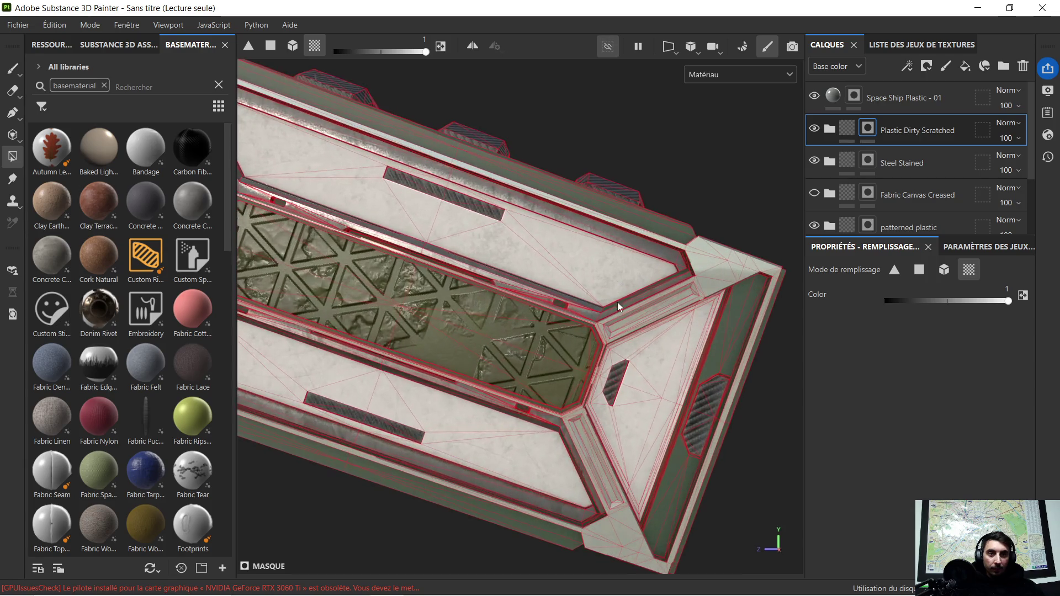
scroll(617, 315, down, 3)
alt+middle_drag(617, 317, 559, 330)
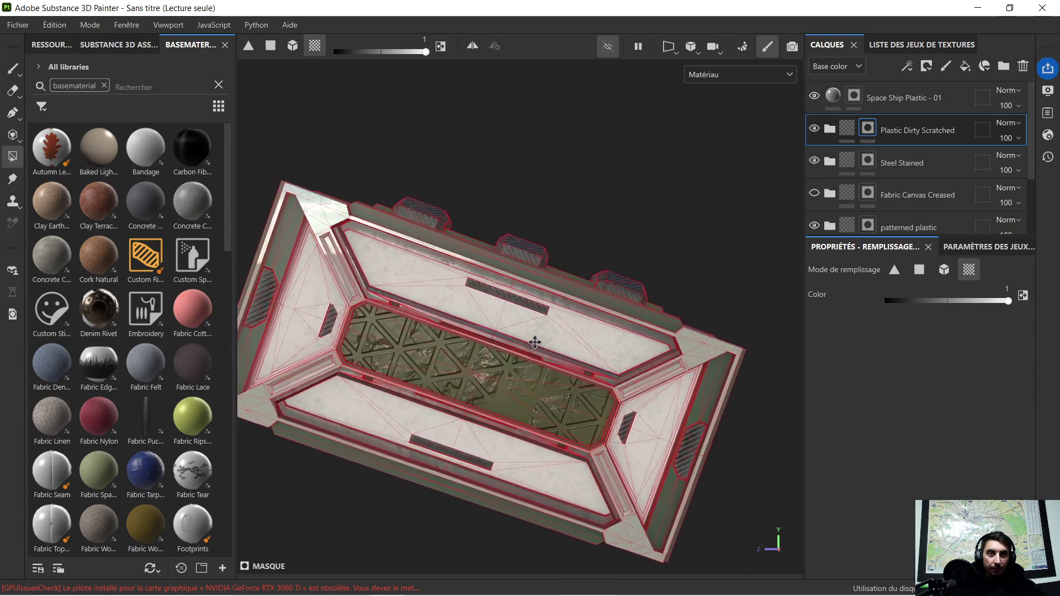
scroll(559, 330, down, 1)
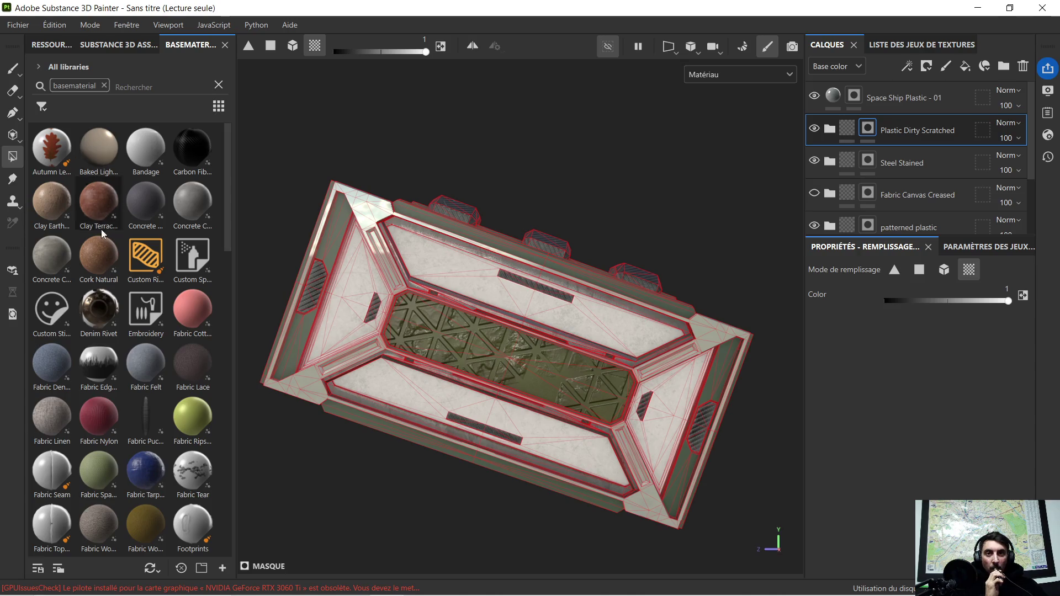
click(103, 86)
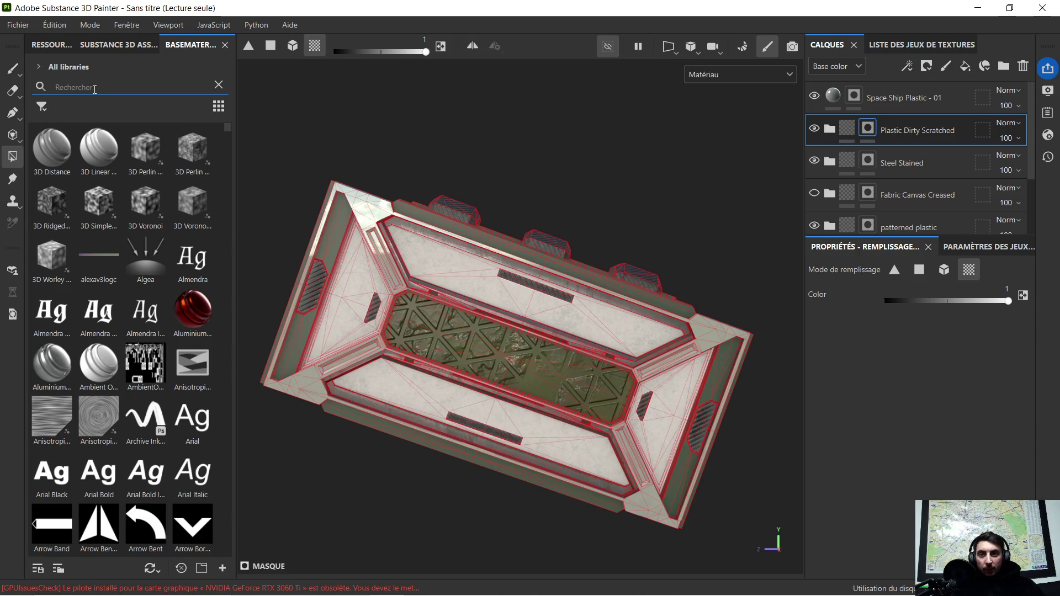
text(hex)
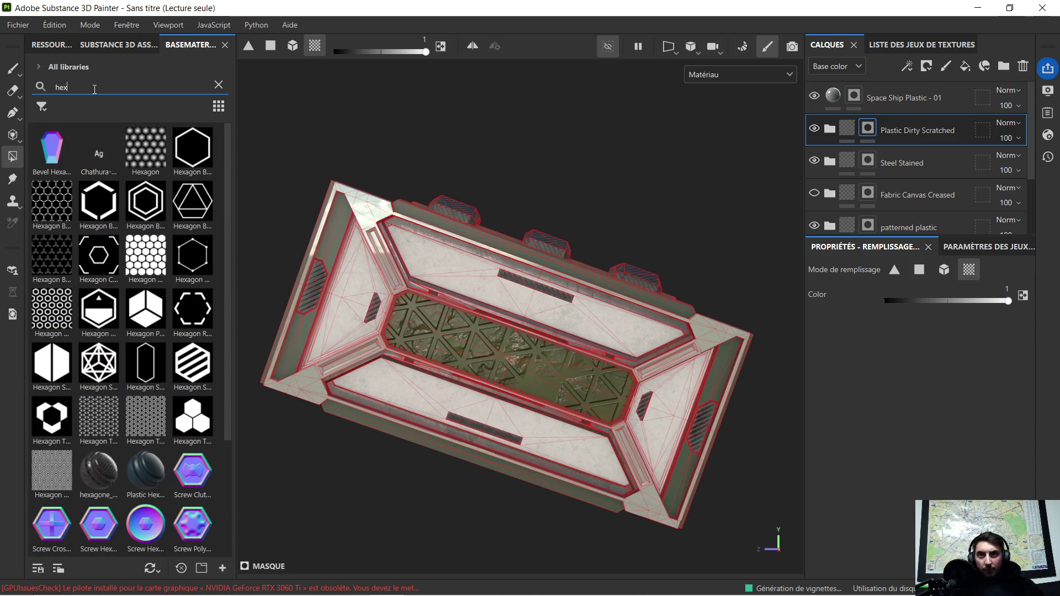
text(a)
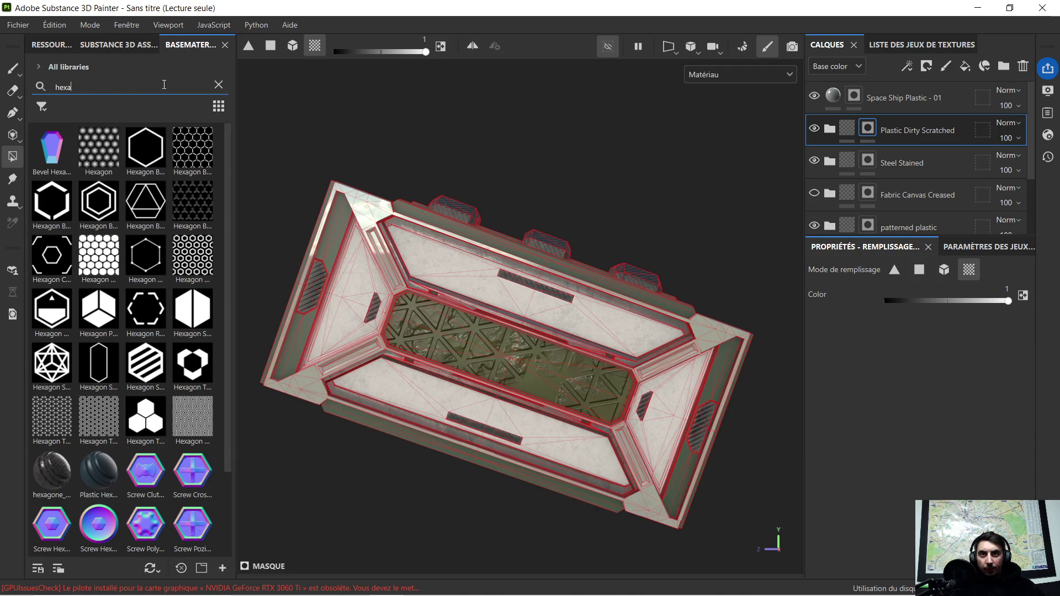
Filter the library to Materials and drop the hexagone material onto the crate as a new layer.
click(218, 81)
drag(236, 93, 302, 97)
click(64, 107)
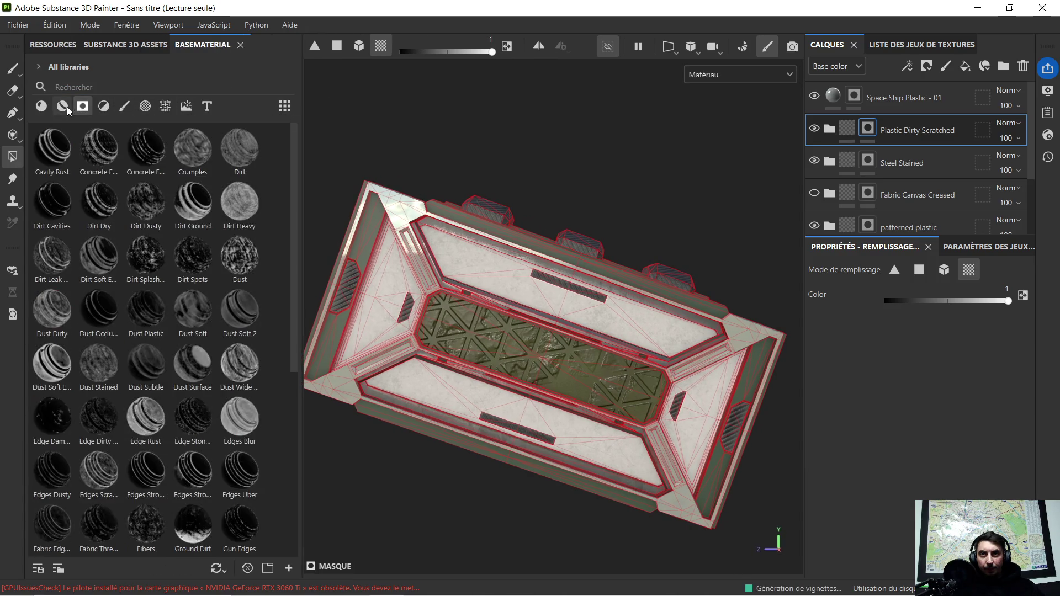
text(hex)
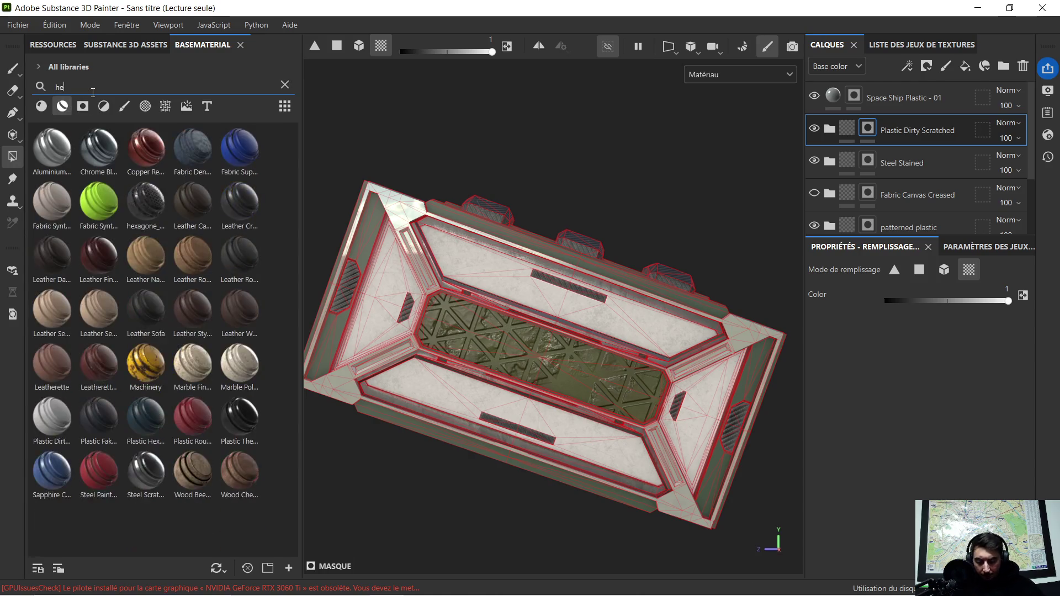
drag(55, 157, 528, 296)
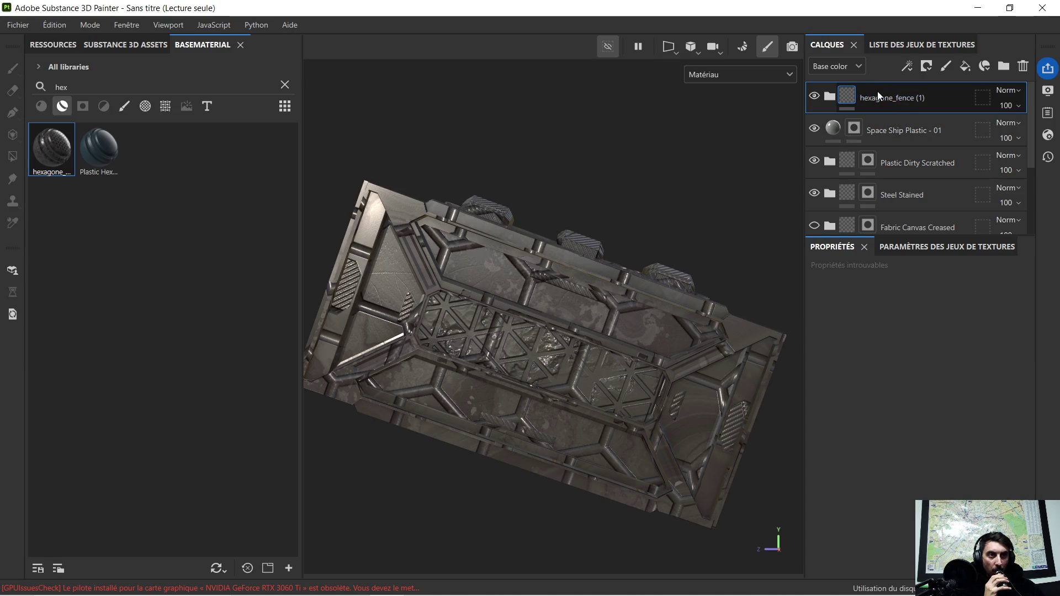
Add a black mask to the hexagone_fence layer so the hexagon material is hidden.
right_click(857, 97)
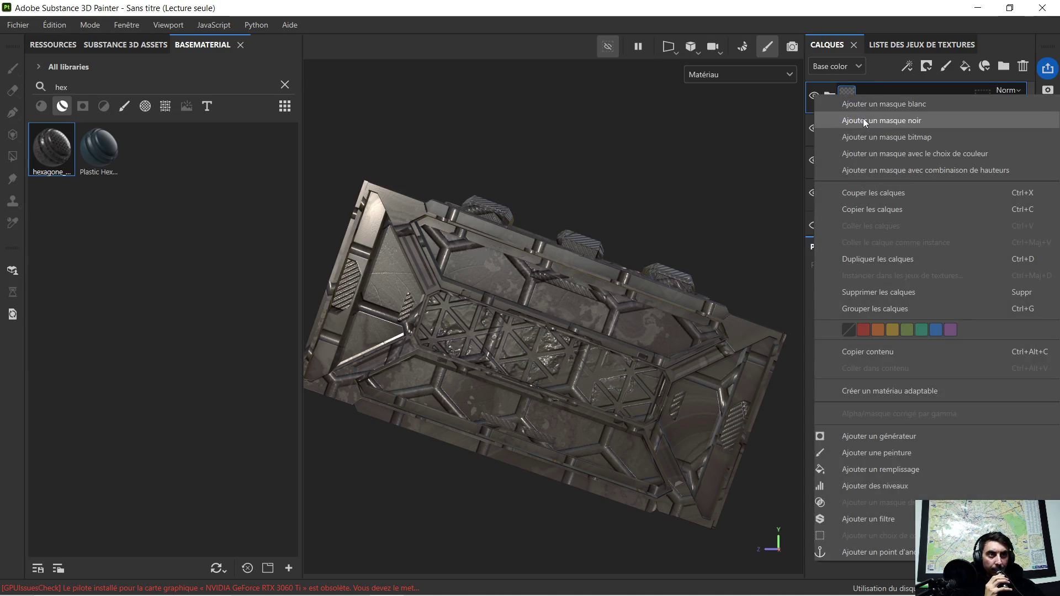
click(863, 121)
scroll(522, 288, up, 2)
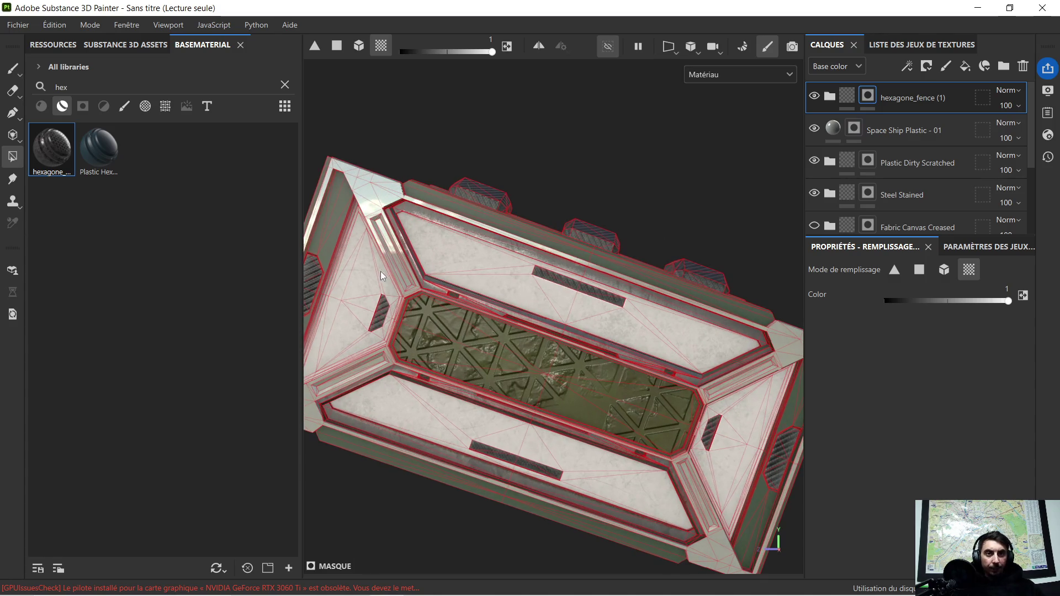
scroll(389, 274, up, 1)
scroll(561, 303, up, 2)
scroll(538, 287, up, 1)
scroll(508, 265, up, 2)
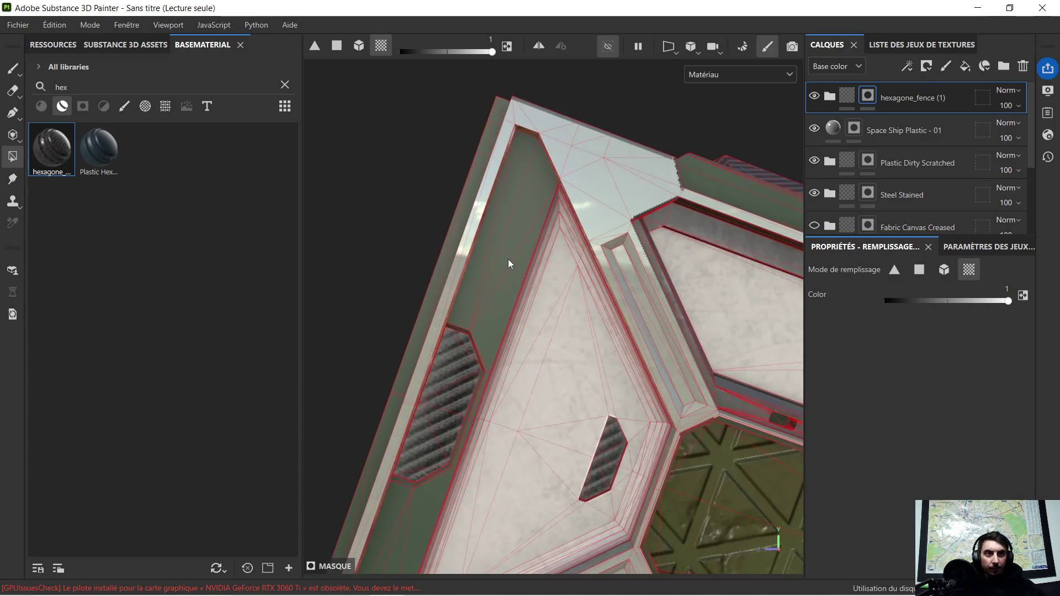
scroll(508, 259, down, 2)
scroll(563, 302, down, 2)
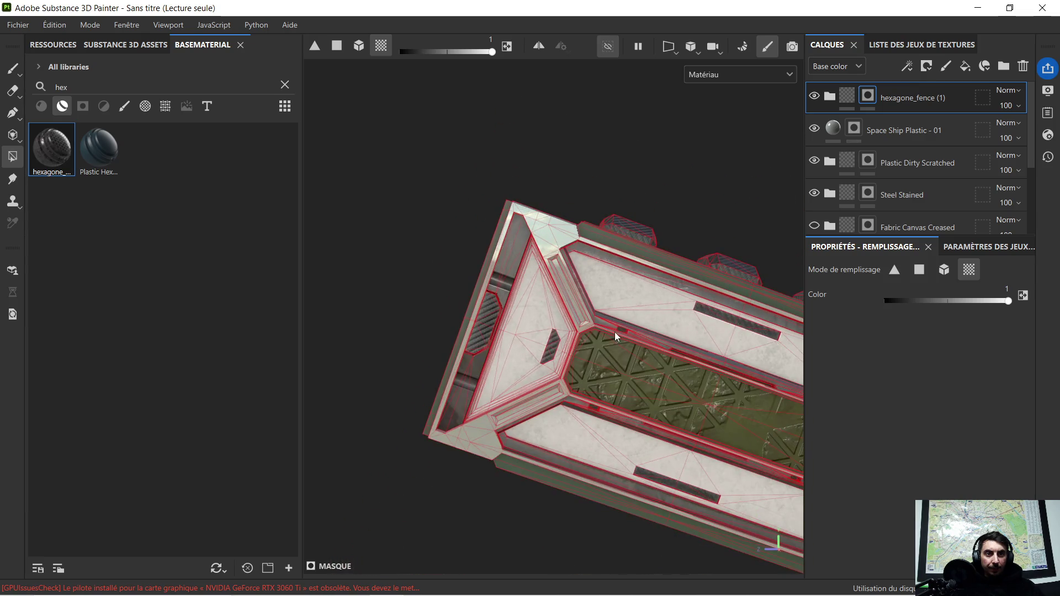
alt+drag(614, 332, 713, 224)
scroll(713, 225, up, 3)
scroll(713, 225, down, 2)
scroll(692, 246, down, 2)
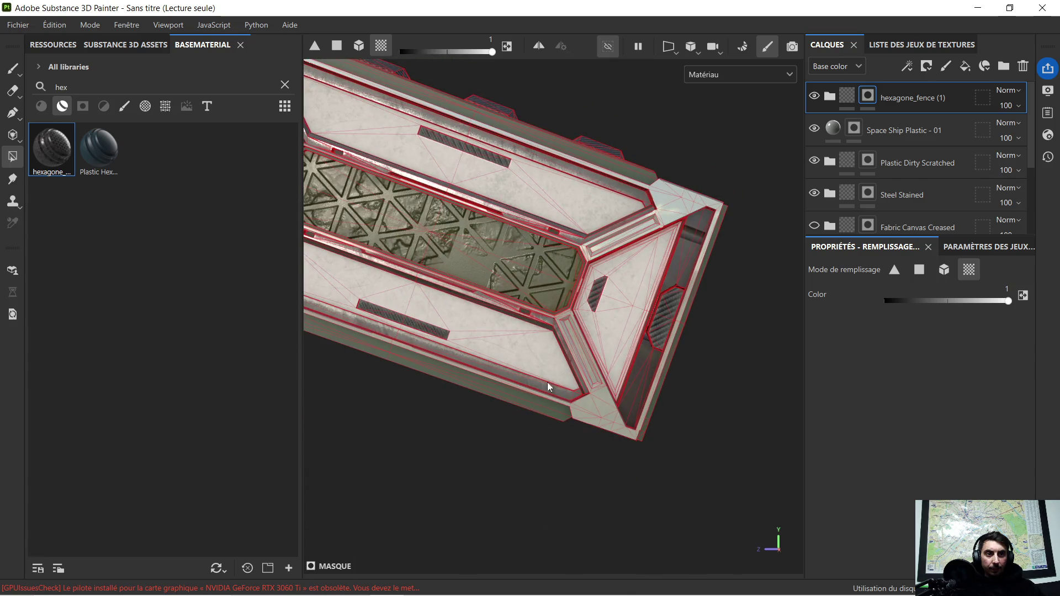
scroll(528, 408, down, 2)
scroll(505, 332, down, 2)
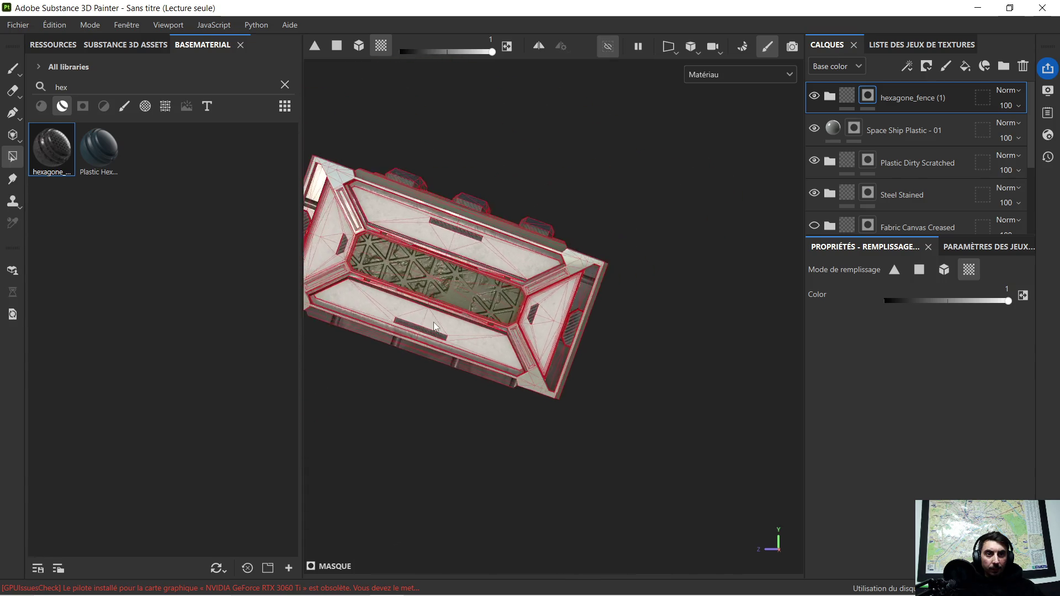
alt+middle_drag(485, 247, 547, 304)
alt+drag(547, 303, 530, 348)
scroll(525, 379, up, 2)
scroll(579, 331, down, 1)
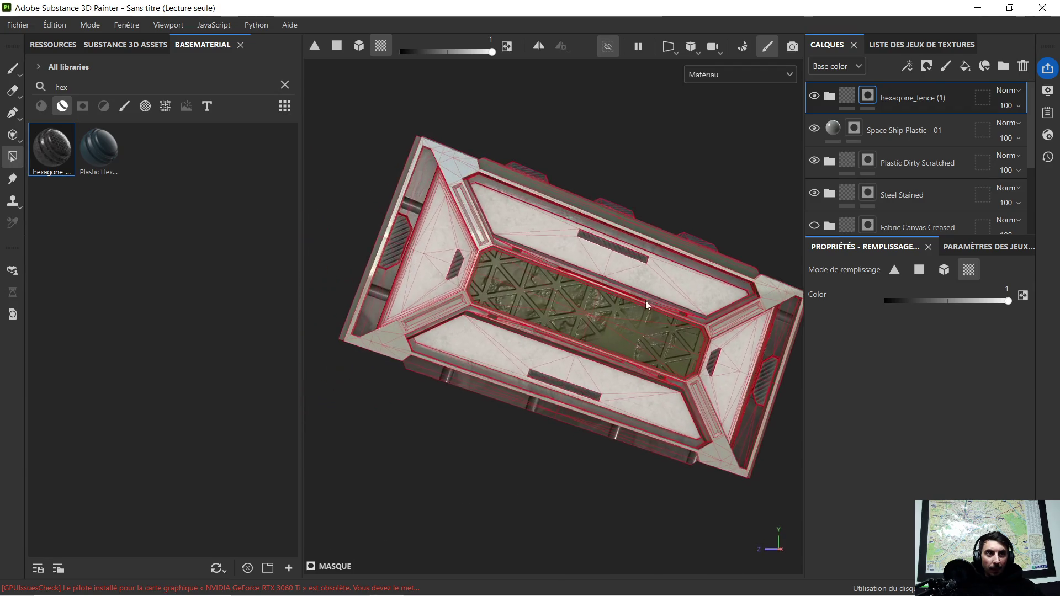
Select the hexagone_fence folder thumbnail and look over the camera rotation choices.
click(846, 95)
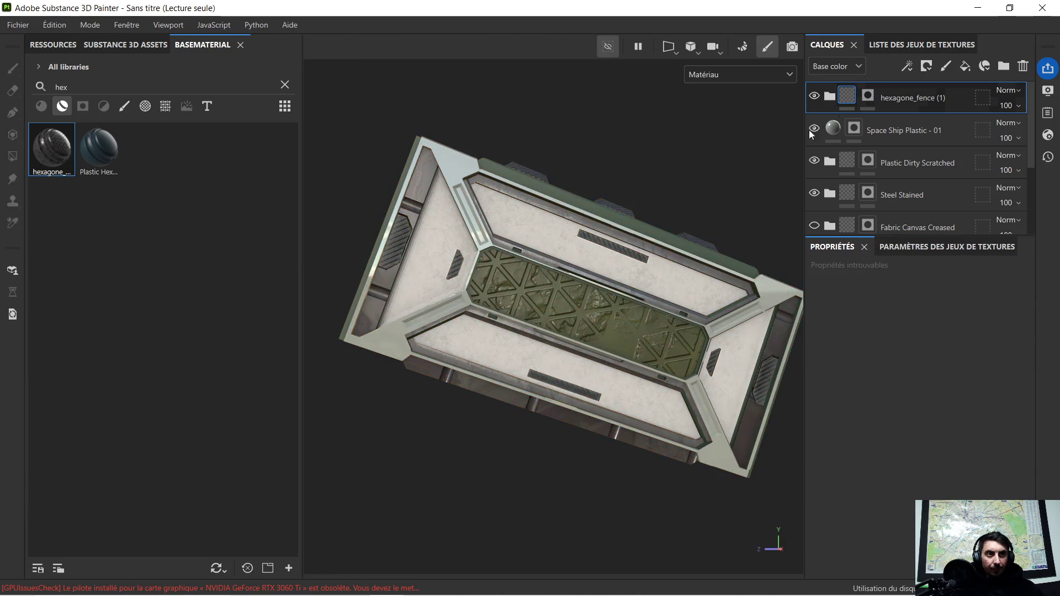
scroll(745, 211, down, 1)
alt+middle_drag(758, 225, 625, 243)
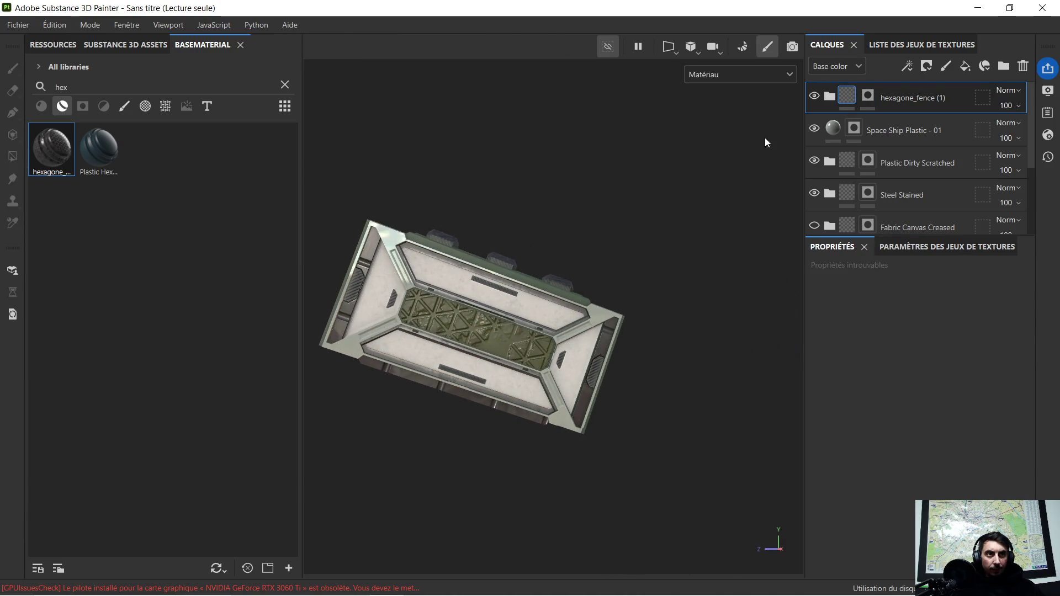
click(709, 50)
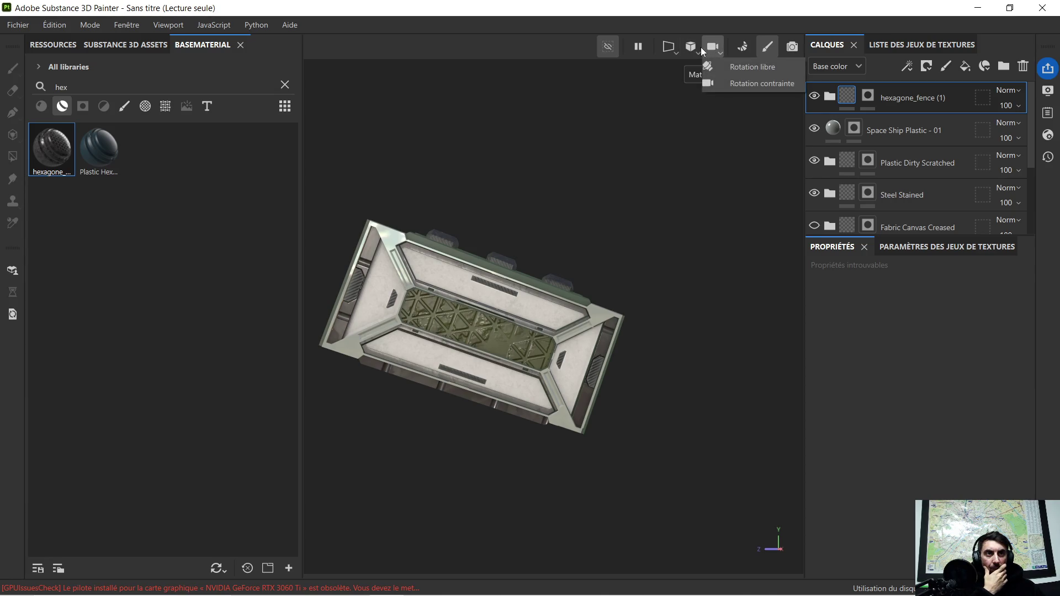
Switch the viewport to the 3D/2D layout with both views side by side.
click(692, 51)
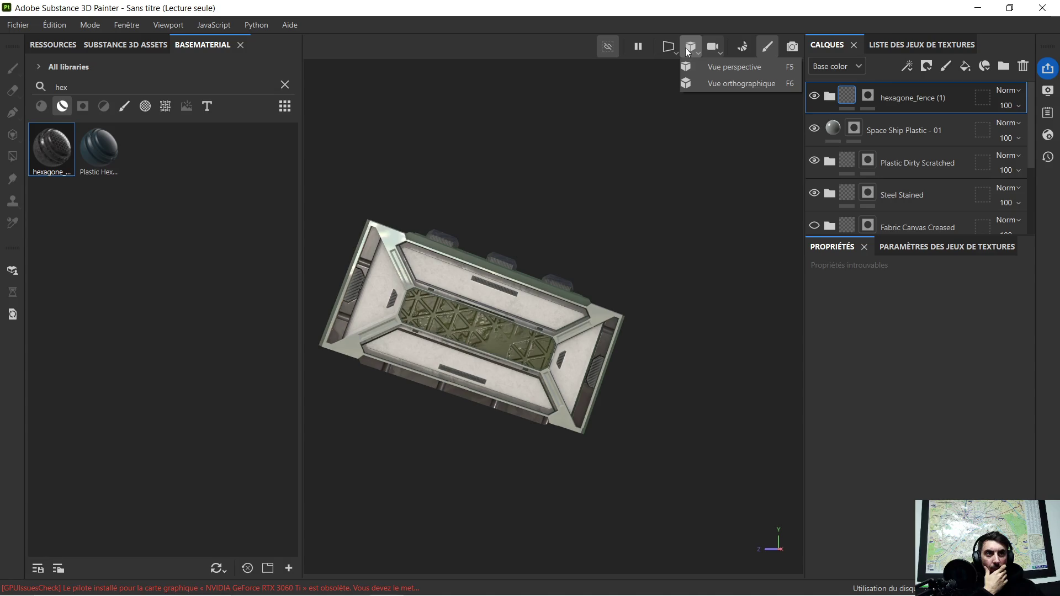
click(670, 47)
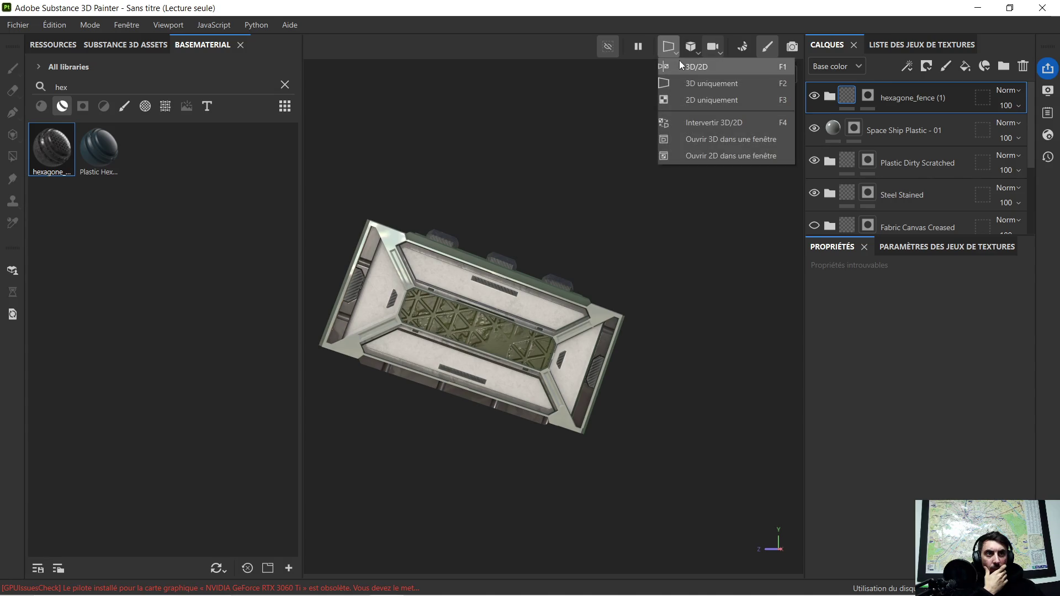
click(681, 67)
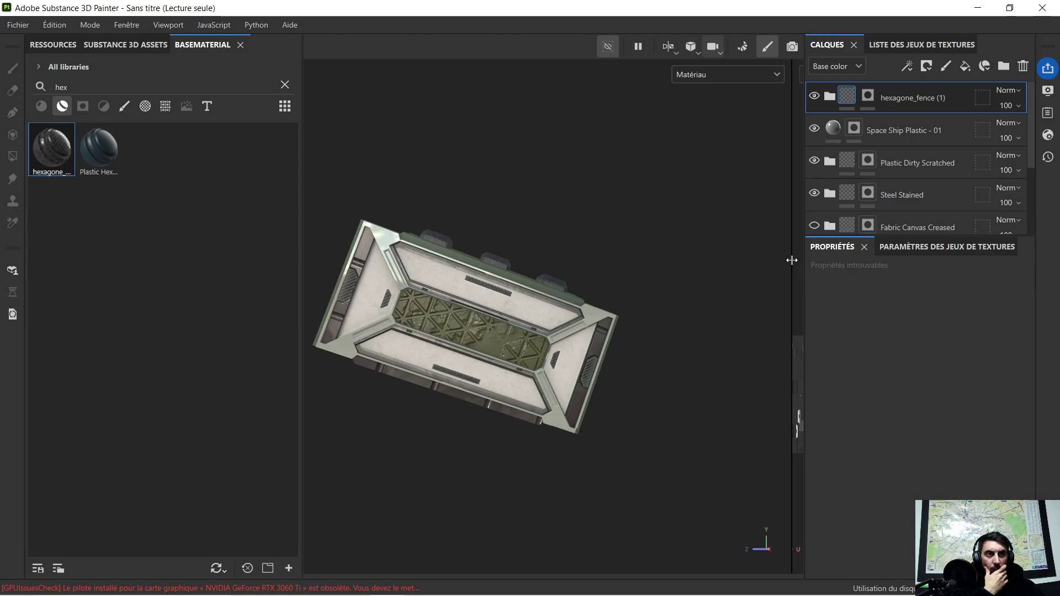
drag(793, 260, 554, 301)
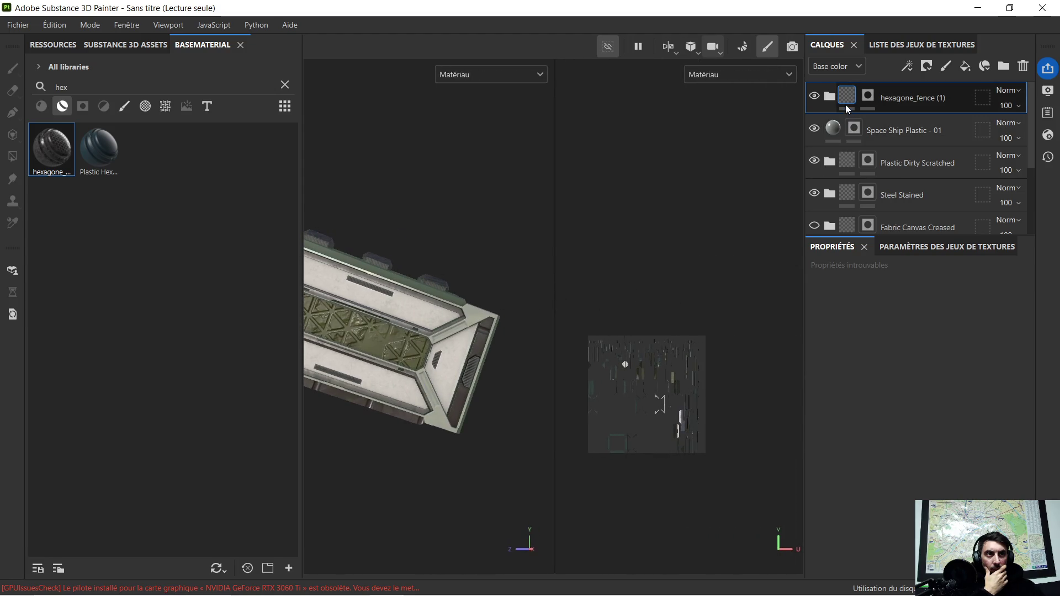
Expand the hexagone_fence (1) folder and select the Hexagone_fence fill layer.
click(829, 98)
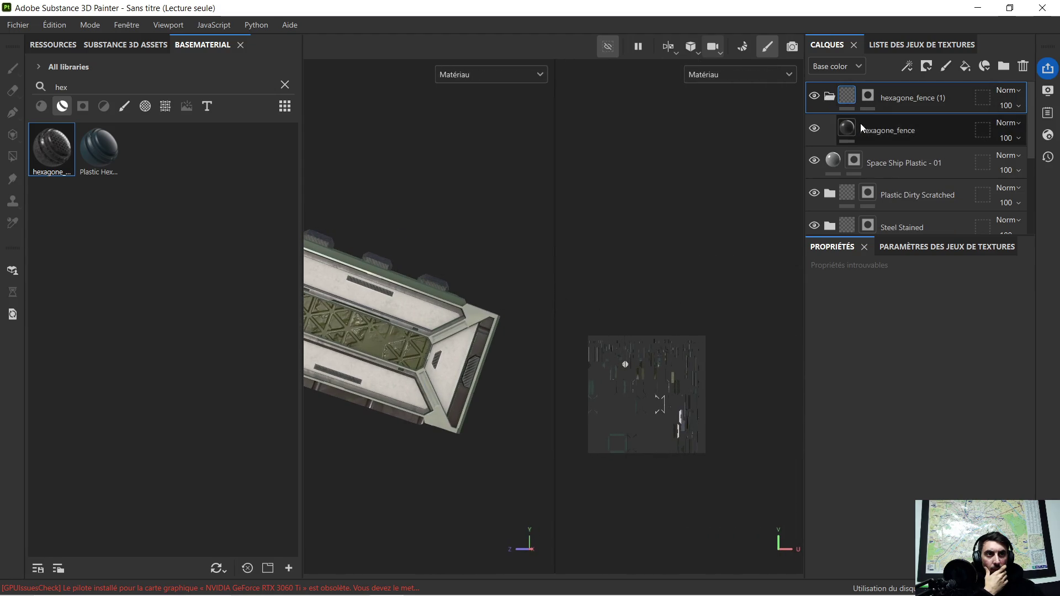
click(879, 128)
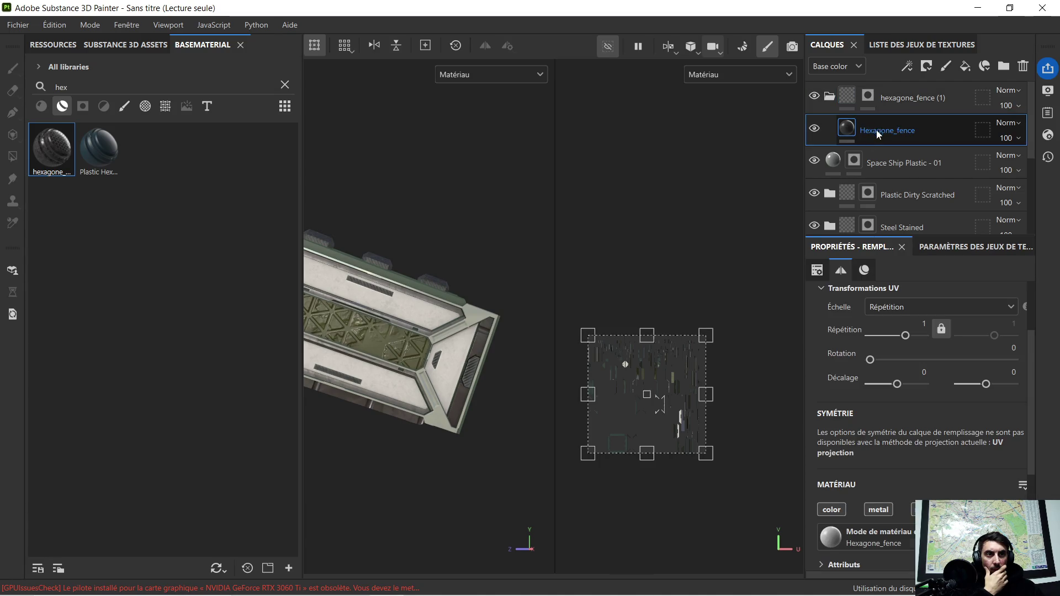
mouse_move(426, 297)
alt+mouse_down()
mouse_move(404, 299)
mouse_move(498, 307)
mouse_move(398, 277)
alt+mouse_up()
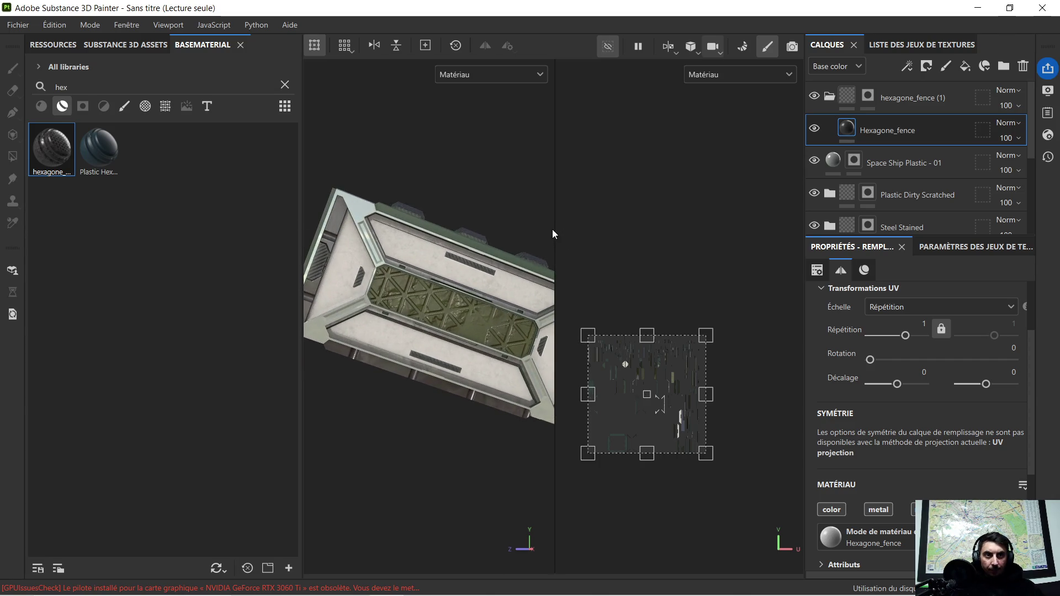
Drag the UV gizmo to tile Hexagone_fence about 9.36 × 8.78 with offset near -0.20 / -0.44.
drag(553, 228, 655, 233)
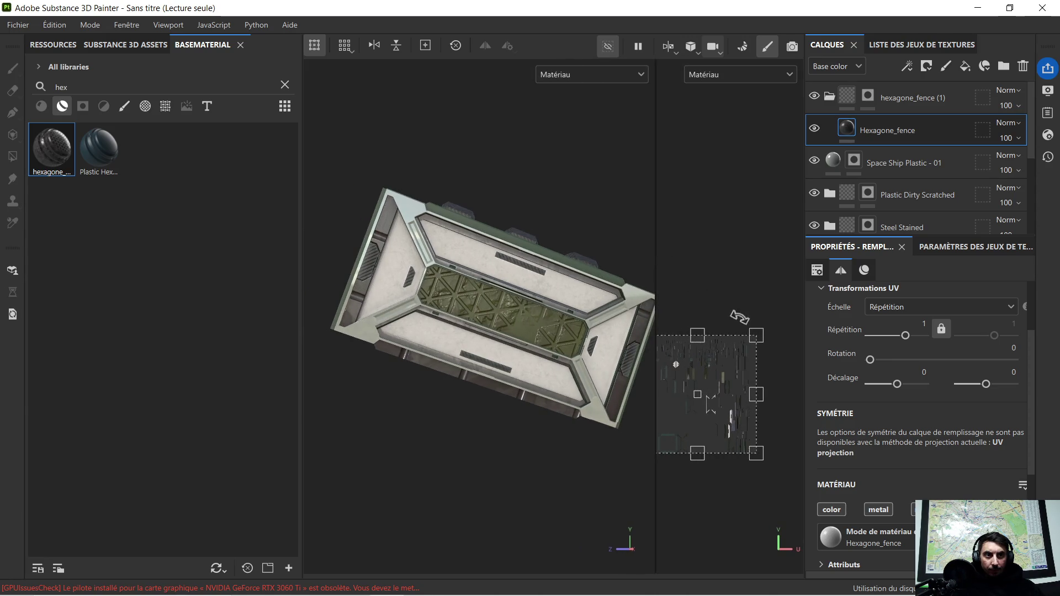
drag(755, 338, 743, 350)
drag(732, 358, 681, 442)
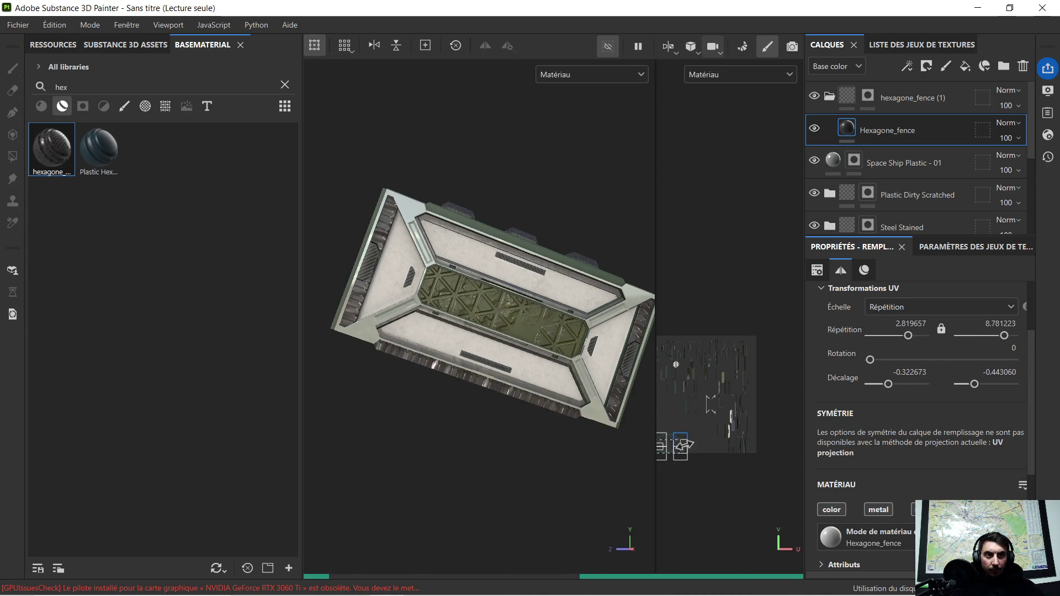
drag(681, 442, 730, 447)
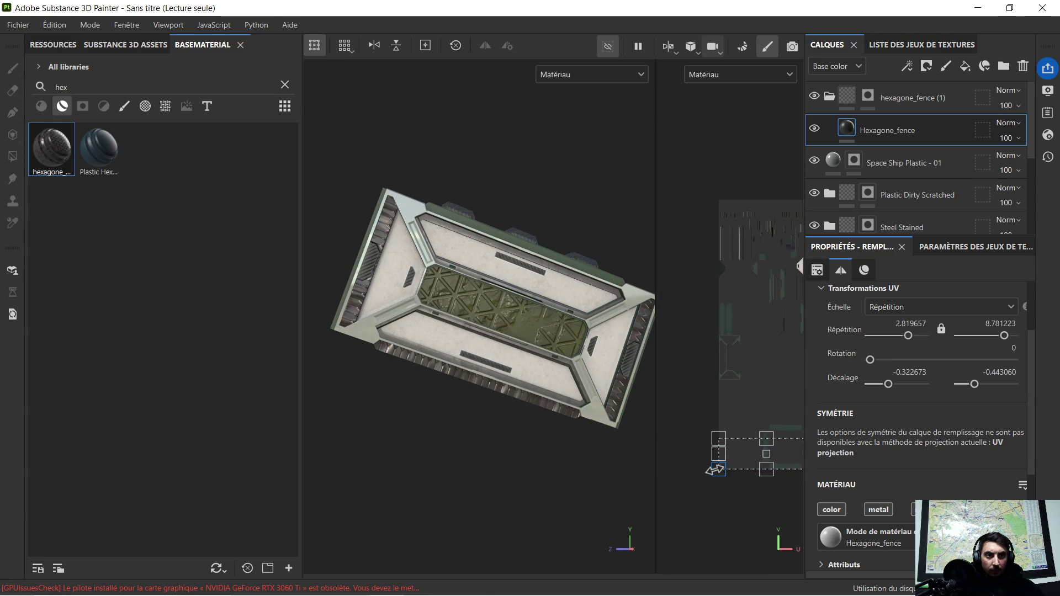
drag(723, 457, 761, 457)
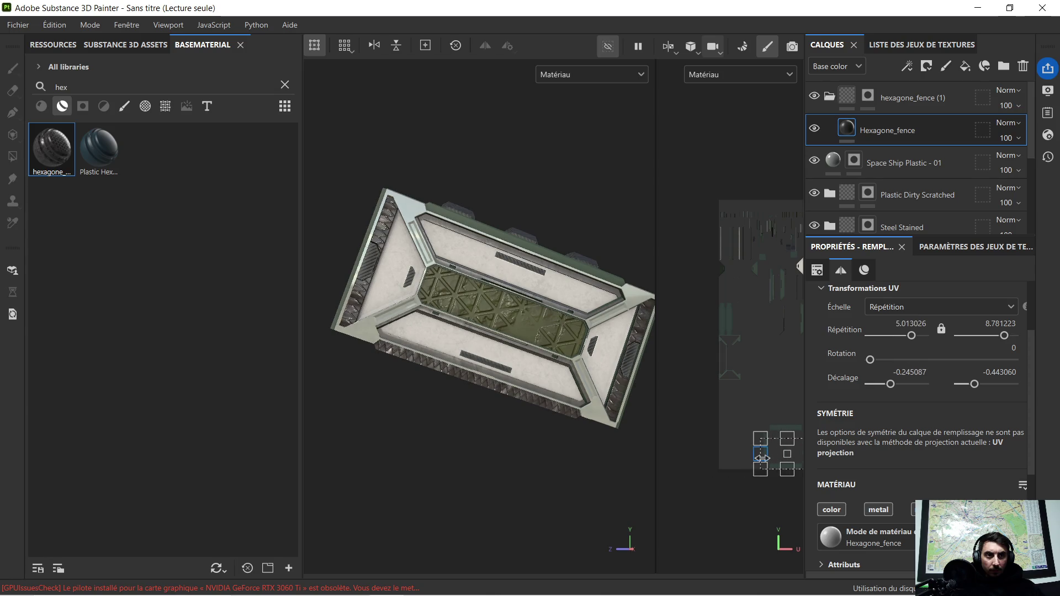
middle_drag(760, 463, 690, 439)
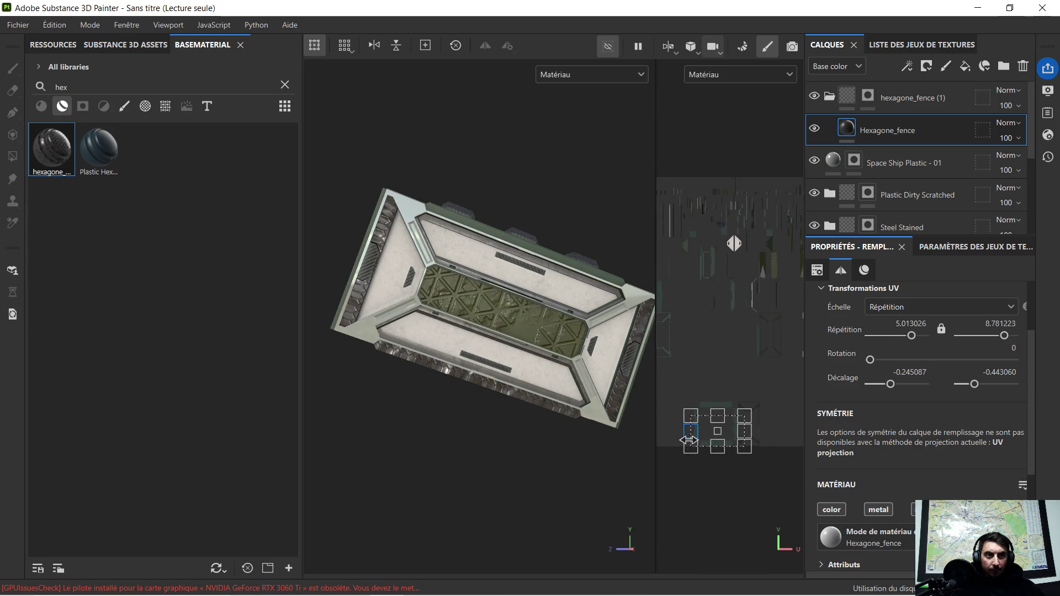
drag(690, 430, 710, 434)
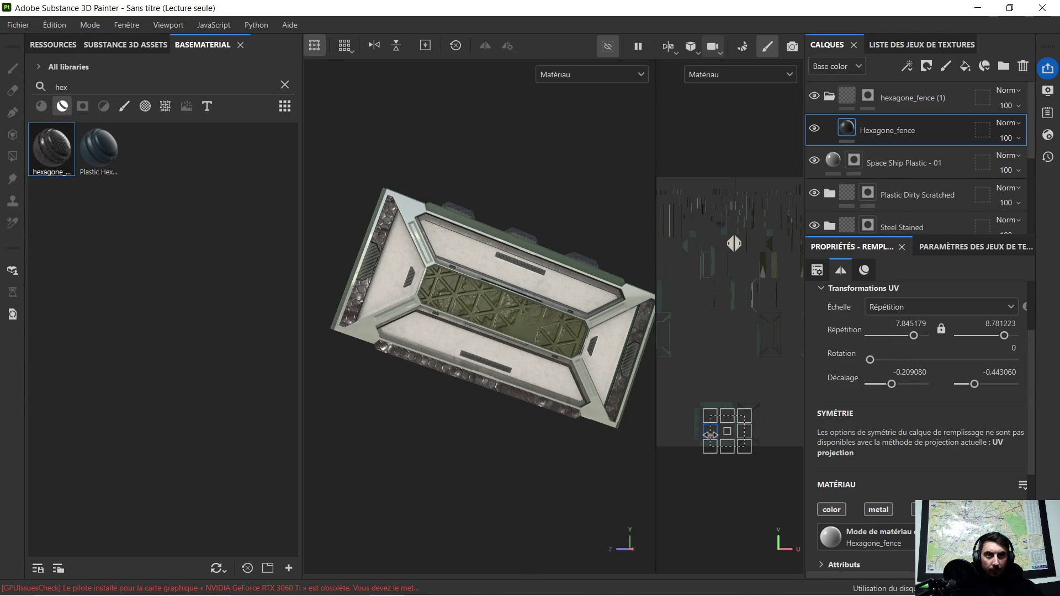
drag(710, 437, 716, 436)
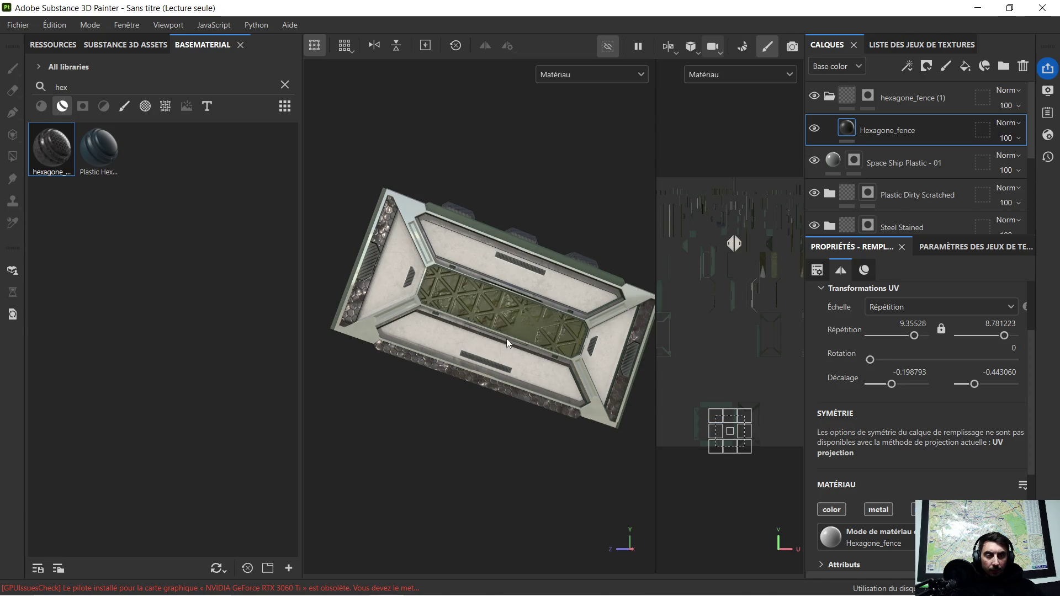
scroll(513, 347, up, 3)
scroll(436, 274, up, 2)
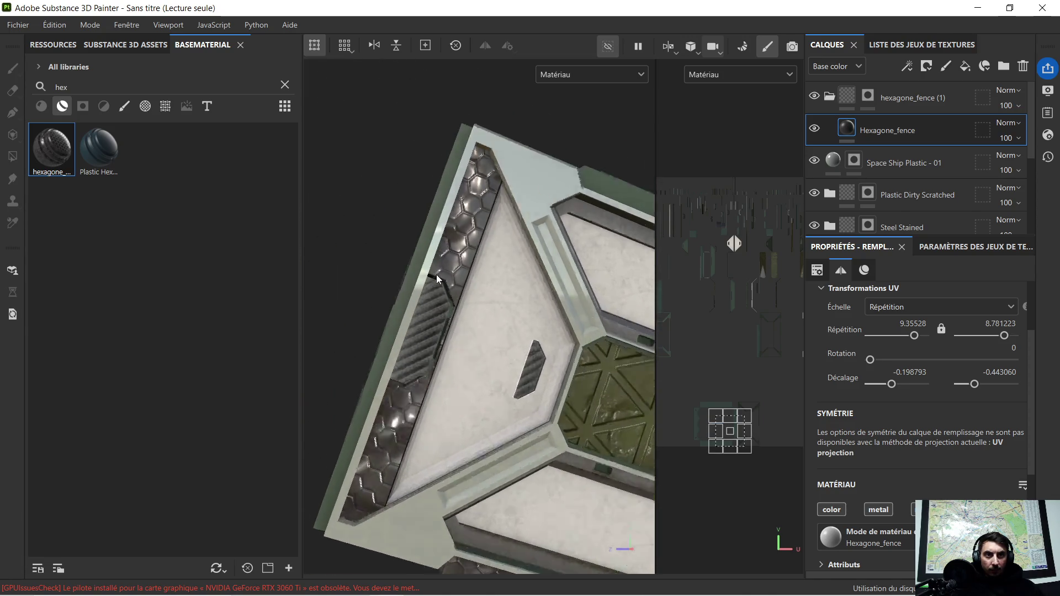
scroll(445, 268, down, 2)
mouse_move(518, 316)
alt+mouse_down()
mouse_move(490, 240)
mouse_move(531, 350)
mouse_move(359, 228)
alt+mouse_up()
mouse_move(464, 238)
alt+mouse_down()
mouse_move(494, 314)
mouse_move(453, 292)
mouse_move(535, 337)
alt+mouse_up()
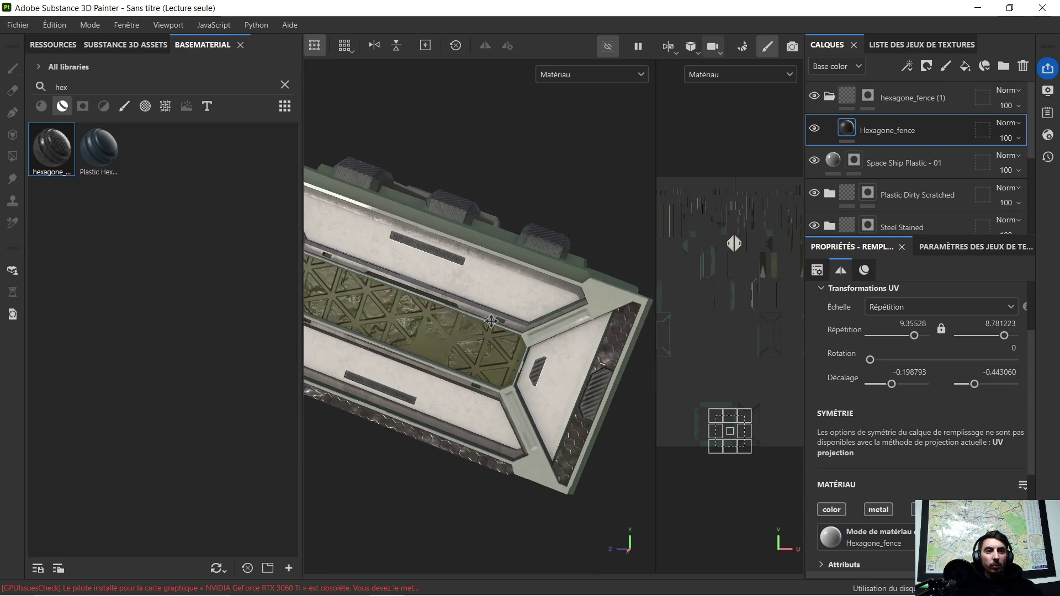
scroll(535, 338, down, 3)
alt+drag(488, 340, 488, 331)
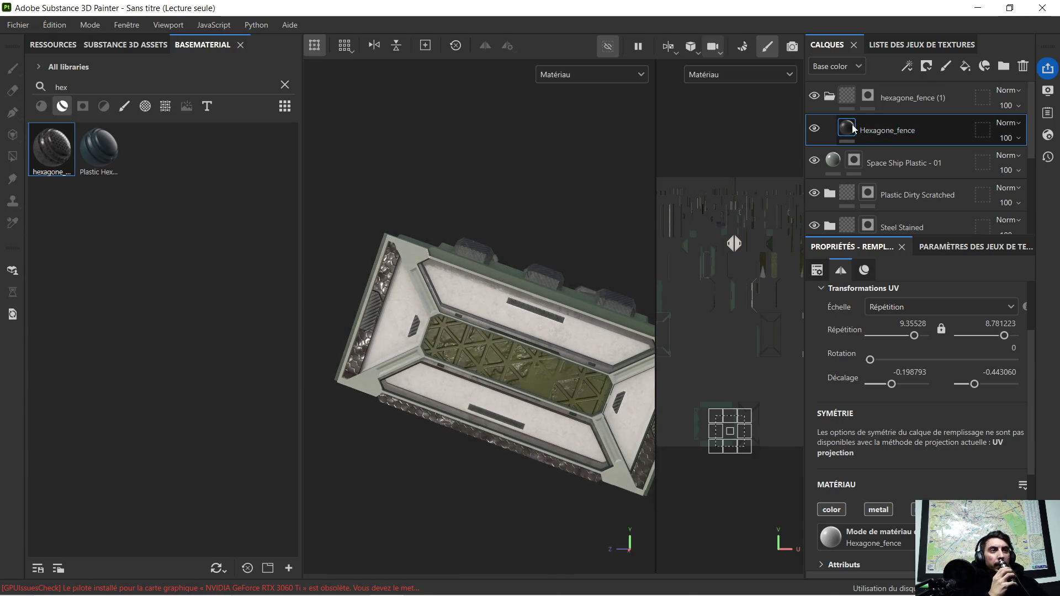
scroll(934, 333, up, 1)
scroll(936, 376, down, 2)
scroll(936, 384, down, 1)
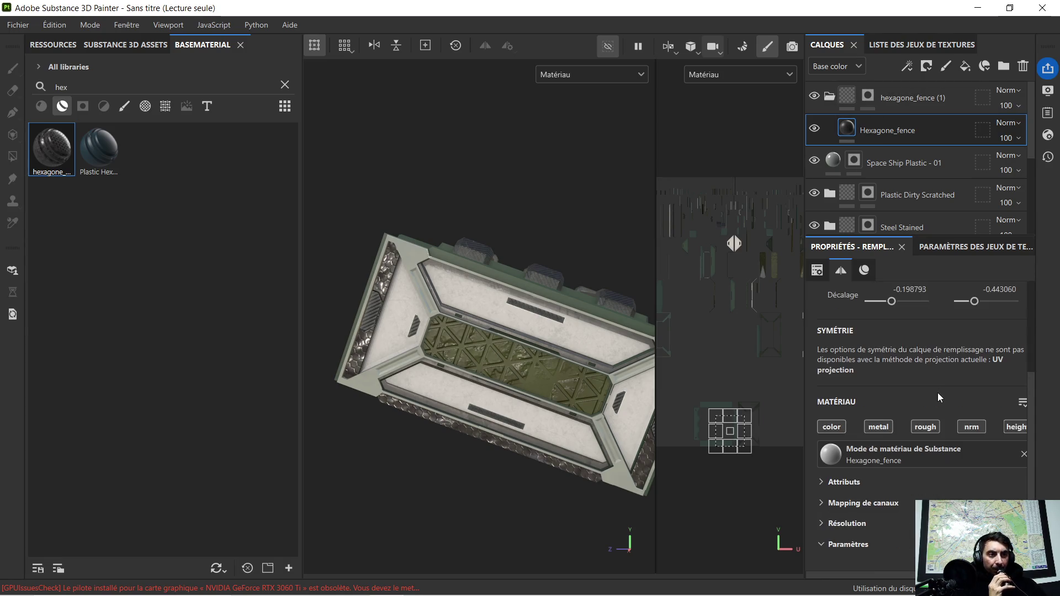
Disable the hexagon fence's roughness channel and orbit to check the end face.
click(921, 429)
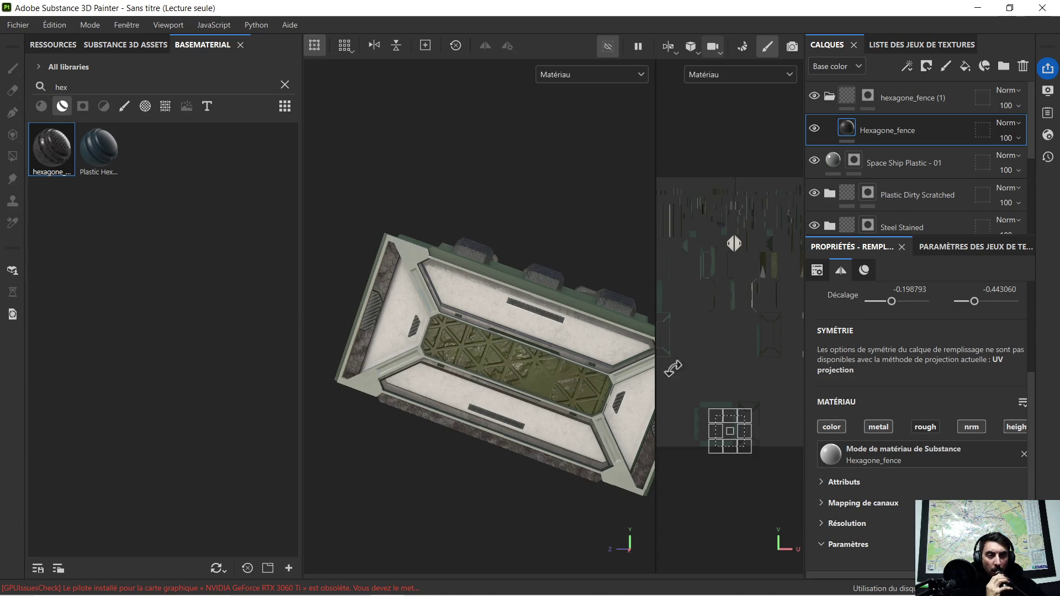
scroll(581, 374, up, 2)
scroll(597, 392, up, 2)
alt+drag(602, 395, 479, 245)
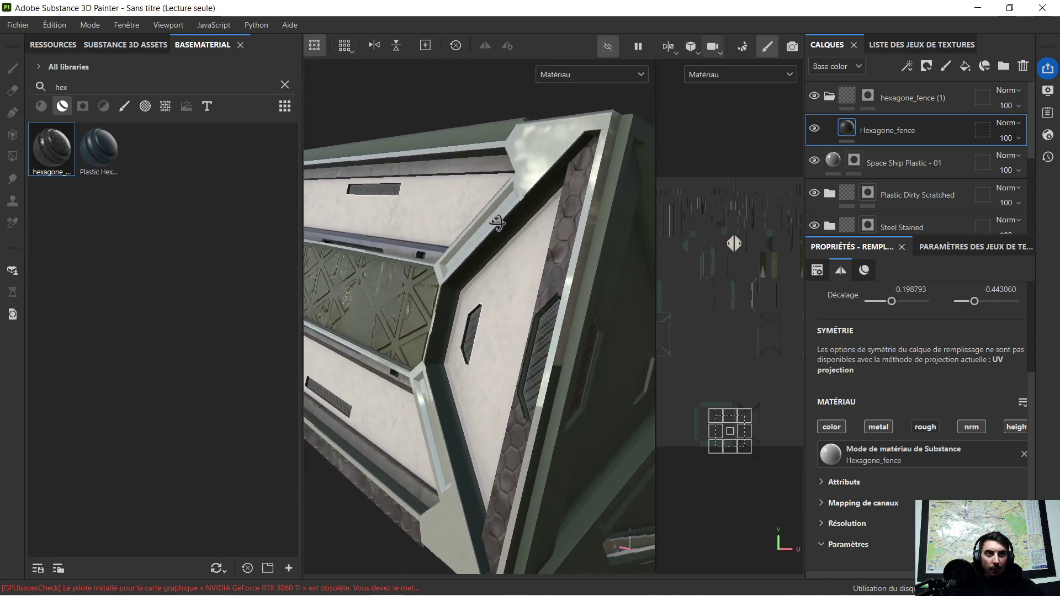
mouse_move(479, 246)
alt+mouse_down()
mouse_move(410, 292)
mouse_move(524, 334)
mouse_move(461, 325)
alt+mouse_up()
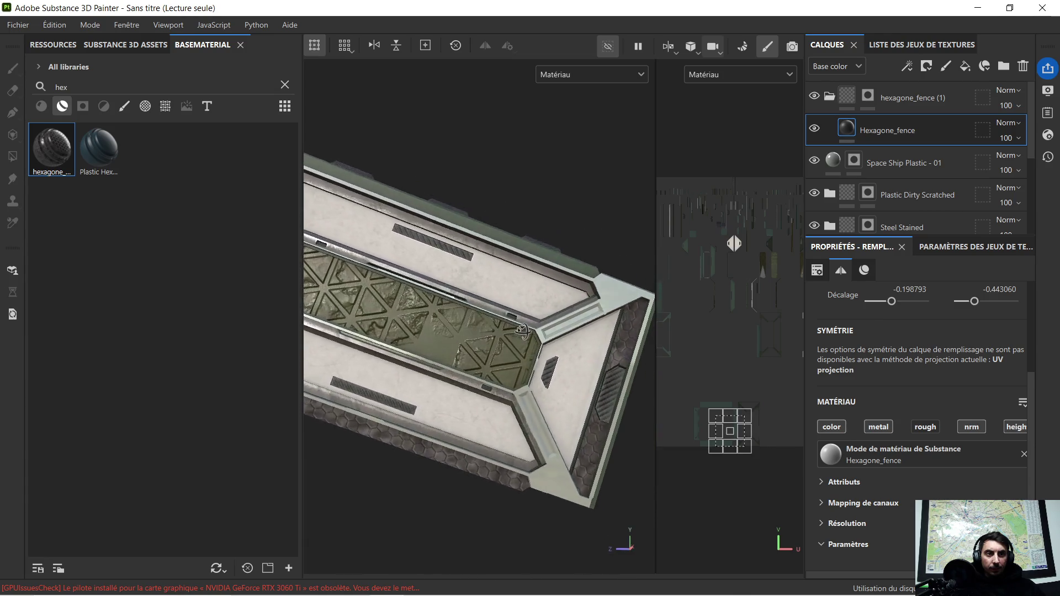
mouse_move(461, 324)
alt+mouse_down()
mouse_move(431, 309)
mouse_move(505, 316)
mouse_move(439, 316)
mouse_move(454, 313)
alt+mouse_up()
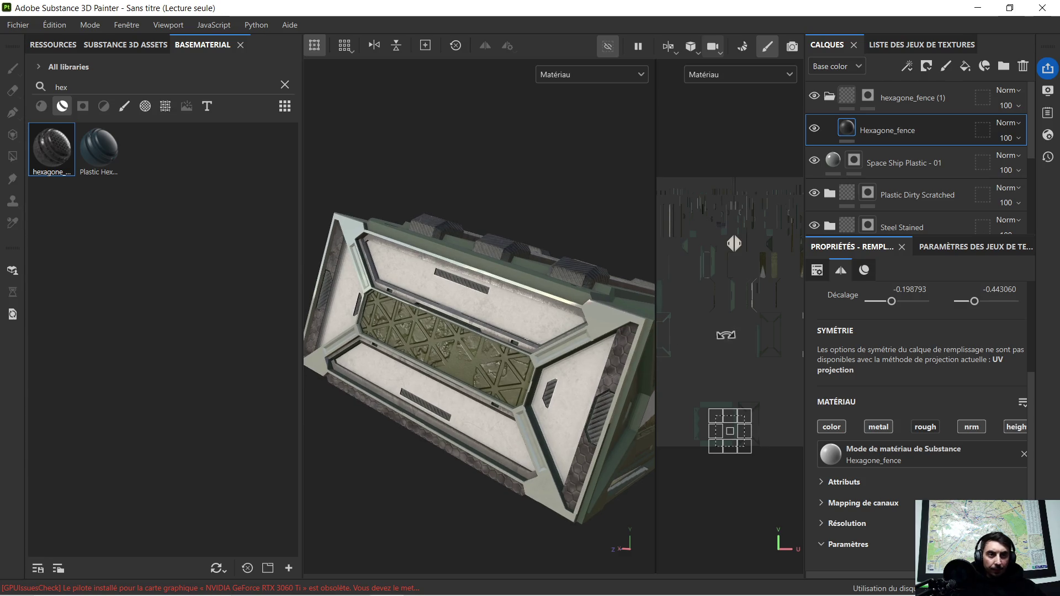
Test the fence's normal and height channels, then show the 3D view only (F2).
click(976, 431)
click(976, 430)
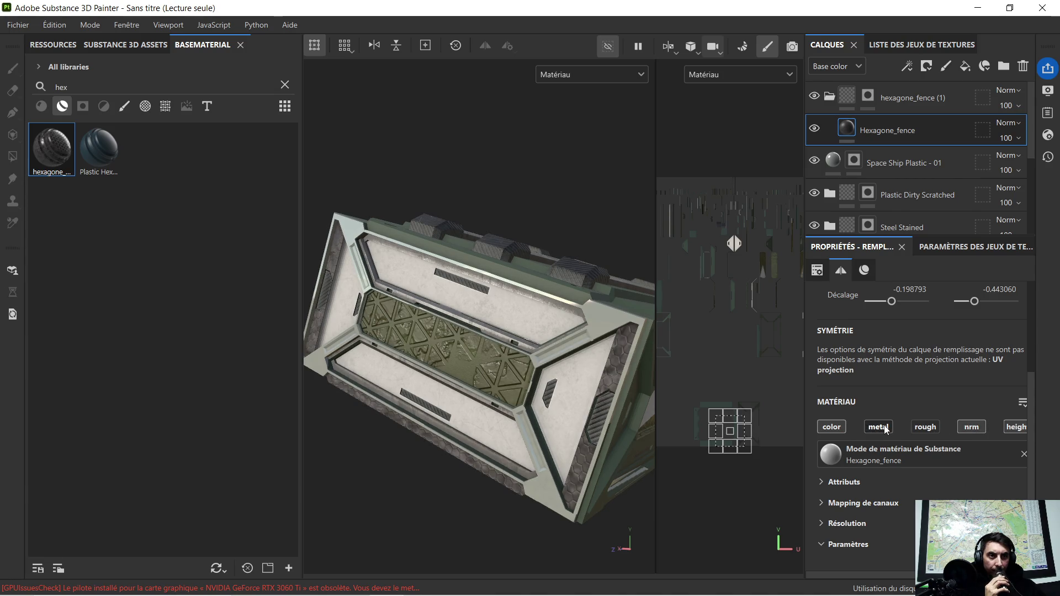
click(1019, 429)
key(F2)
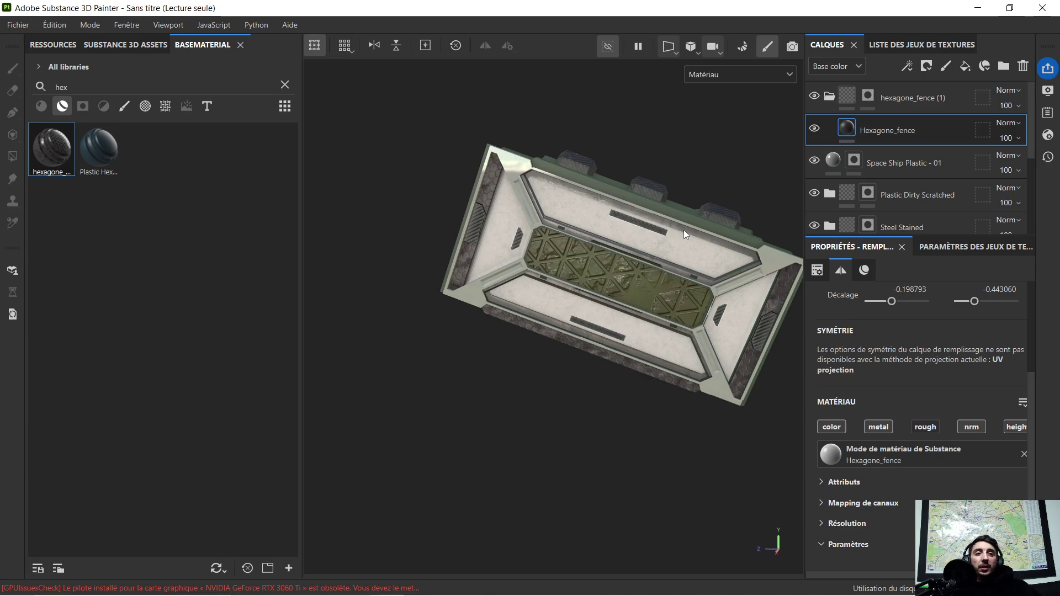
scroll(683, 229, up, 2)
alt+drag(695, 199, 658, 226)
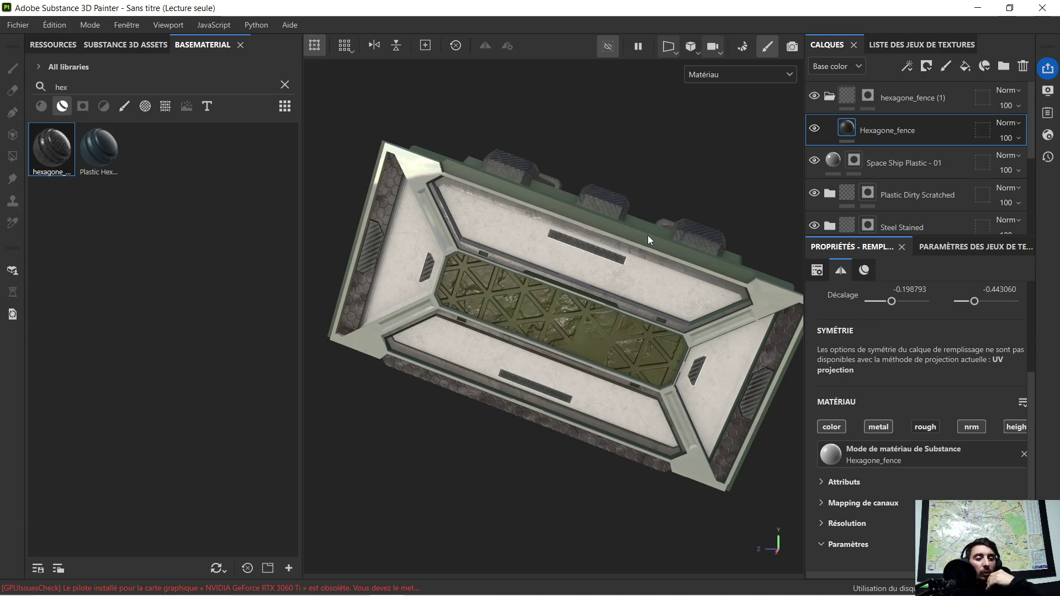
mouse_move(671, 288)
alt+mouse_down()
mouse_move(607, 268)
mouse_move(528, 289)
mouse_move(538, 280)
mouse_move(528, 277)
alt+mouse_up()
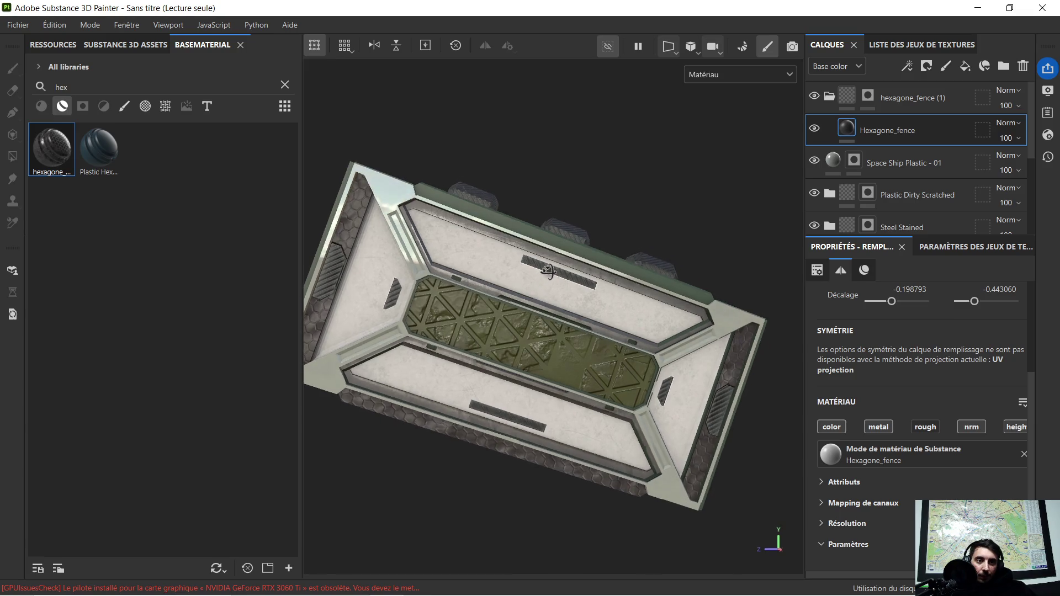
scroll(527, 277, up, 2)
scroll(508, 305, up, 2)
scroll(494, 316, up, 1)
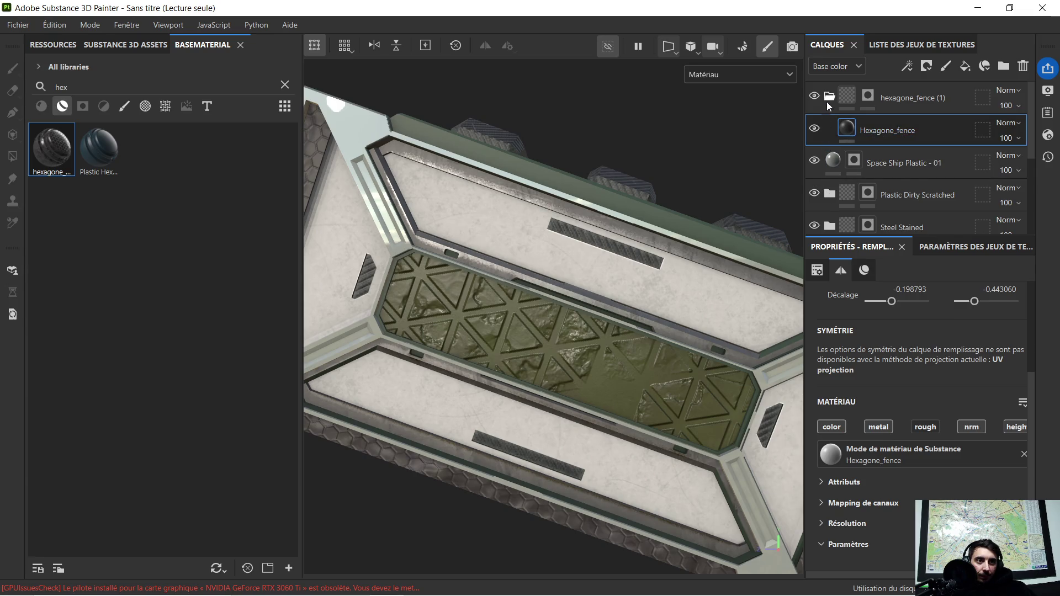
Collapse the hexagone_fence (1) folder and toggle Plastic Dirty Scratched and Steel Stained to compare.
click(829, 99)
click(814, 161)
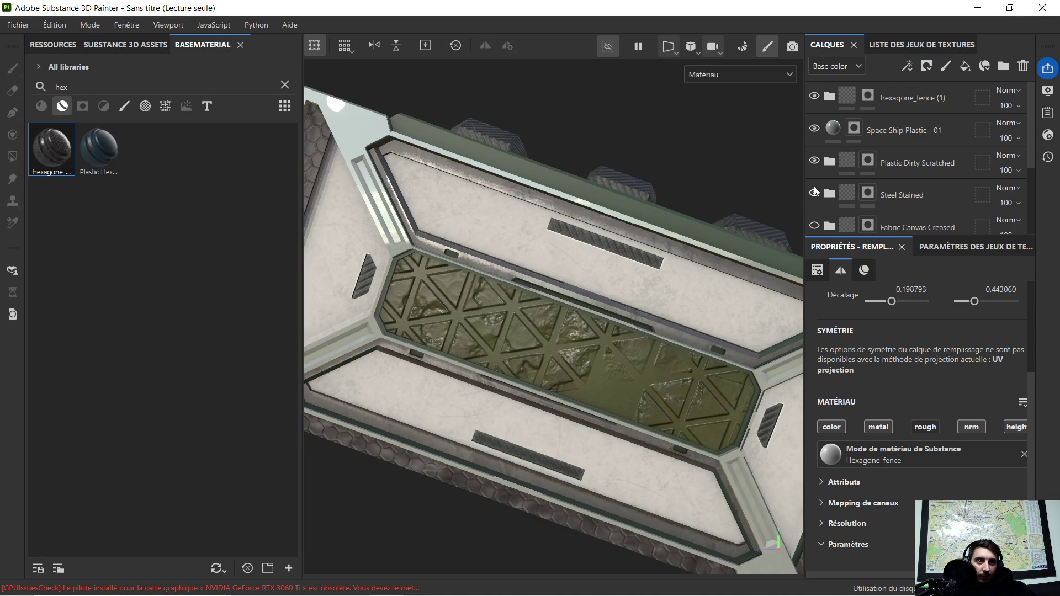
click(814, 195)
scroll(816, 195, down, 1)
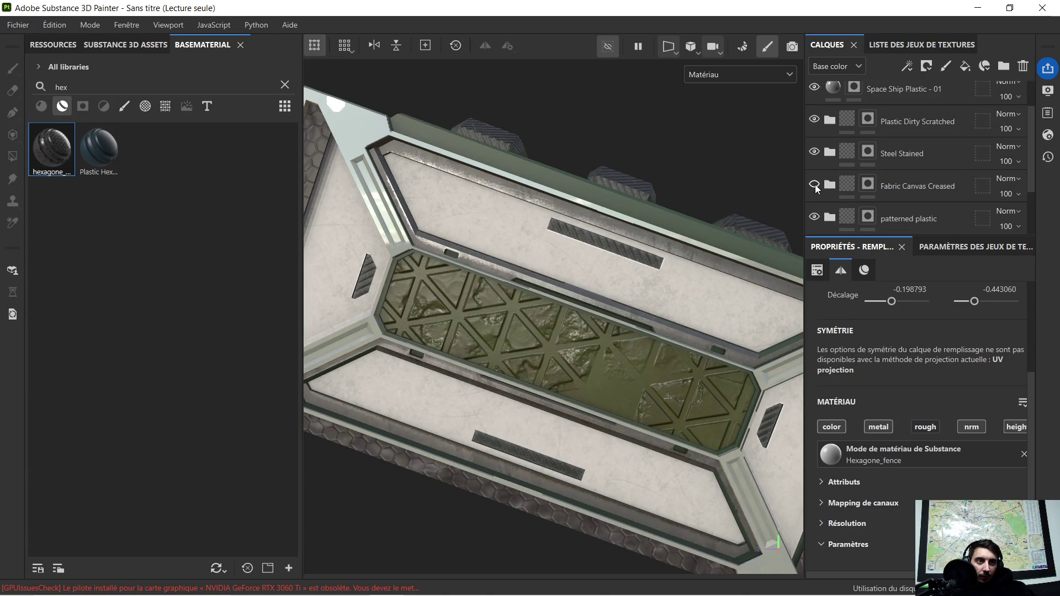
Hide and reshow Fabric Canvas Creased while checking the top, then switch to polygon fill.
click(815, 186)
alt+drag(639, 192, 582, 272)
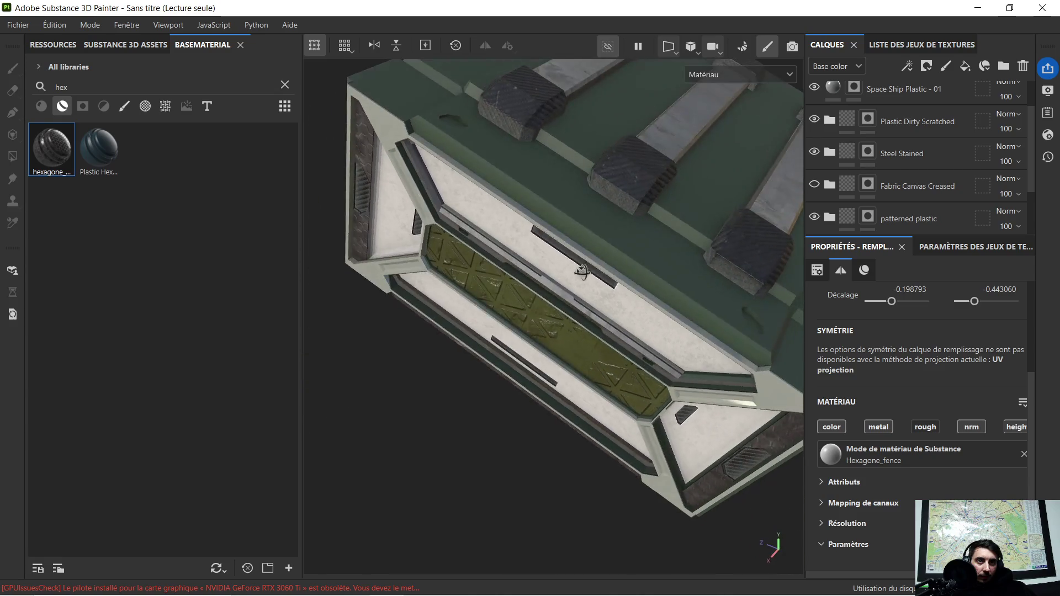
click(816, 186)
alt+drag(771, 189, 669, 275)
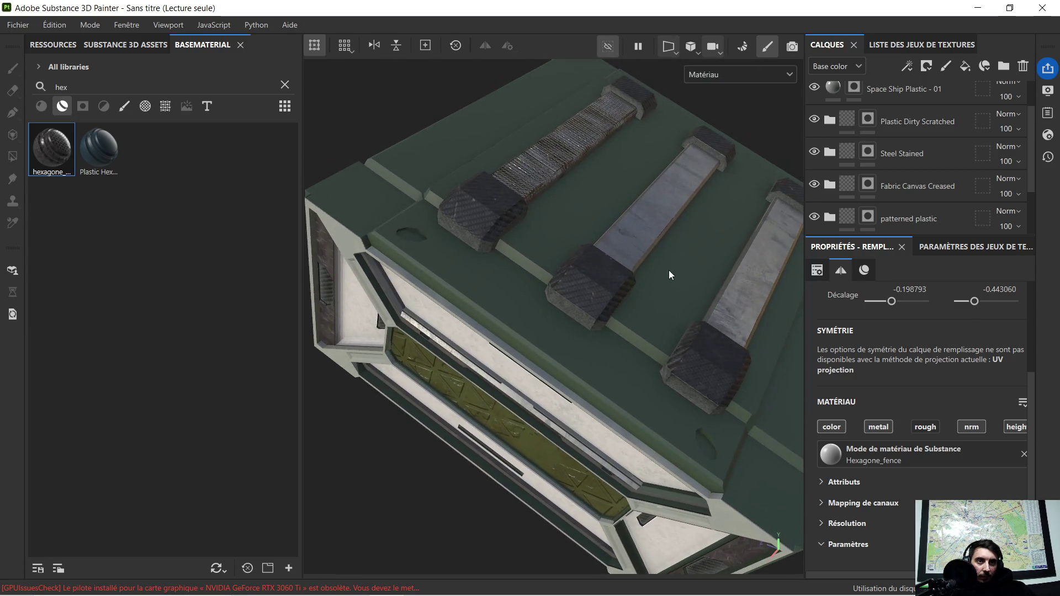
mouse_move(455, 143)
alt+mouse_down()
mouse_move(560, 169)
mouse_move(746, 187)
alt+mouse_up()
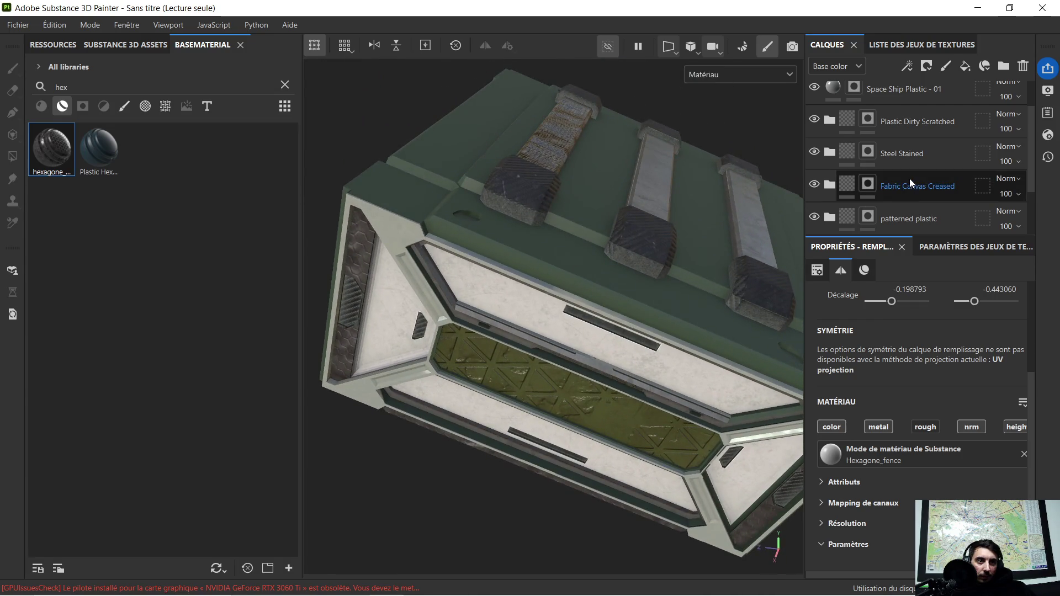
key(4)
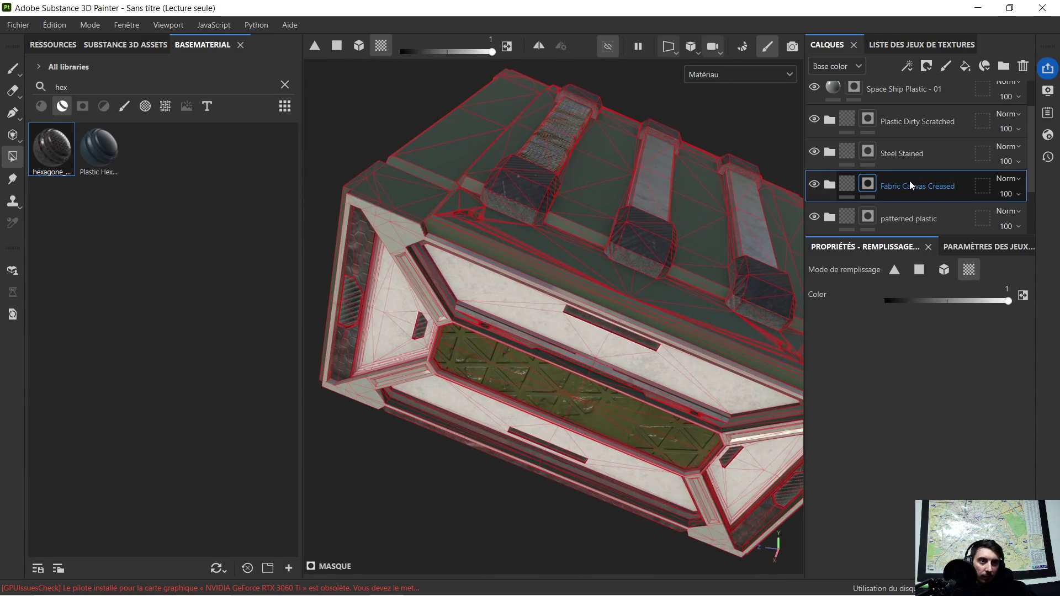
Delete the Fabric Canvas Creased layer and show Fabric Composite Reinforced on the central panel.
key(Delete)
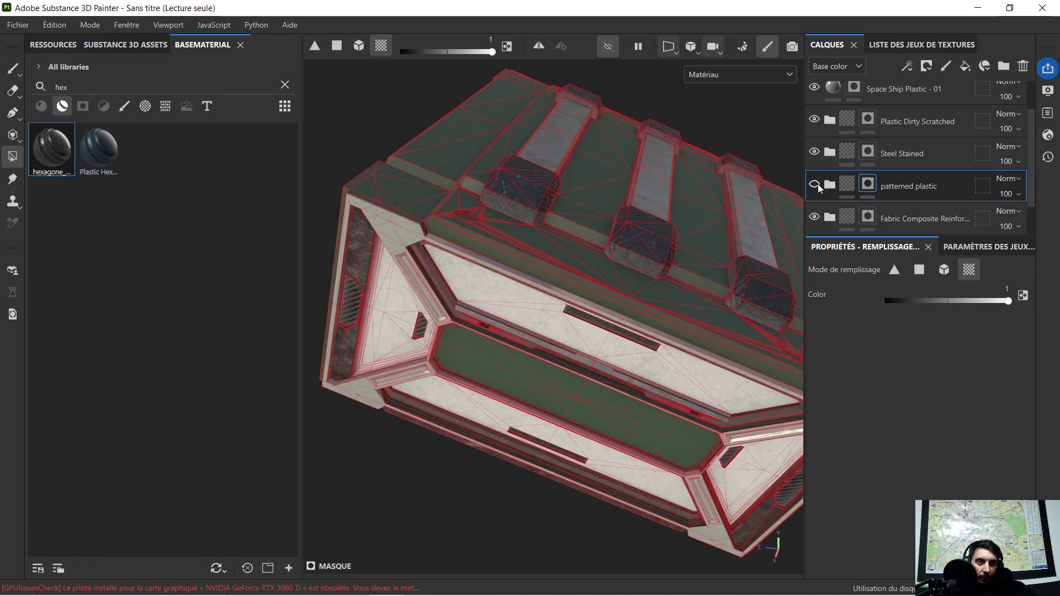
alt+middle_drag(637, 354, 556, 263)
scroll(556, 263, up, 3)
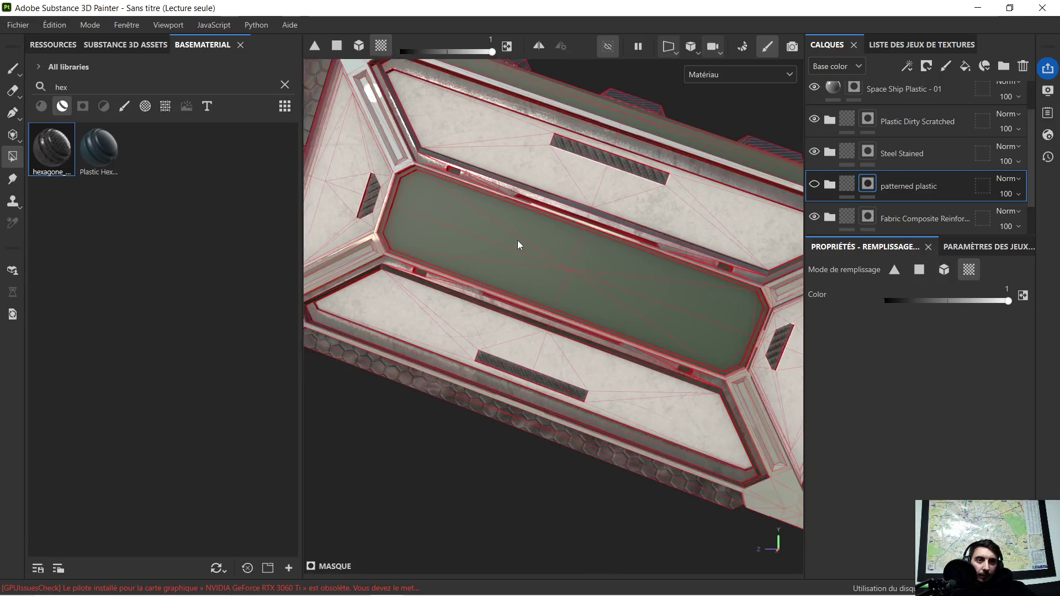
alt+middle_drag(505, 234, 533, 272)
mouse_move(532, 271)
alt+mouse_down()
mouse_move(608, 287)
mouse_move(530, 241)
alt+mouse_up()
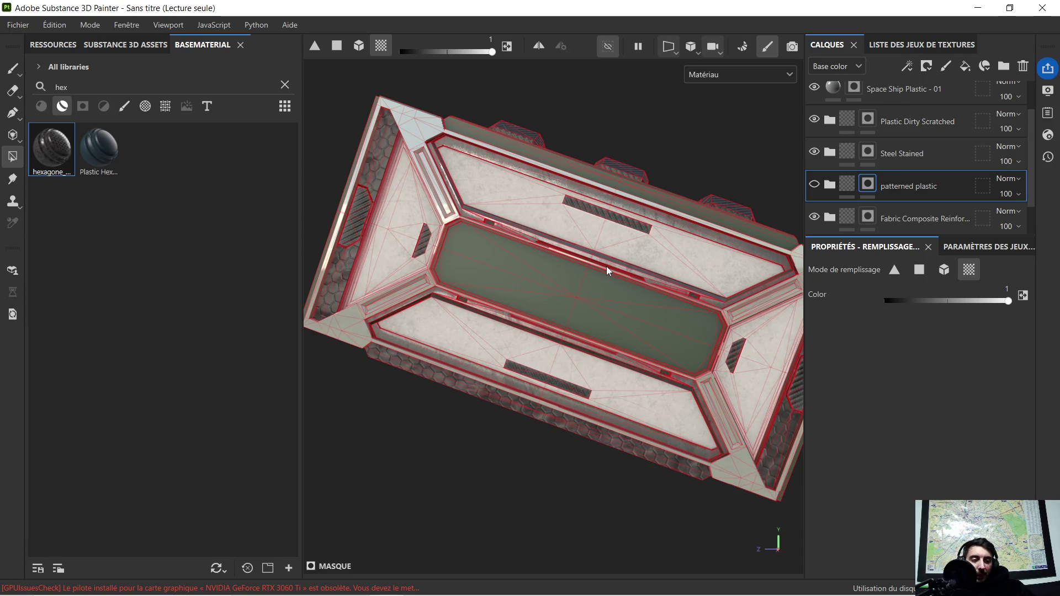
alt+drag(614, 265, 599, 242)
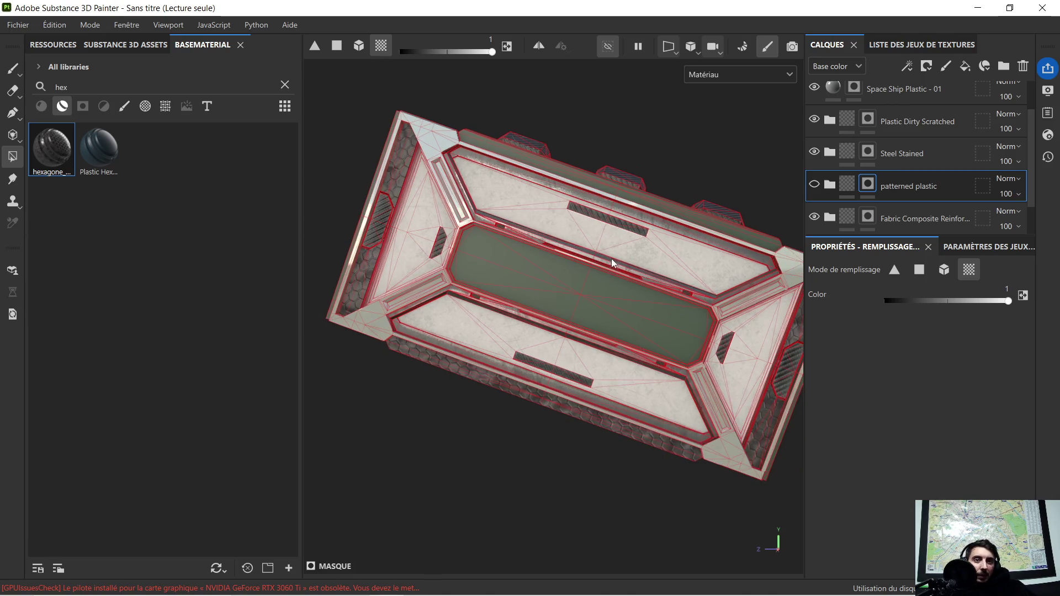
scroll(895, 166, down, 2)
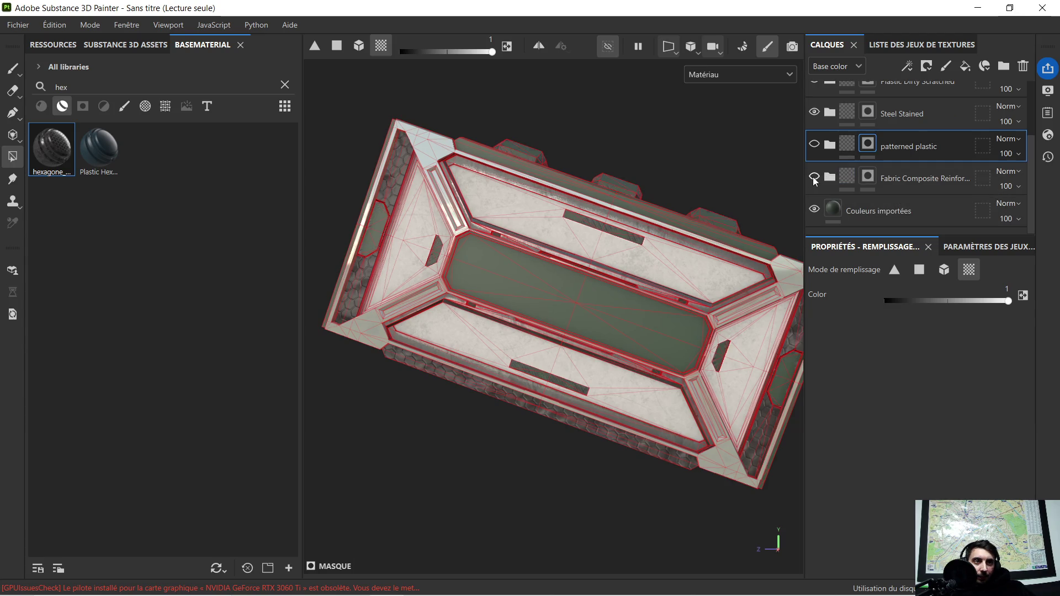
click(814, 178)
Select the Fabric Composite Reinforced layer and orbit to check the central panel.
click(904, 179)
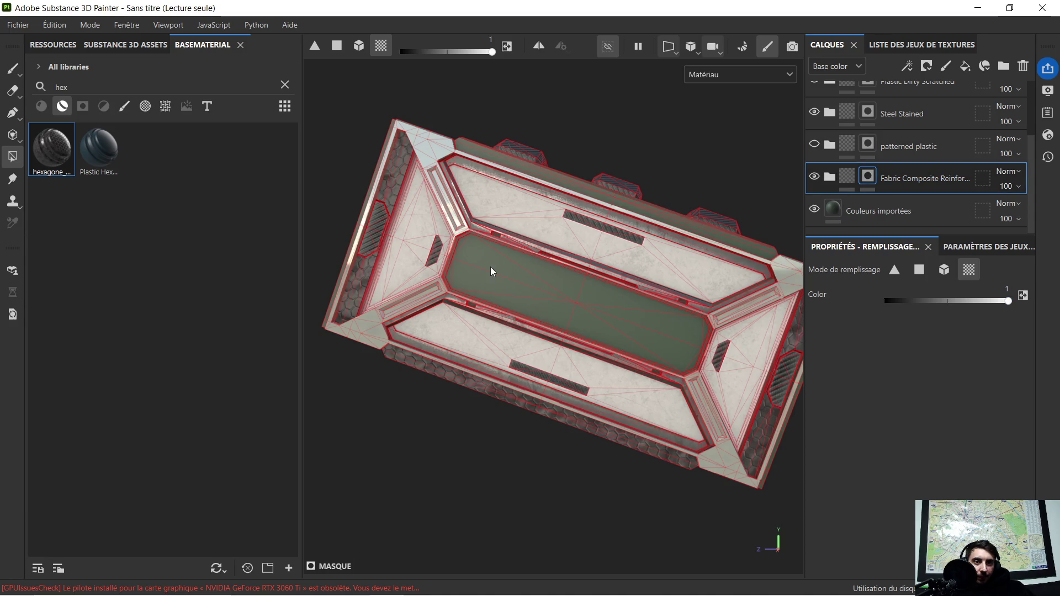
scroll(491, 270, up, 2)
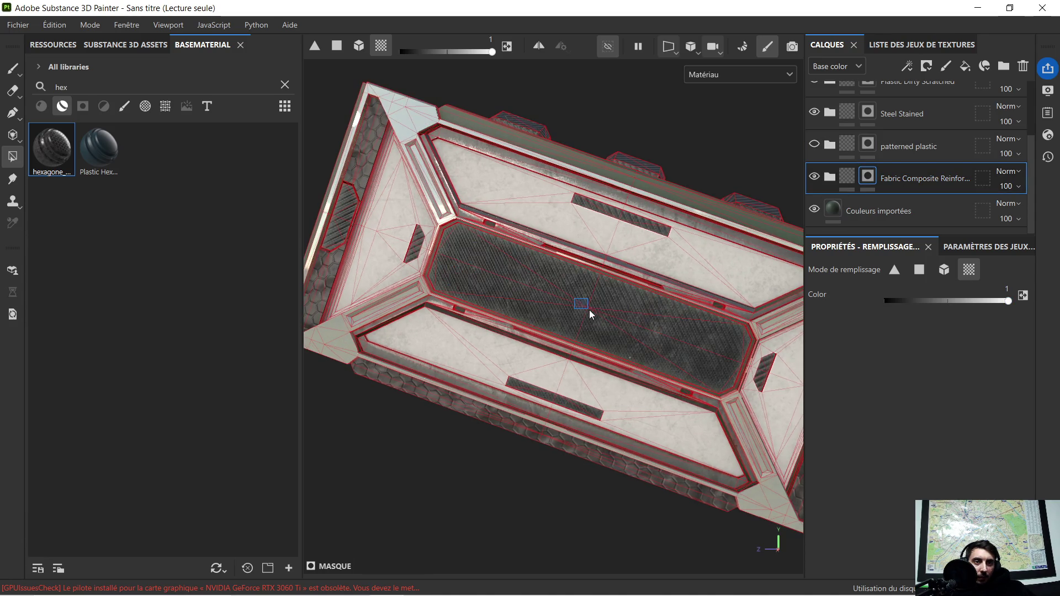
scroll(424, 234, up, 4)
scroll(506, 242, down, 2)
scroll(505, 241, down, 1)
scroll(562, 258, down, 3)
scroll(640, 301, down, 2)
scroll(641, 301, down, 2)
scroll(515, 290, down, 2)
scroll(528, 291, down, 2)
mouse_move(562, 279)
alt+mouse_down()
mouse_move(439, 272)
mouse_move(581, 277)
mouse_move(482, 312)
mouse_move(488, 281)
mouse_move(483, 365)
mouse_move(549, 340)
mouse_move(498, 334)
alt+mouse_up()
alt+middle_drag(498, 334, 533, 285)
alt+drag(533, 285, 489, 347)
alt+right_drag(489, 347, 411, 489)
Switch to the browser and focus Google's search box.
key(super)
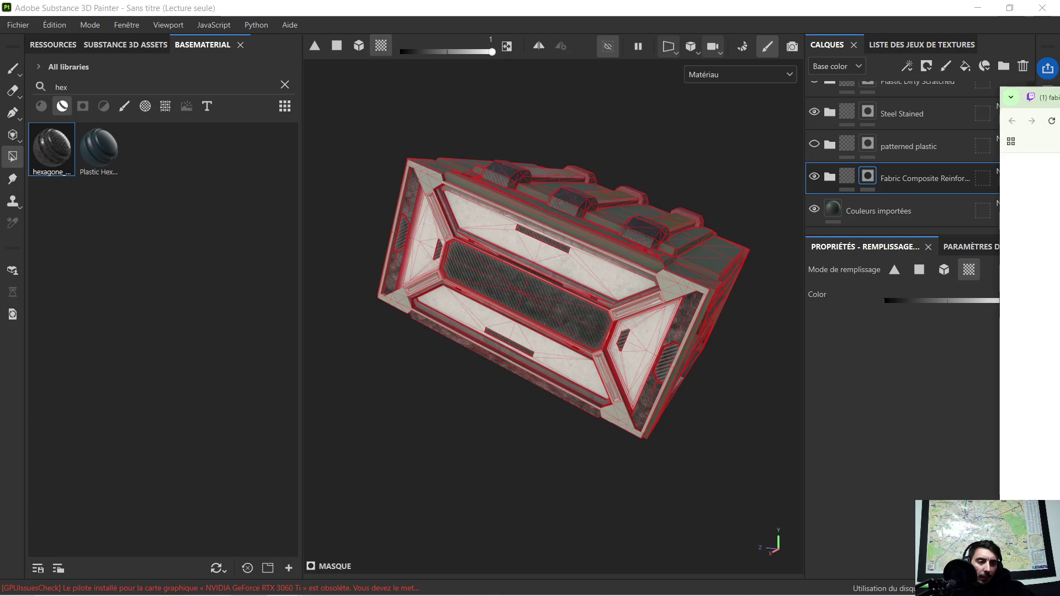
key(alt+Tab)
drag(829, 8, 818, 19)
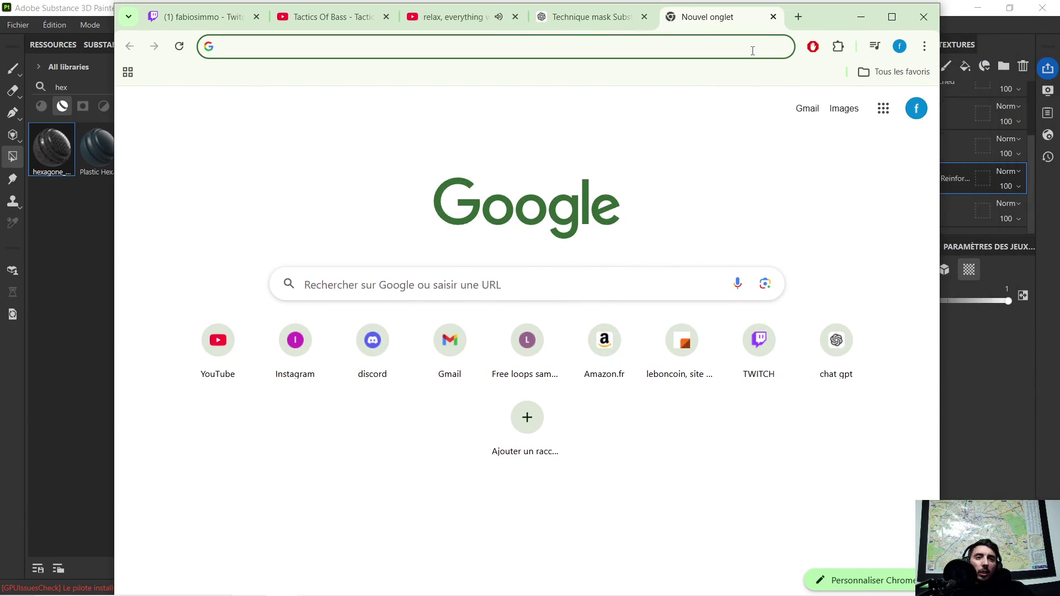
click(401, 282)
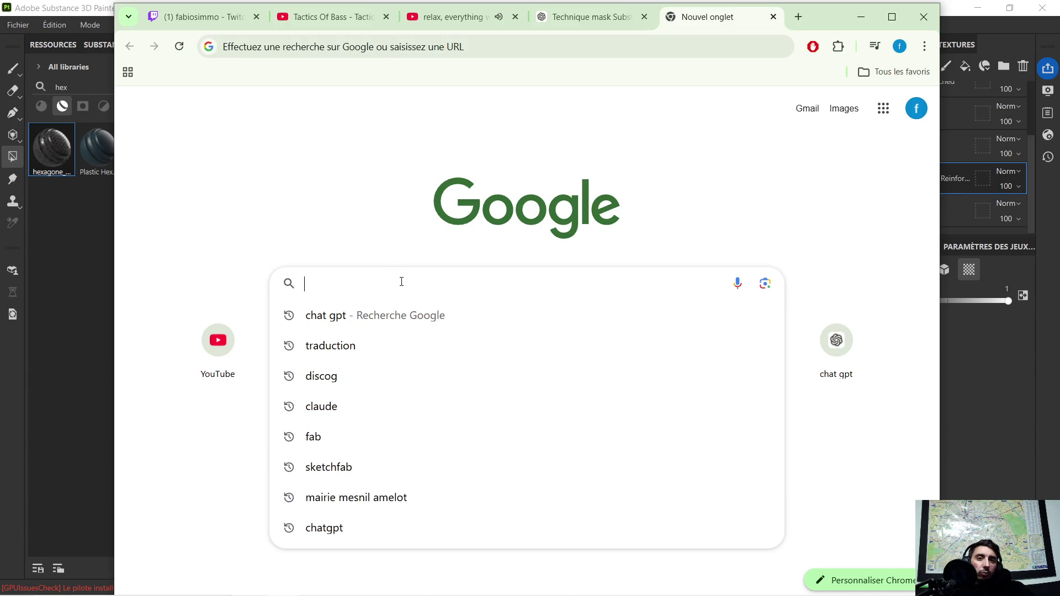
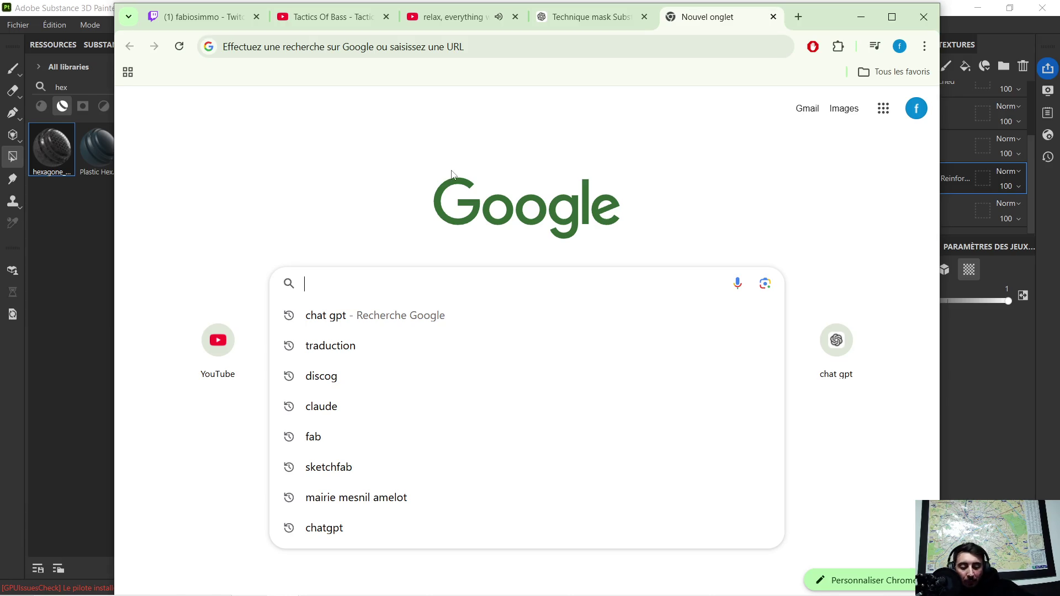
text(pinterest)
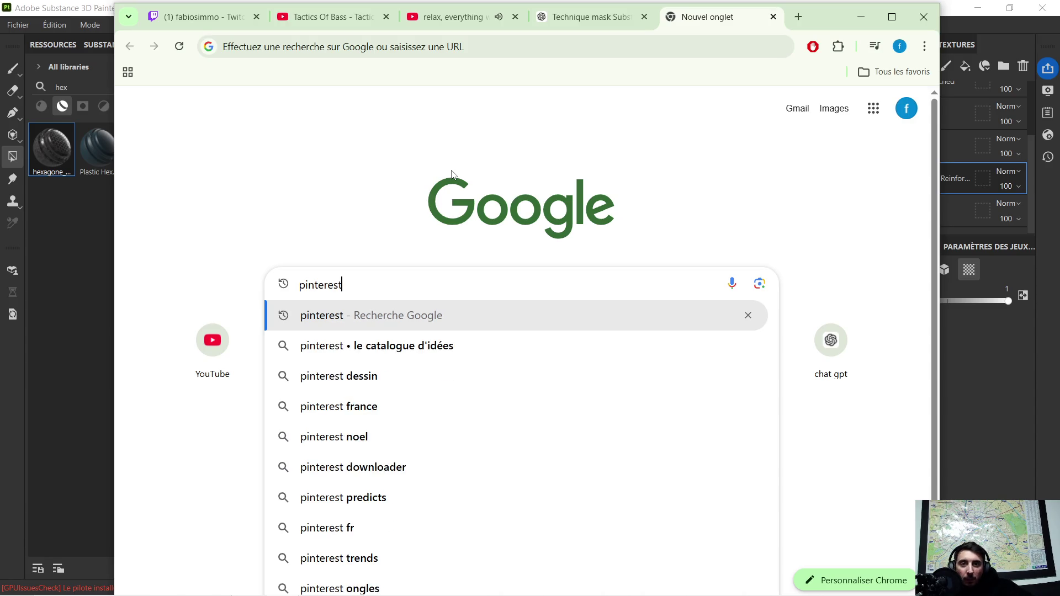
Reach the Pinterest France home feed via a Google search and start a new Pinterest search.
key(Return)
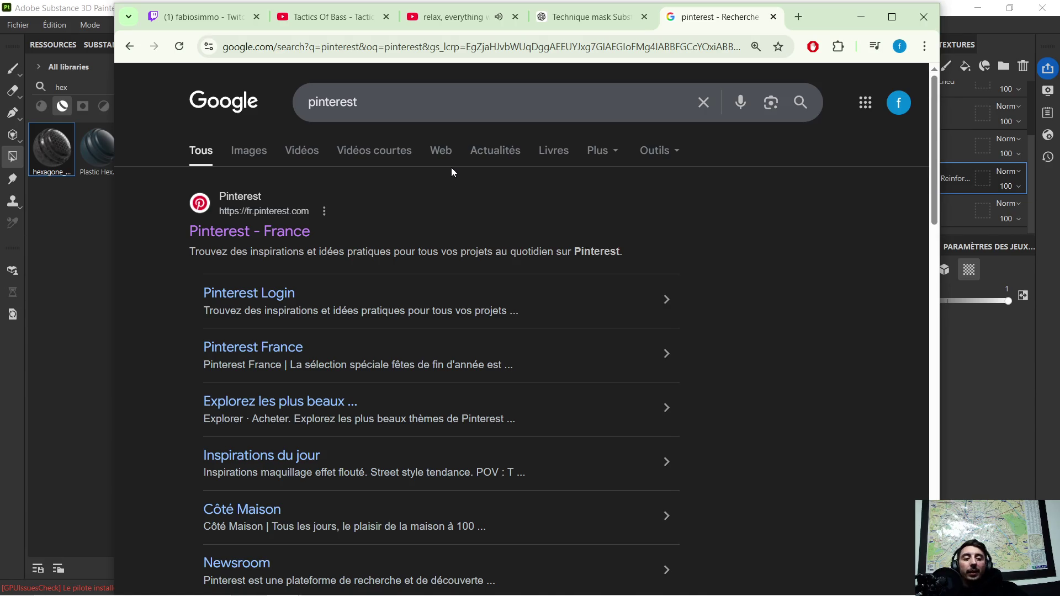
click(292, 232)
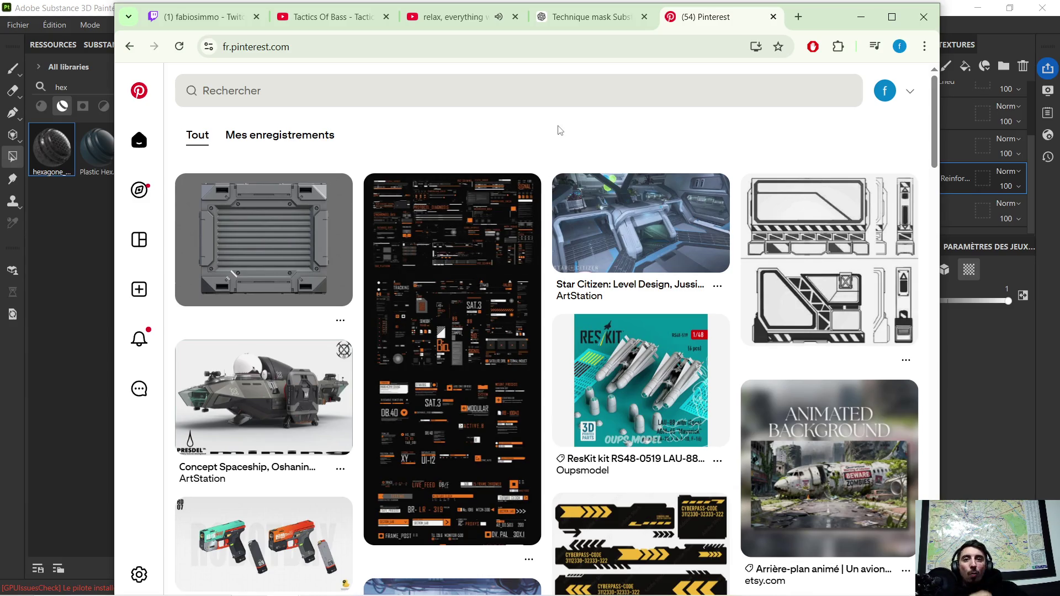
scroll(476, 296, down, 4)
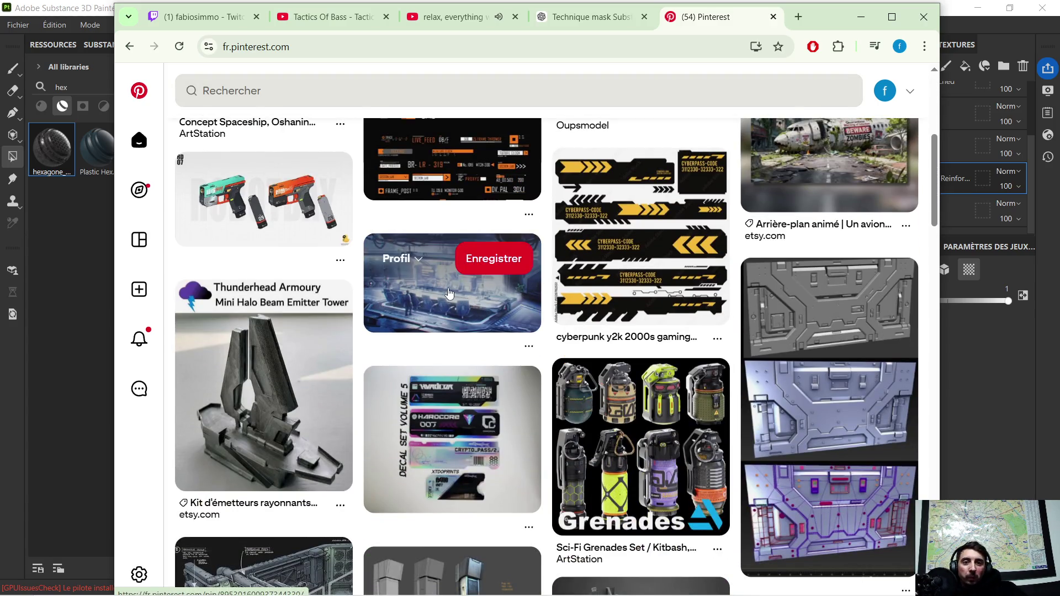
scroll(451, 296, down, 1)
scroll(456, 296, down, 1)
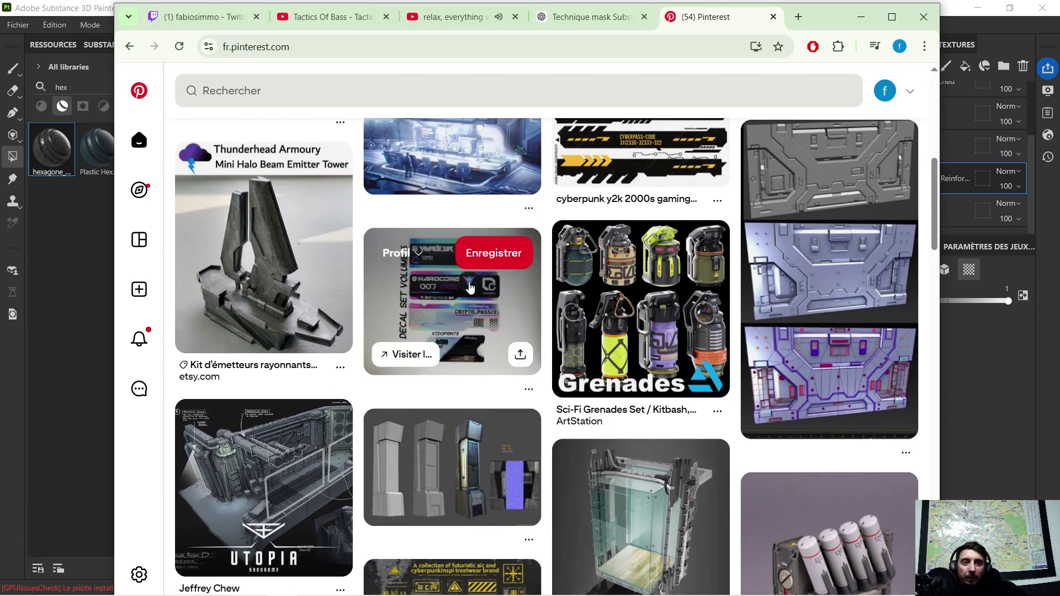
scroll(464, 290, down, 1)
scroll(468, 288, down, 1)
scroll(468, 288, down, 1)
scroll(468, 288, down, 3)
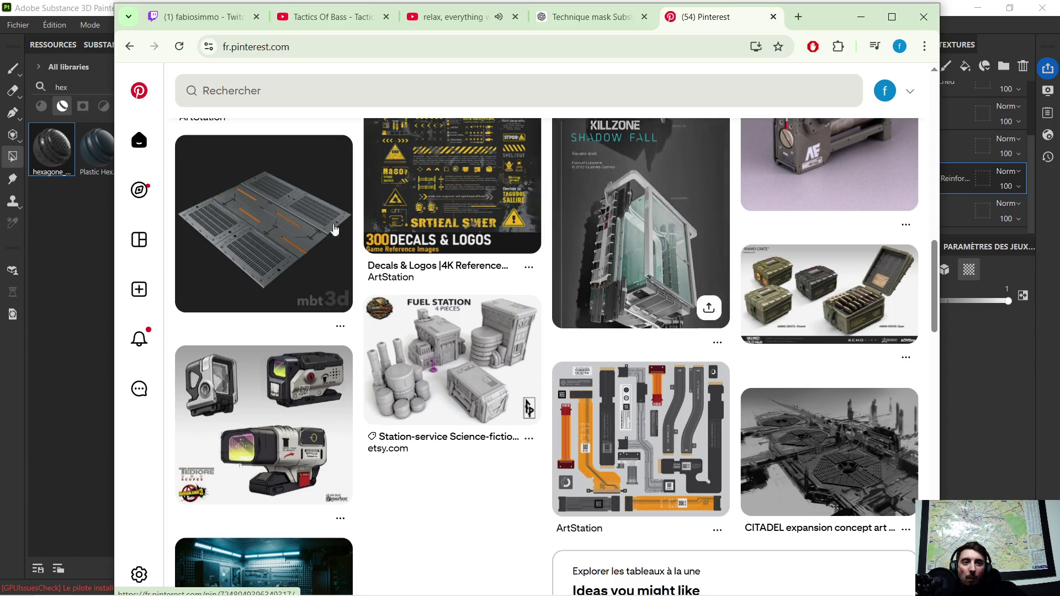
click(280, 96)
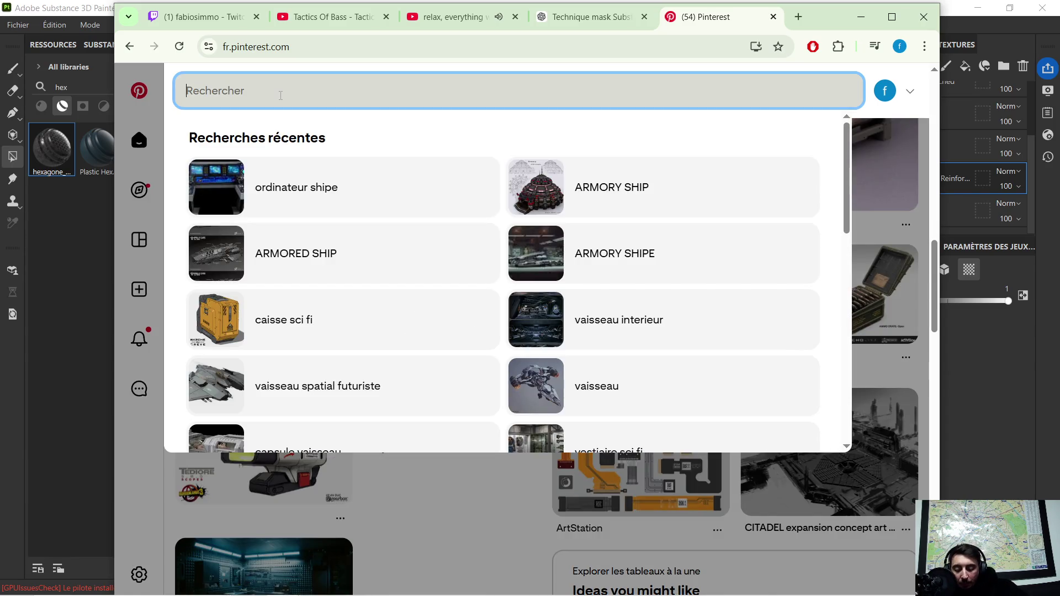
text(caisse sci fi)
Run the 'caisse sci fi' search, browse the crate pins, then move to a fresh browser tab.
key(Return)
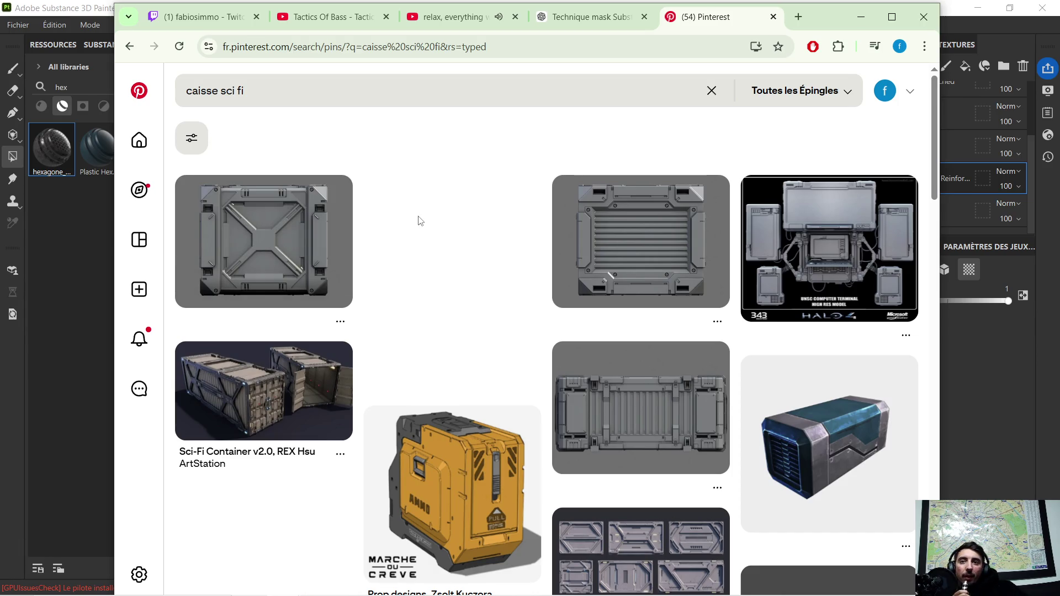
mouse_move(640, 241)
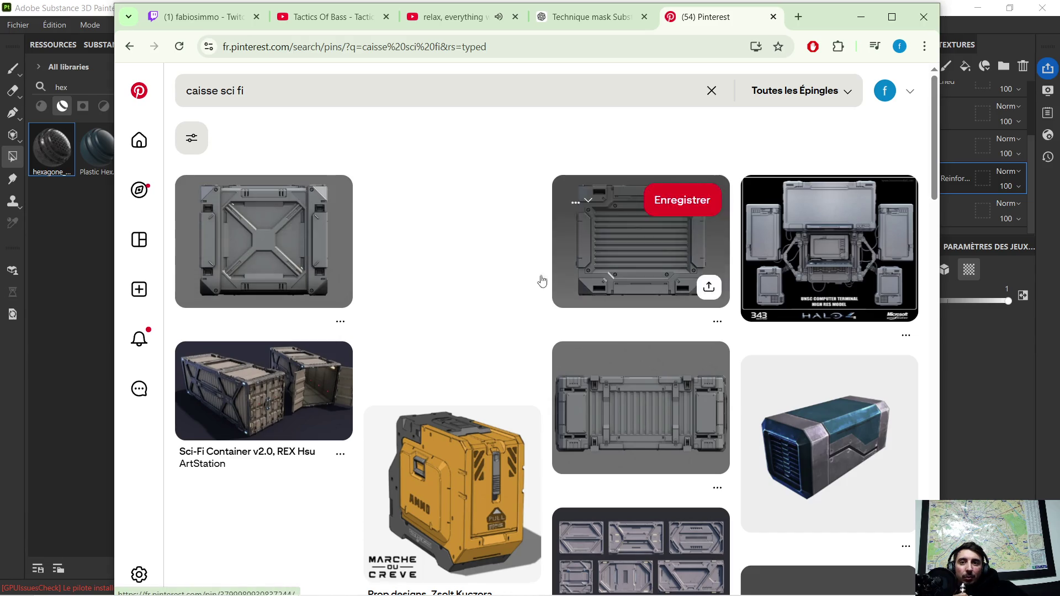
scroll(472, 211, down, 2)
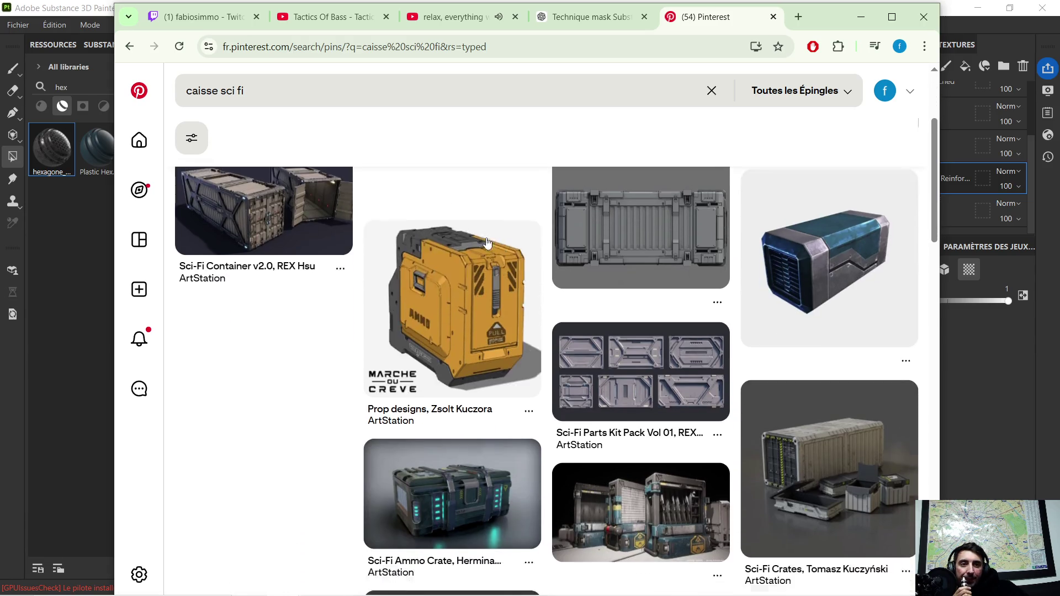
scroll(480, 244, down, 2)
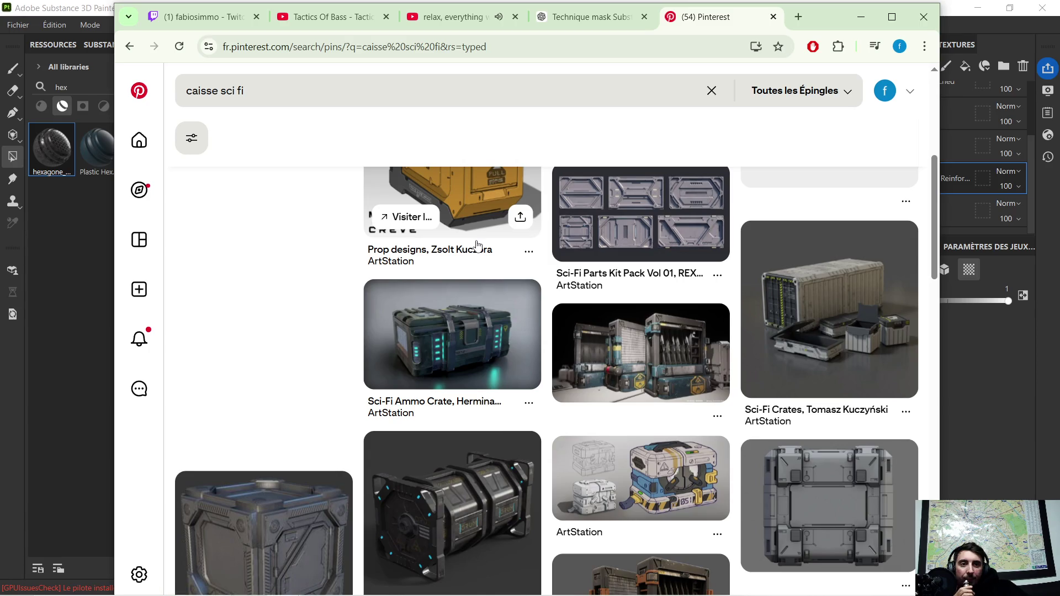
scroll(477, 244, down, 2)
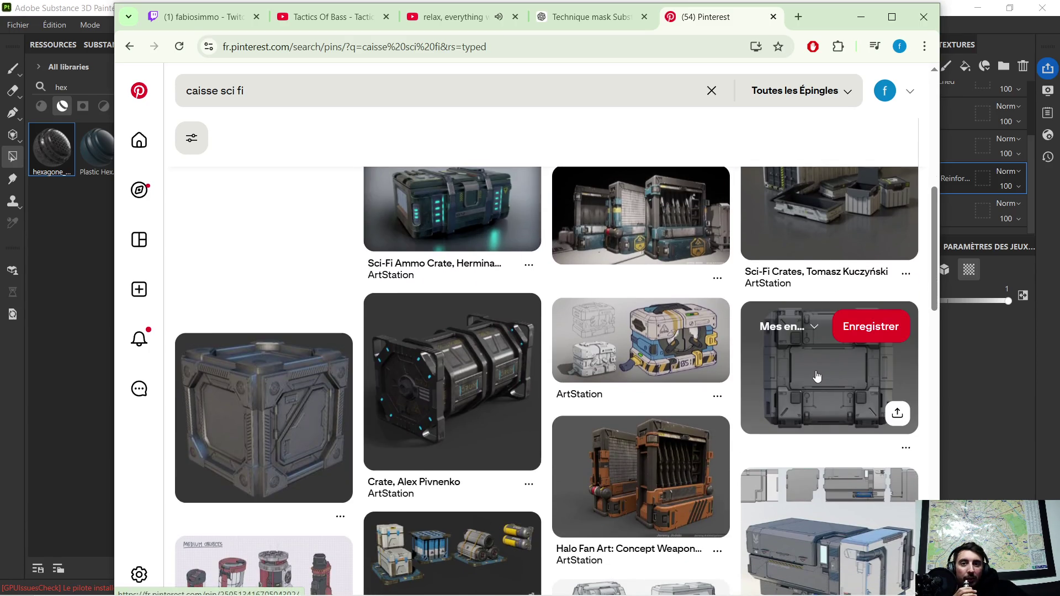
scroll(298, 319, down, 1)
scroll(299, 318, down, 1)
scroll(300, 318, down, 2)
scroll(300, 317, down, 2)
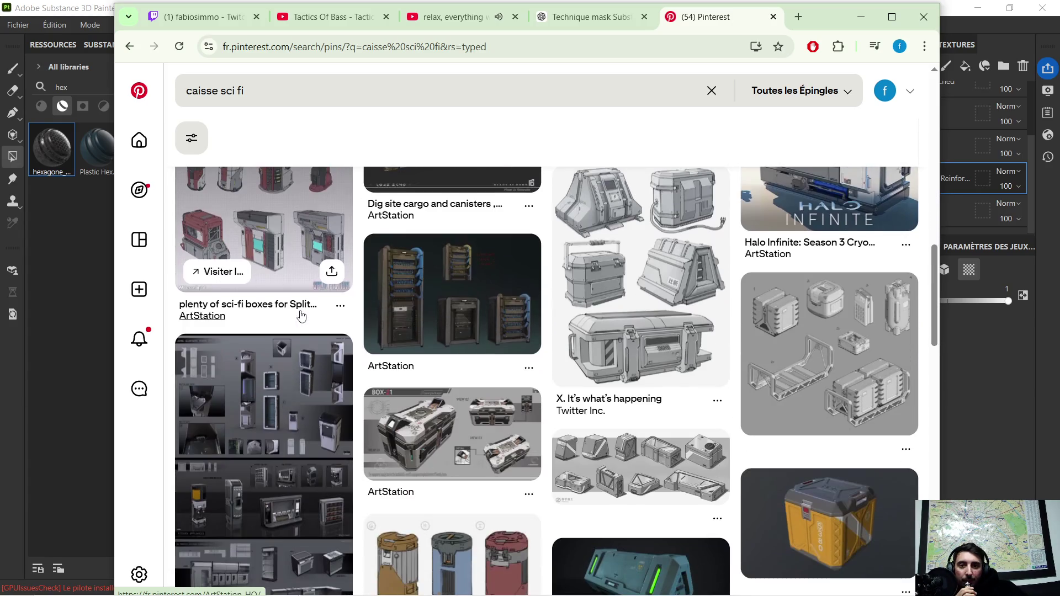
scroll(302, 315, down, 1)
scroll(302, 312, down, 2)
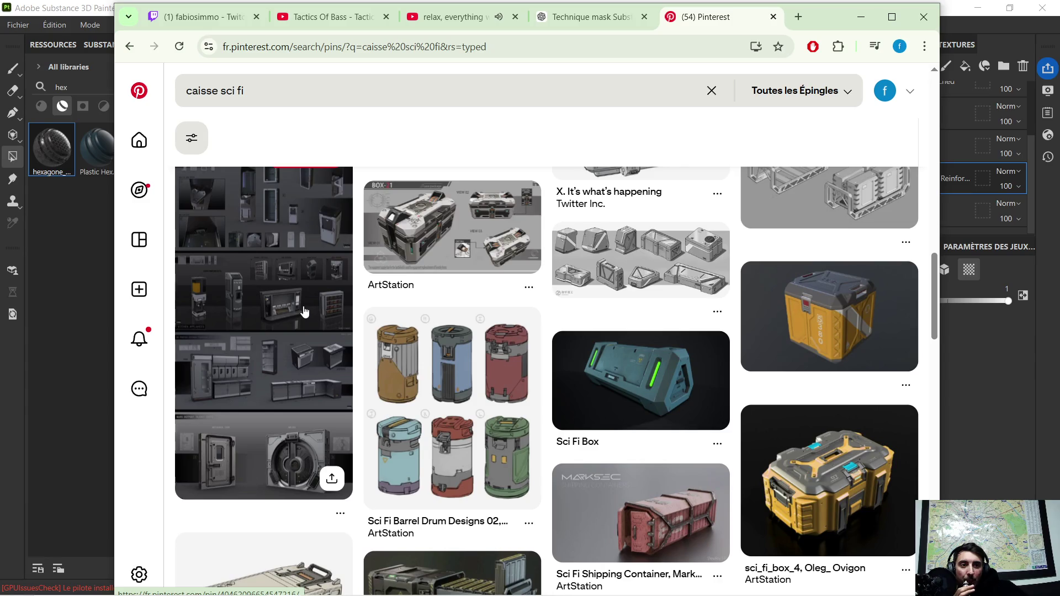
scroll(327, 312, down, 1)
mouse_move(640, 380)
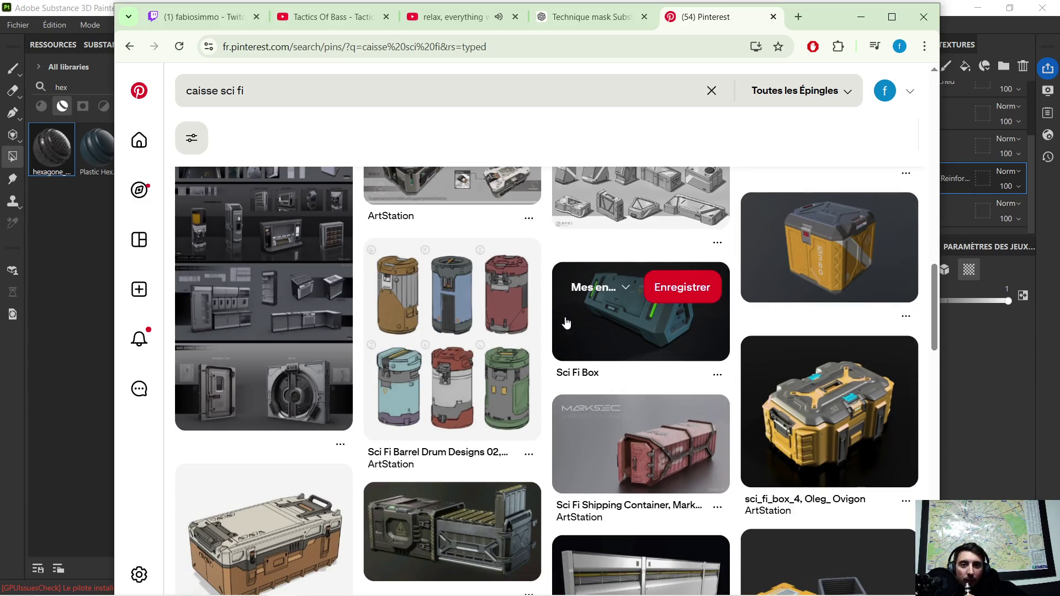
scroll(563, 329, down, 2)
scroll(564, 329, down, 1)
scroll(500, 307, down, 1)
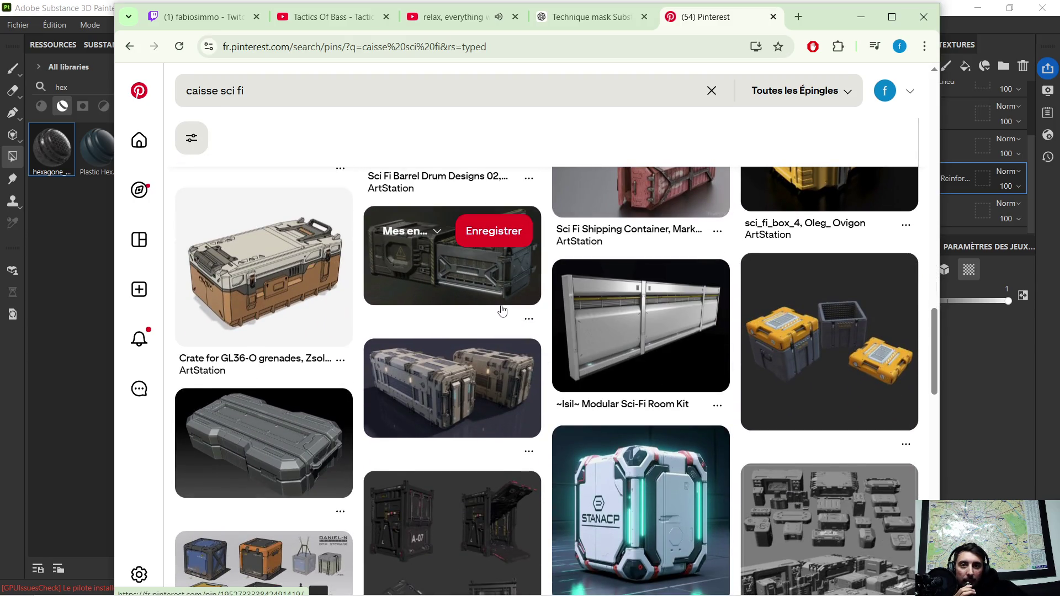
scroll(488, 310, down, 2)
scroll(497, 289, down, 1)
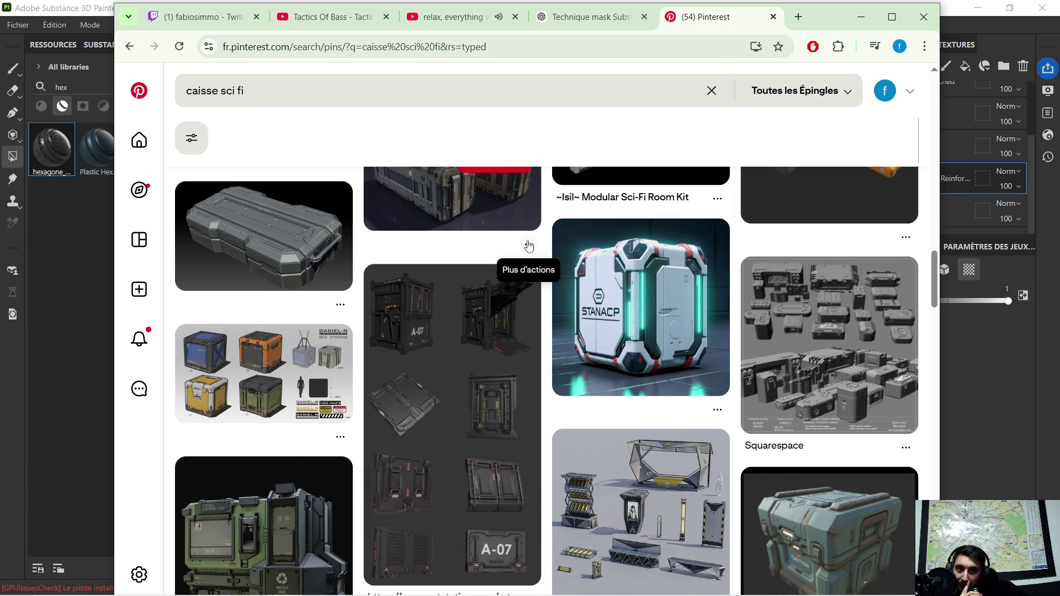
mouse_move(640, 307)
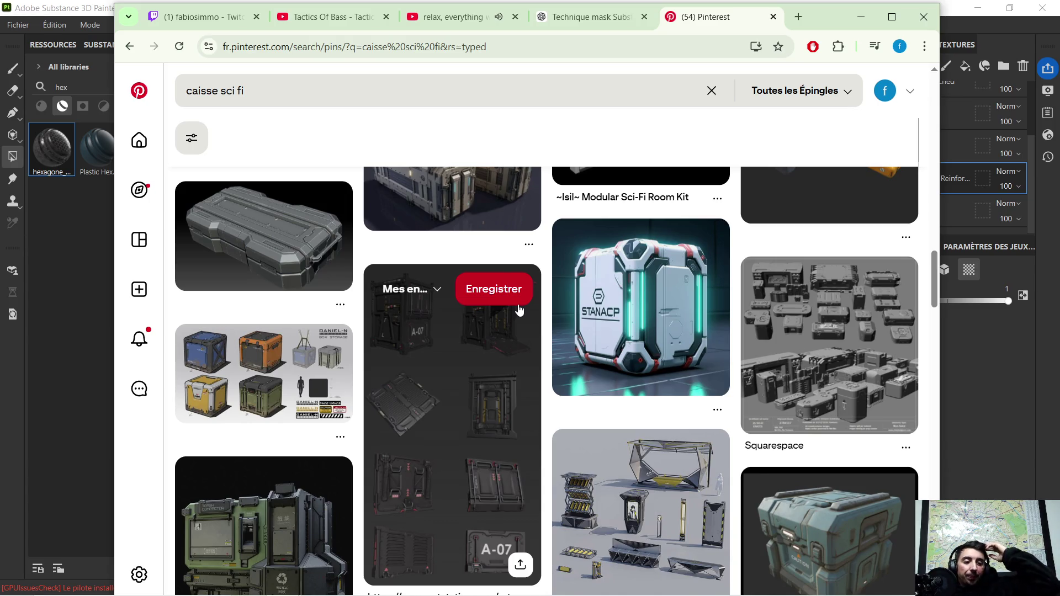
mouse_move(640, 497)
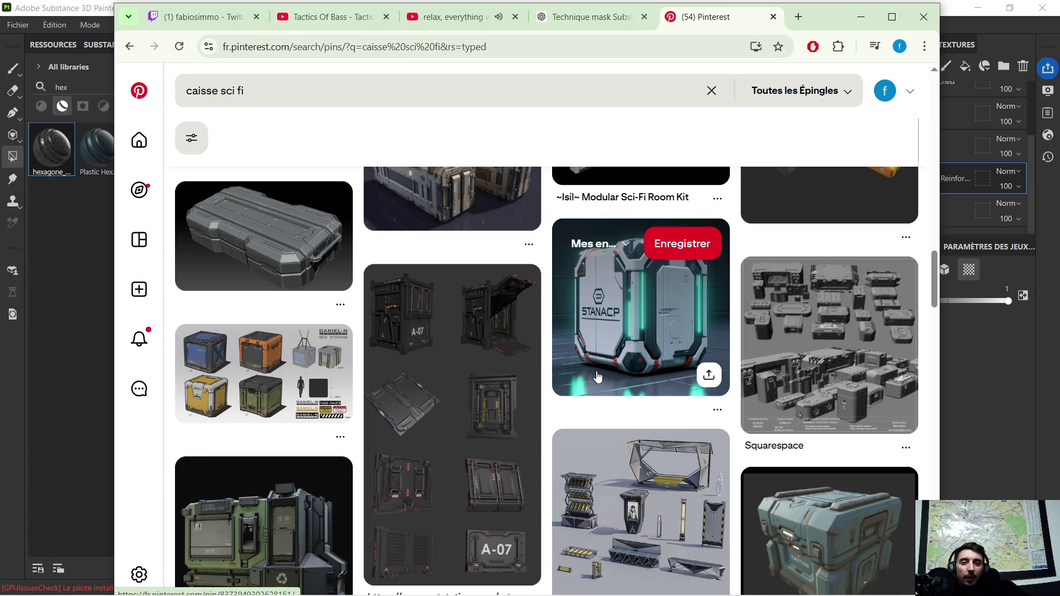
scroll(511, 342, down, 2)
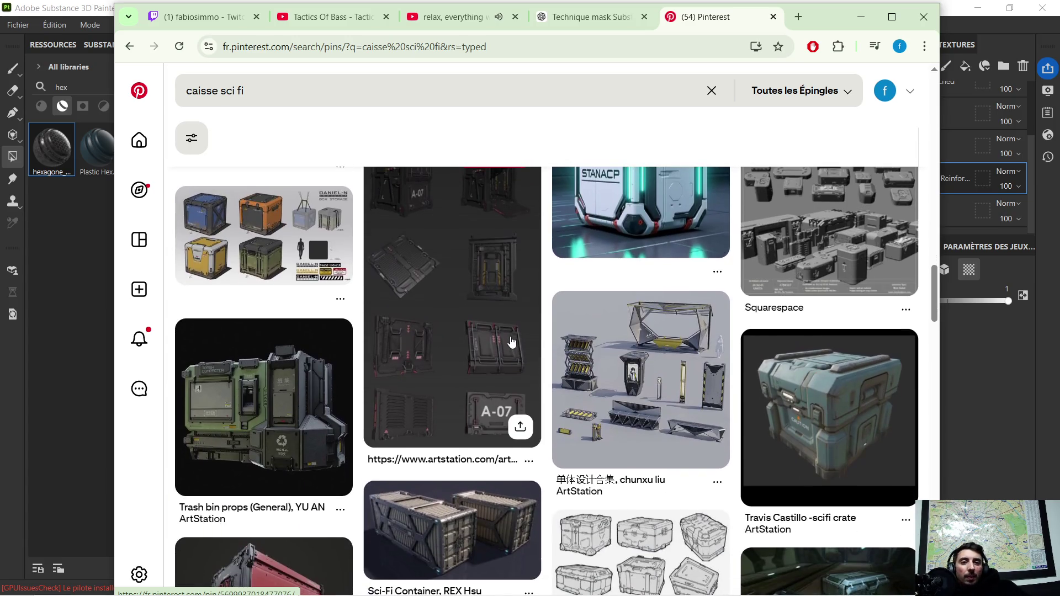
scroll(506, 336, down, 3)
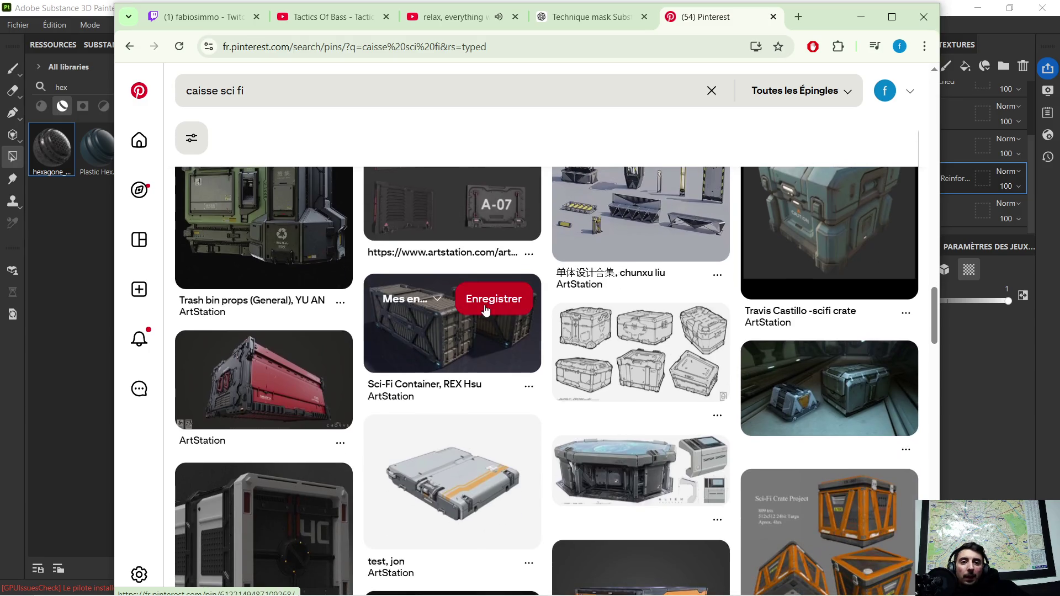
scroll(484, 314, down, 1)
scroll(487, 299, down, 1)
scroll(488, 293, down, 1)
scroll(490, 290, down, 1)
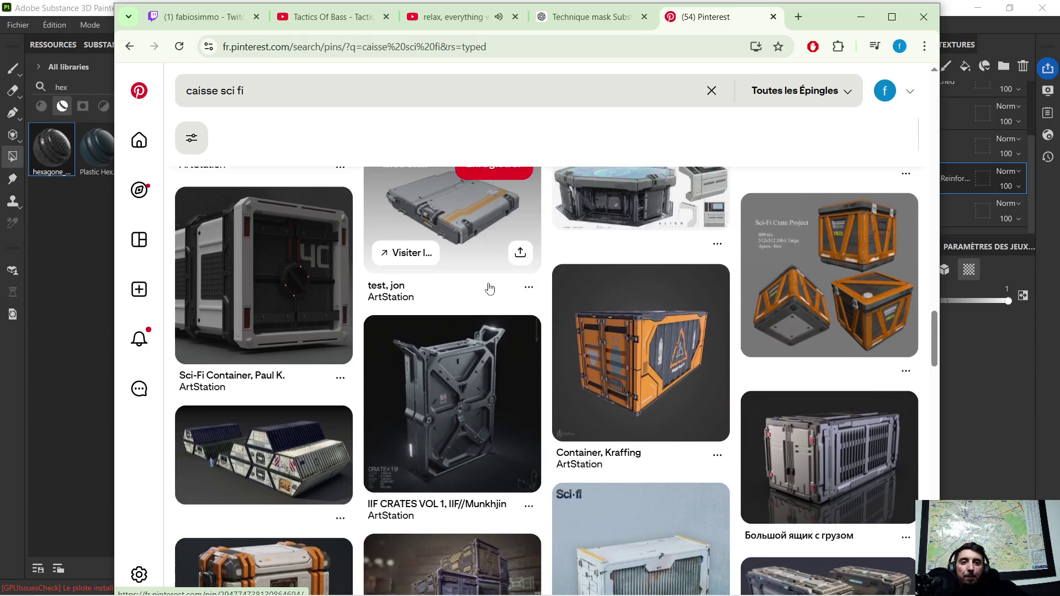
scroll(489, 289, down, 1)
scroll(487, 273, down, 1)
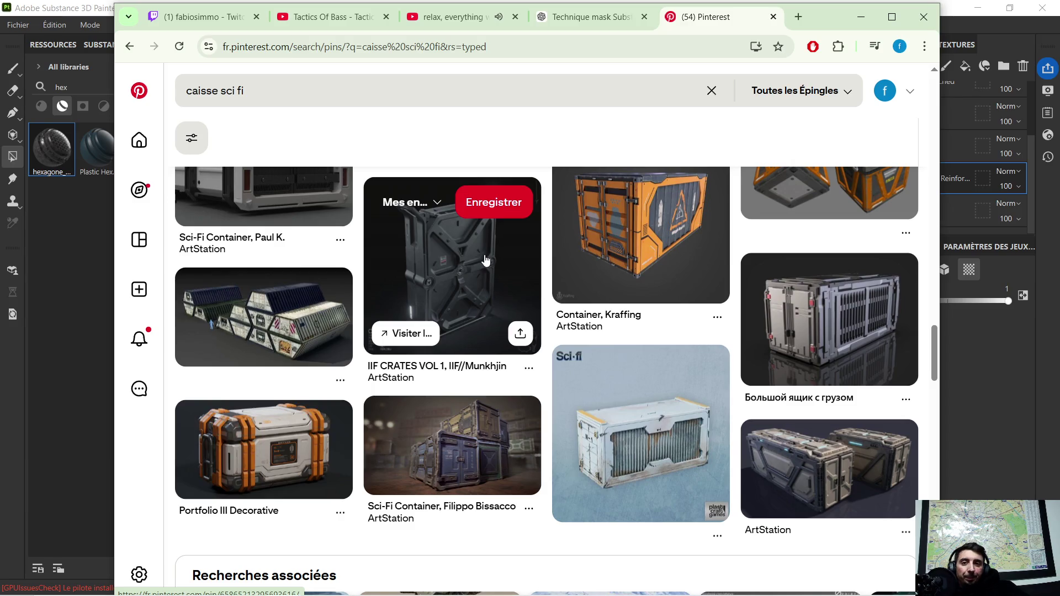
scroll(484, 261, down, 1)
scroll(506, 280, down, 1)
scroll(497, 277, down, 1)
scroll(494, 274, down, 2)
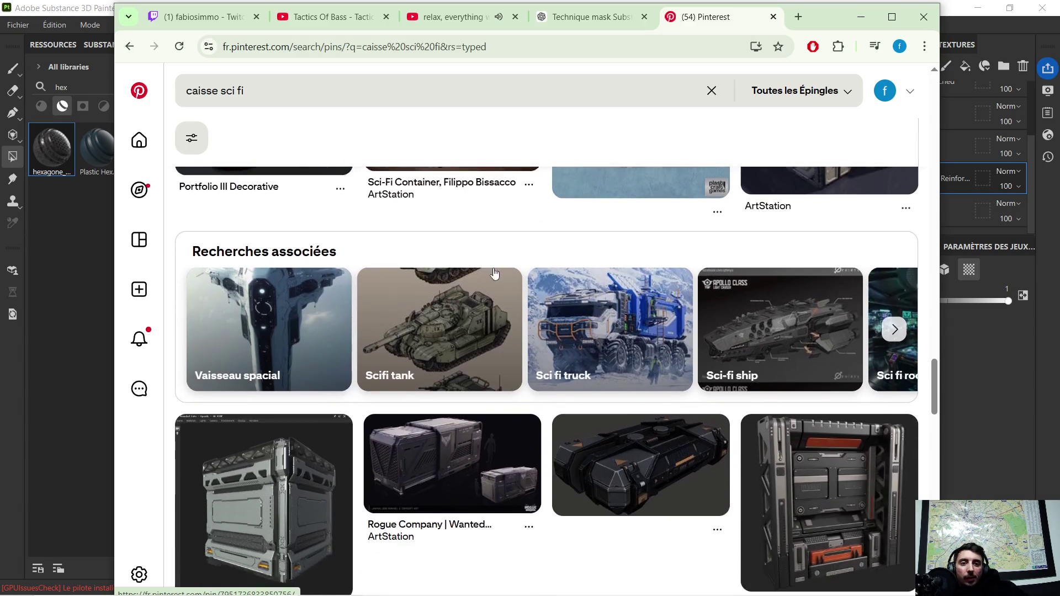
scroll(487, 263, down, 1)
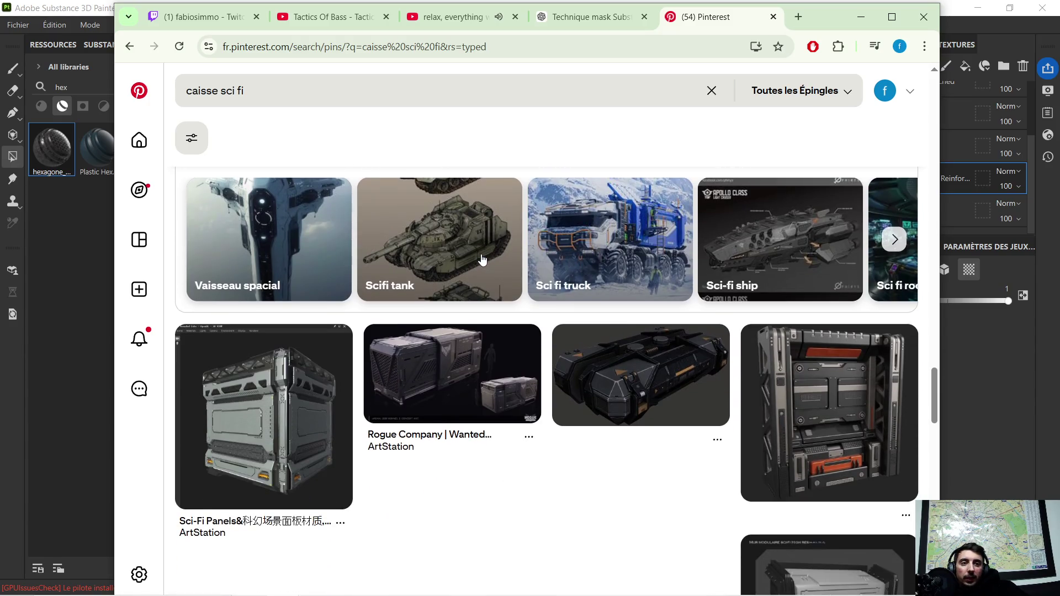
click(796, 19)
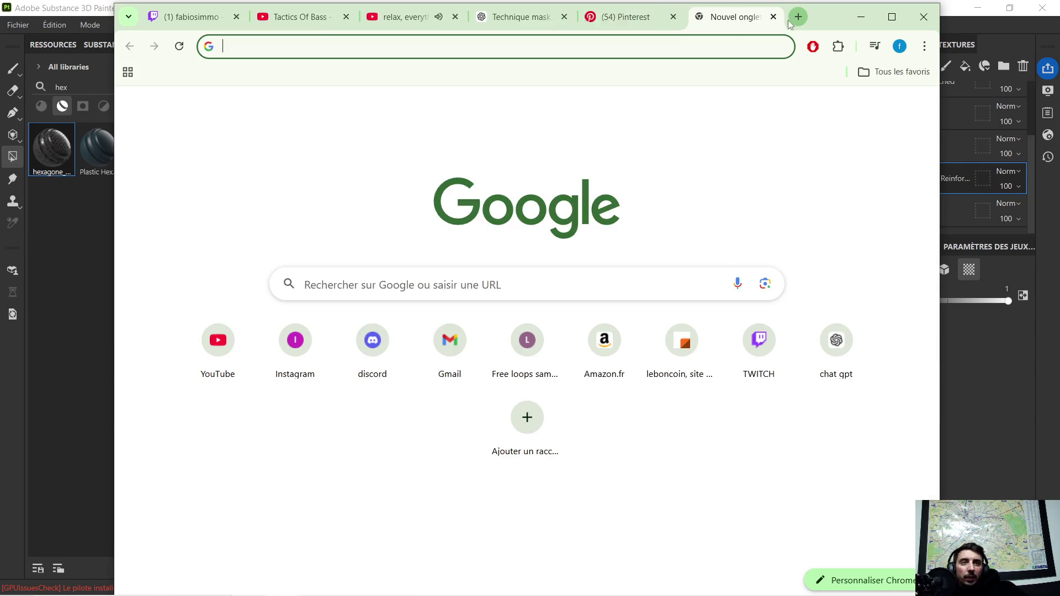
Reach the Fab marketplace via a Google search for 'fab', maximized, and show its Unity channel.
click(362, 290)
text(ab)
key(Return)
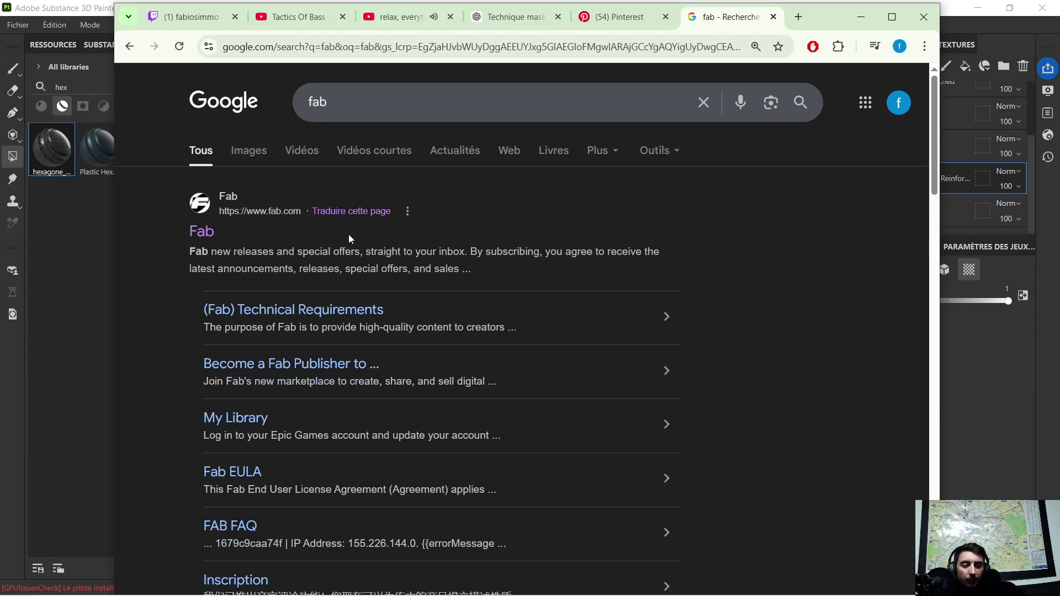
click(203, 235)
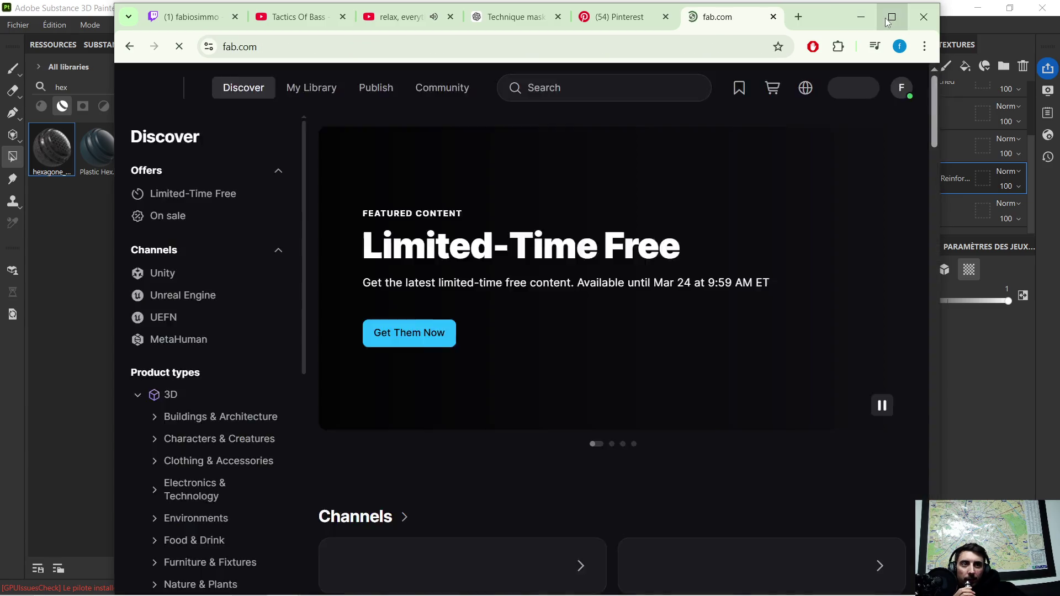
click(892, 17)
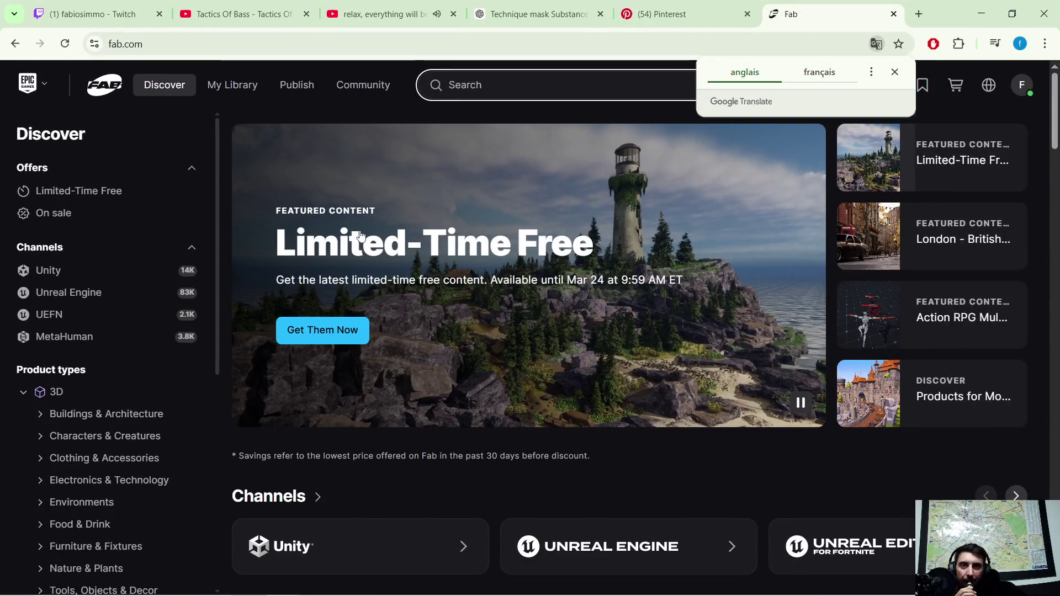
click(895, 73)
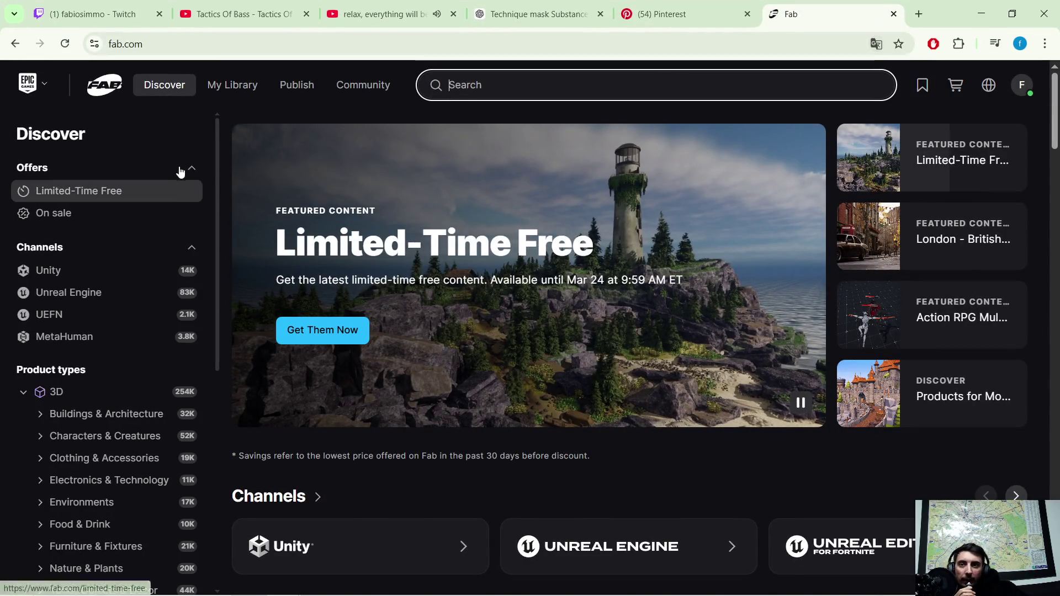
click(88, 274)
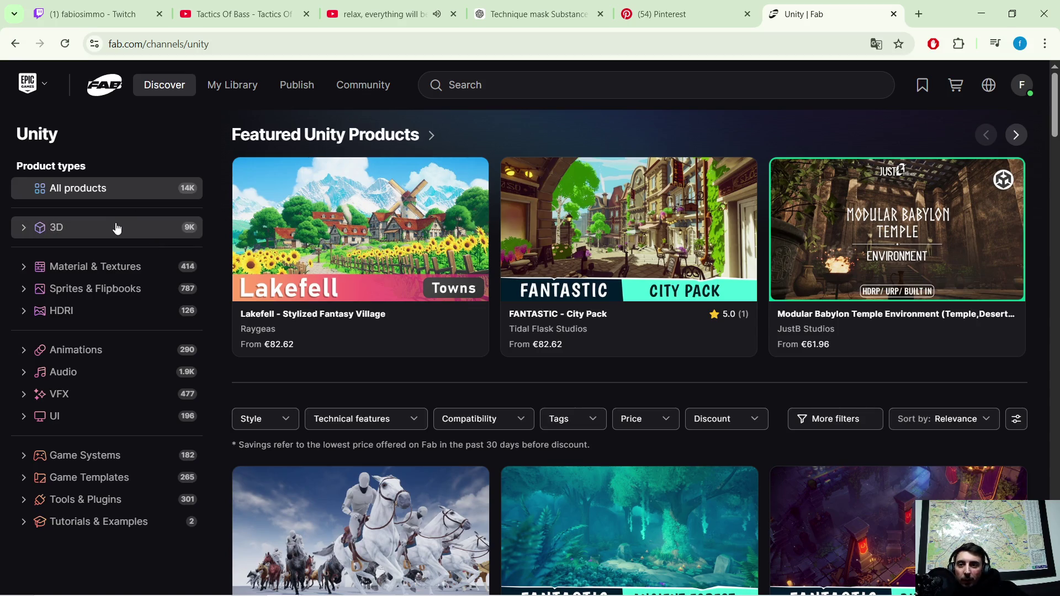
Narrow Unity listings to 3D Buildings & Architecture and bring up the Price filter.
click(23, 229)
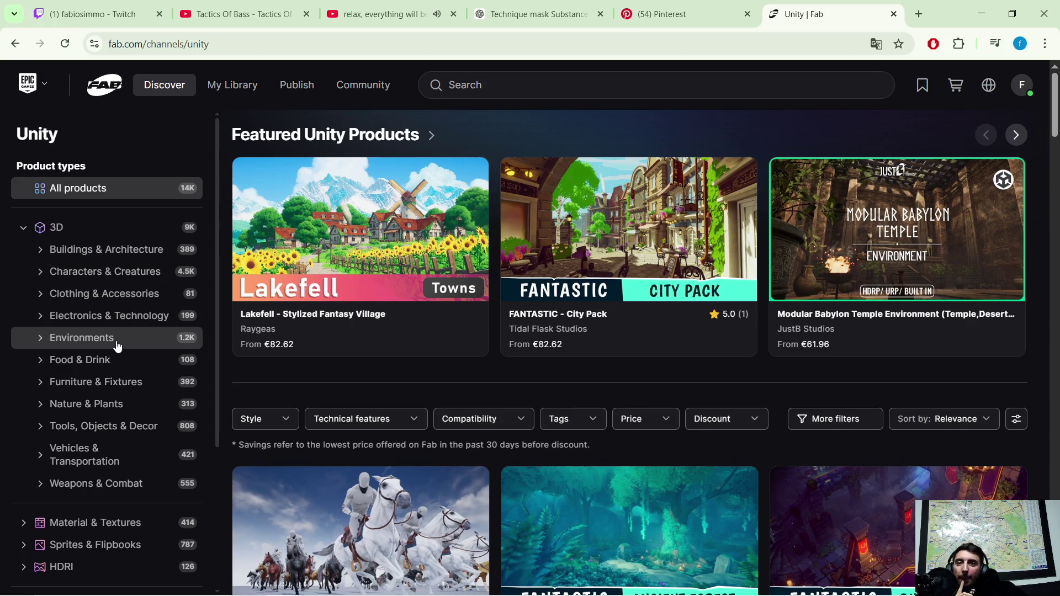
click(129, 251)
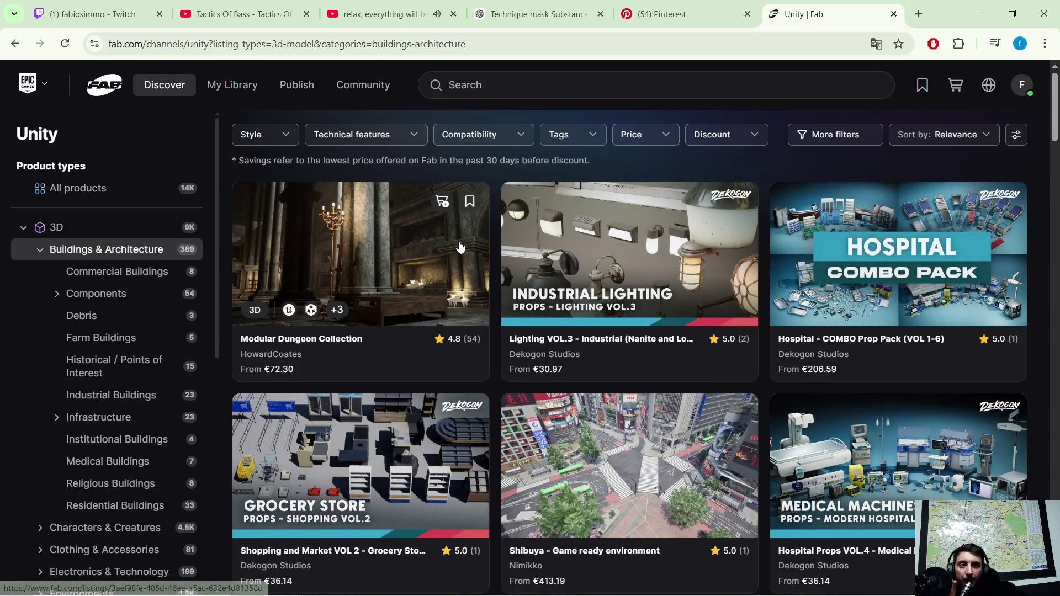
mouse_move(629, 274)
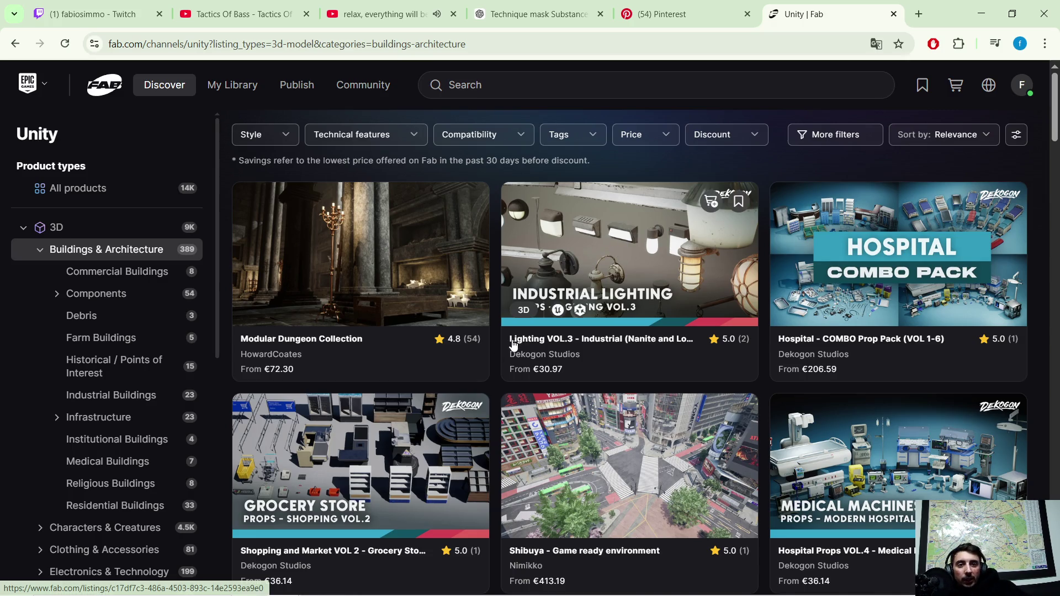
click(641, 140)
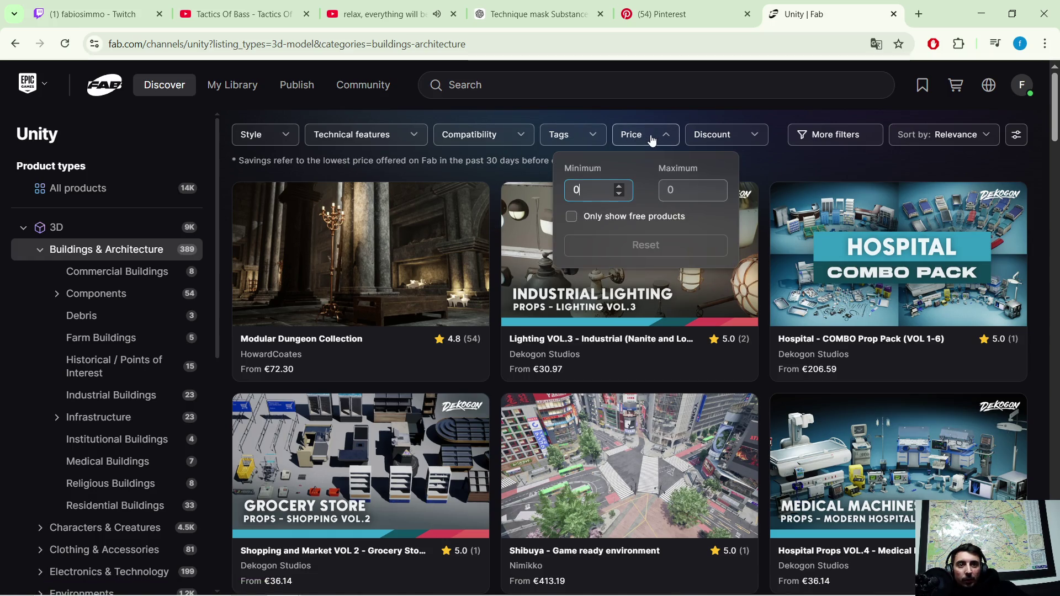
Show only free products, browse the results, then go to My Library.
click(571, 219)
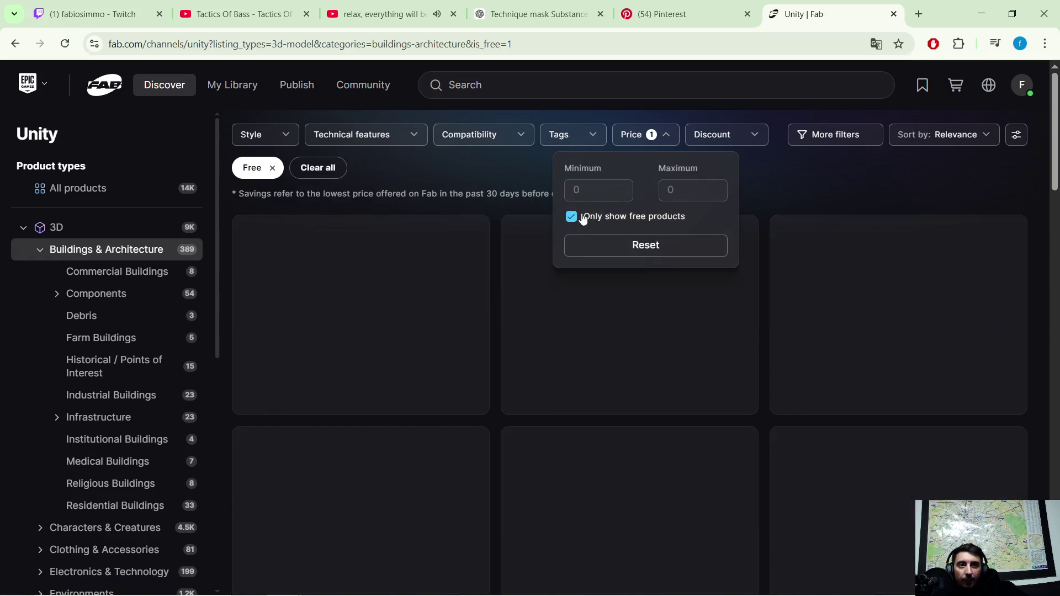
click(797, 181)
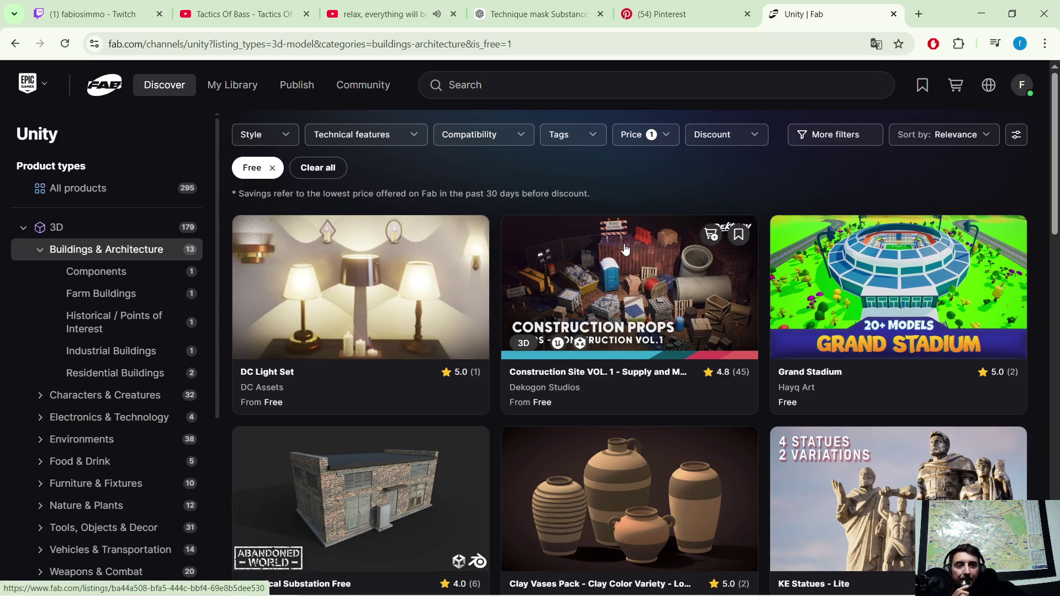
scroll(626, 247, down, 1)
scroll(625, 247, down, 1)
scroll(625, 245, down, 2)
scroll(625, 240, down, 2)
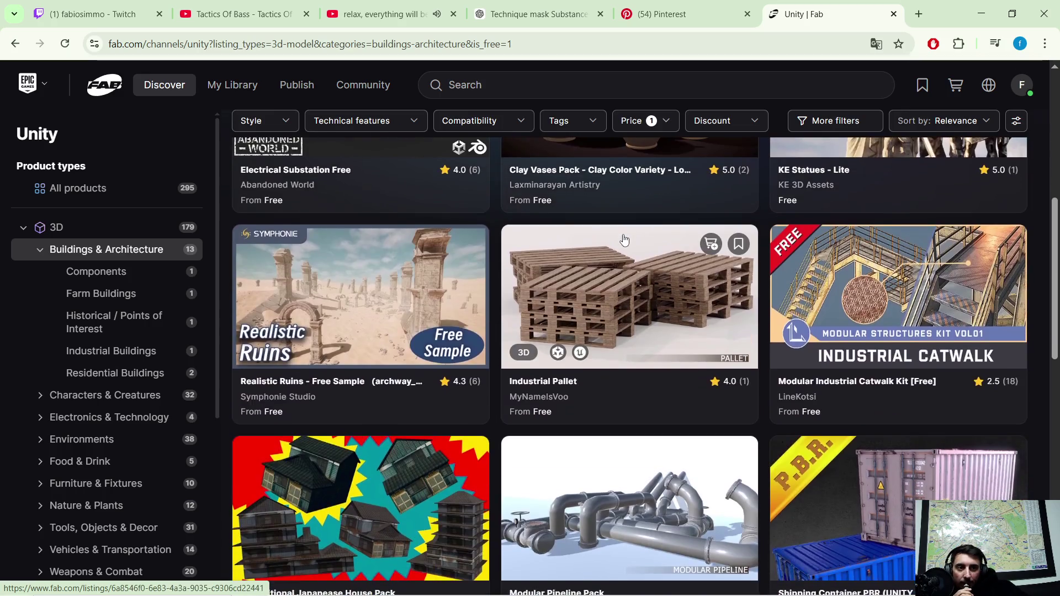
scroll(575, 213, down, 1)
scroll(577, 211, down, 2)
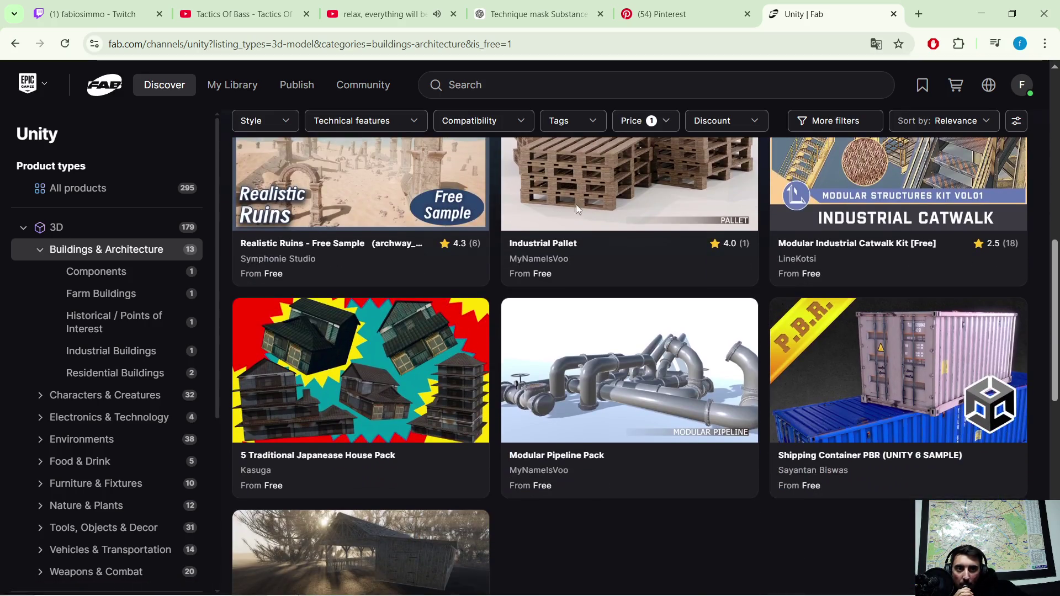
scroll(577, 211, down, 1)
scroll(577, 212, down, 1)
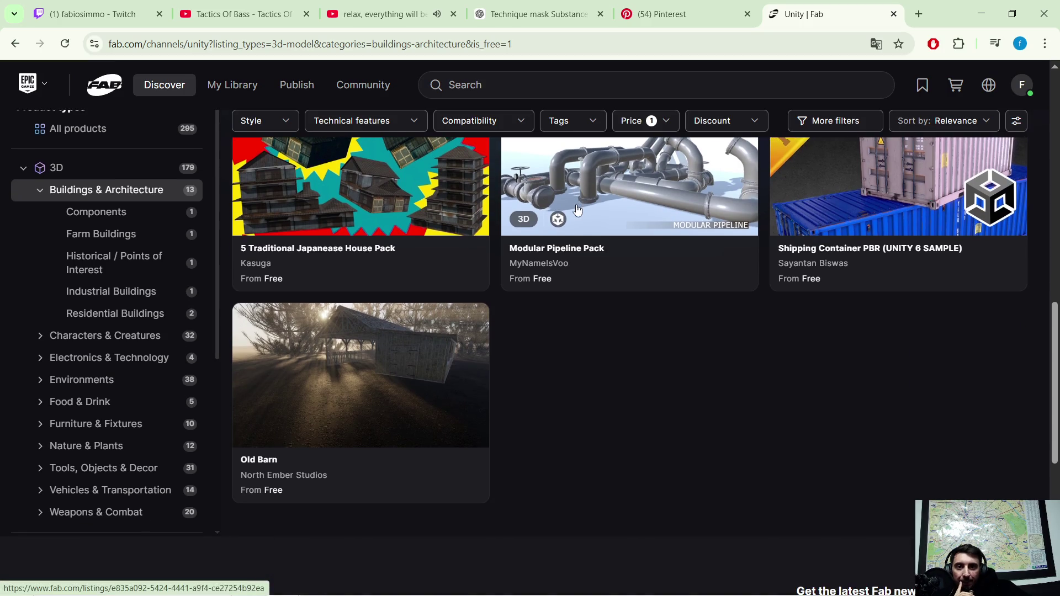
scroll(578, 212, down, 1)
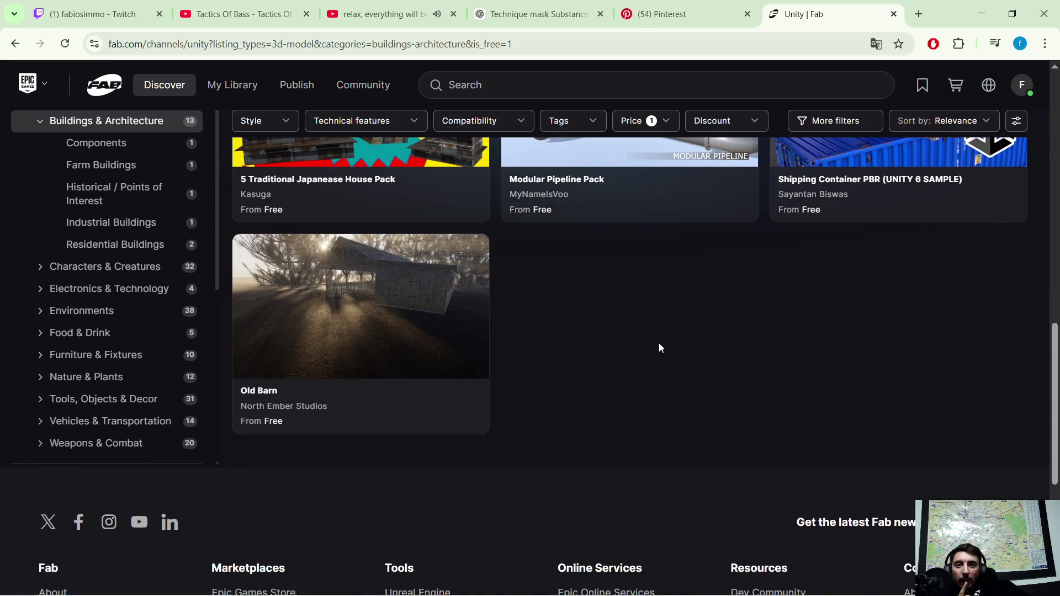
scroll(659, 345, up, 2)
scroll(660, 345, up, 1)
scroll(660, 345, up, 1)
scroll(659, 349, up, 2)
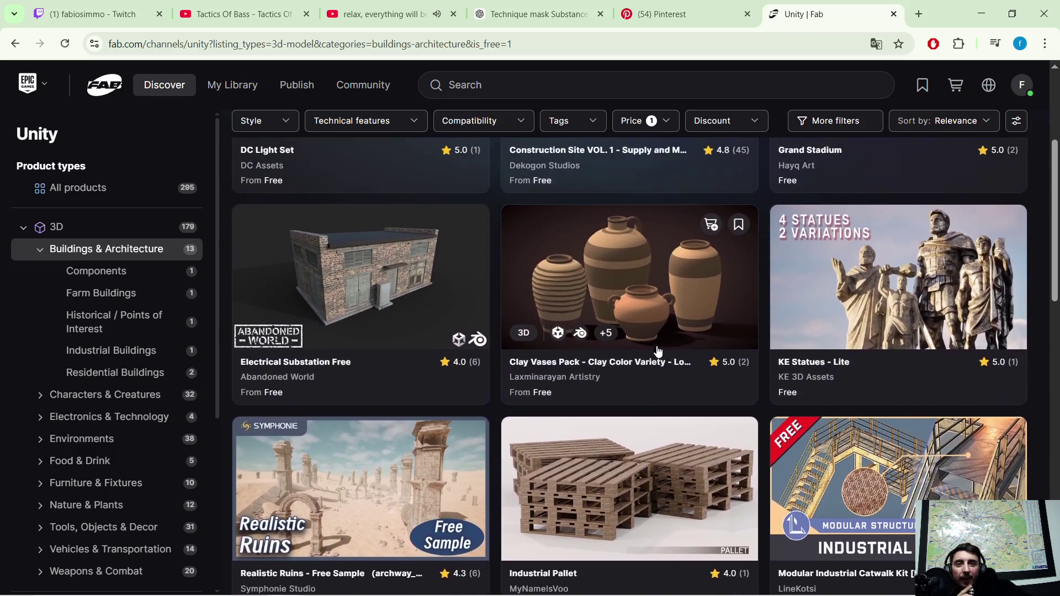
scroll(658, 352, up, 1)
scroll(658, 352, up, 1)
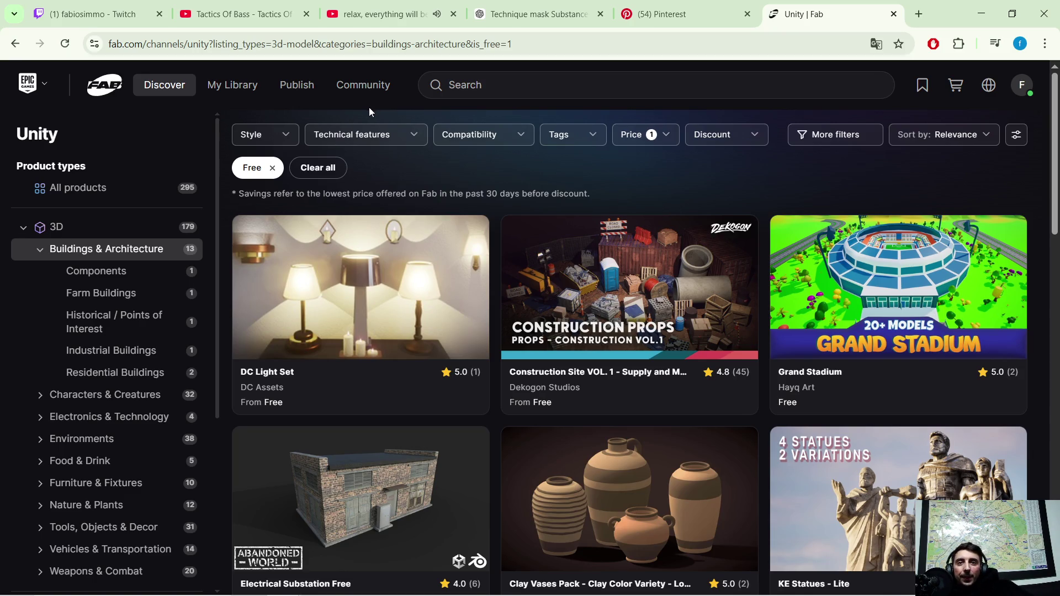
click(221, 93)
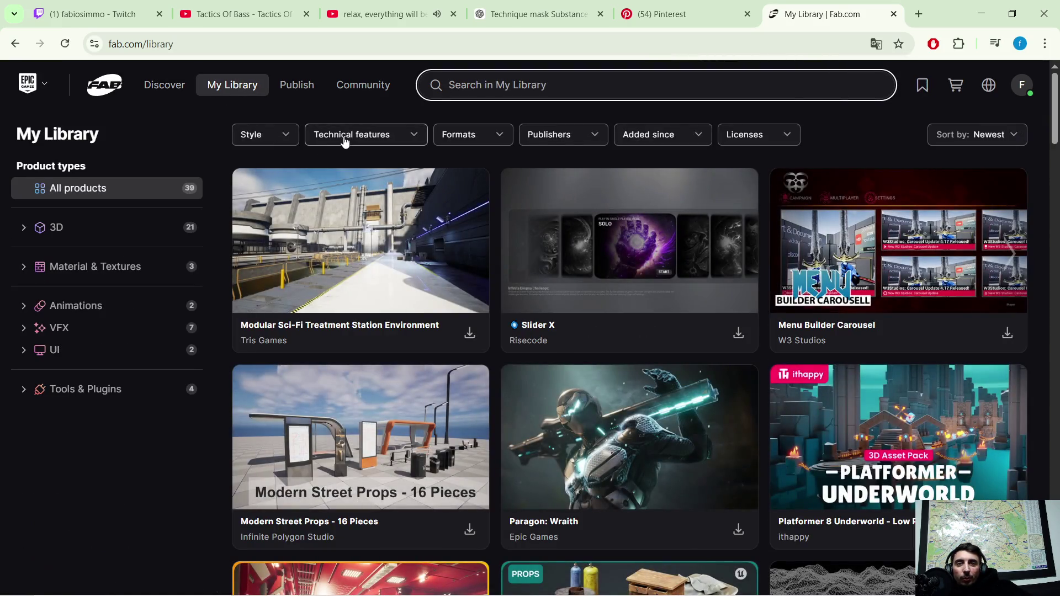
scroll(524, 197, down, 3)
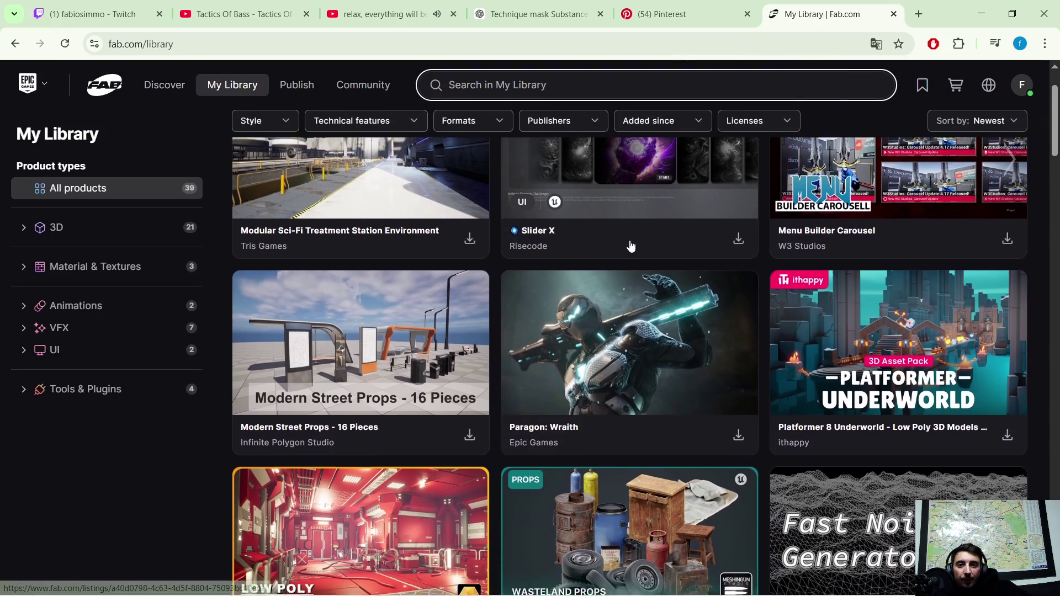
scroll(617, 236, down, 1)
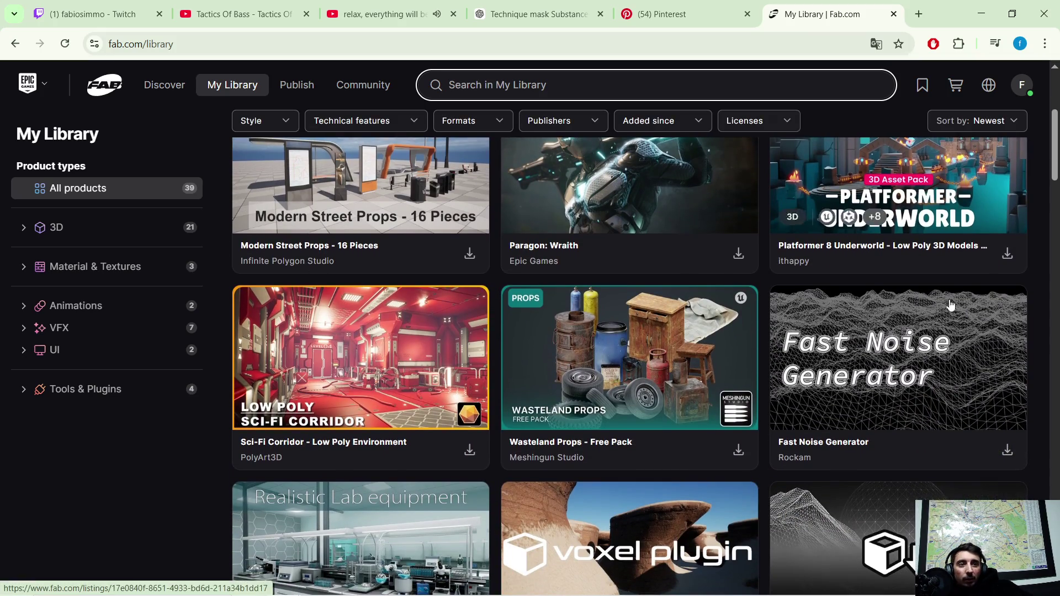
scroll(726, 342, down, 2)
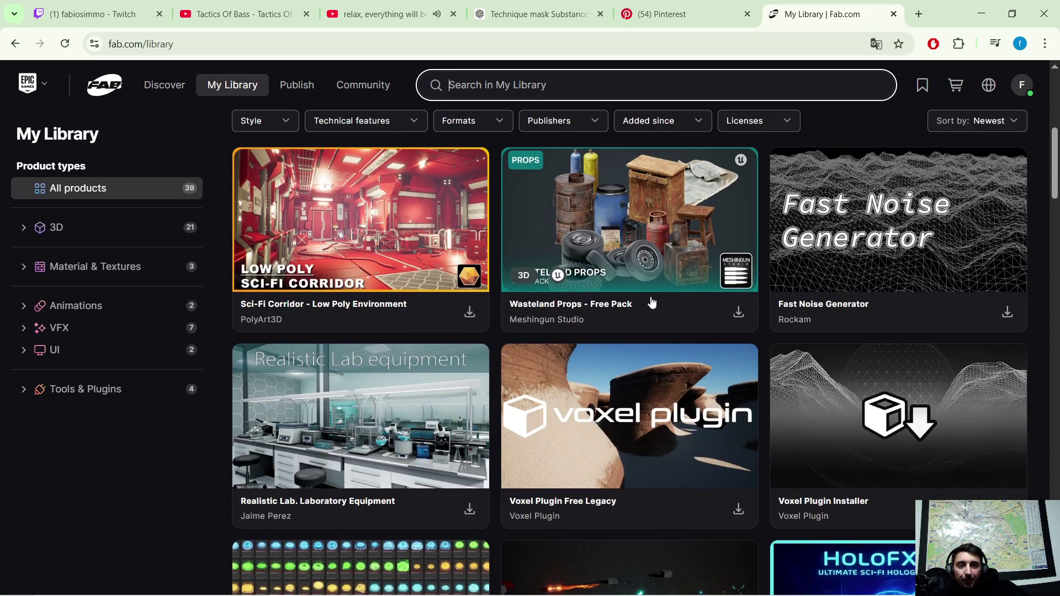
scroll(652, 304, down, 1)
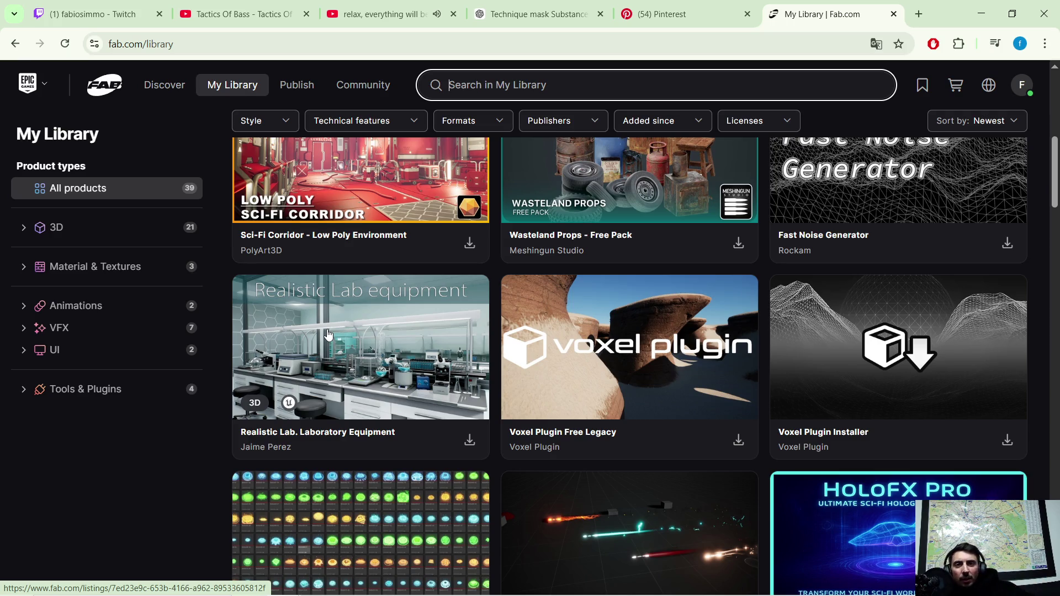
Open the Realistic Lab. Laboratory Equipment listing from My Library.
click(331, 335)
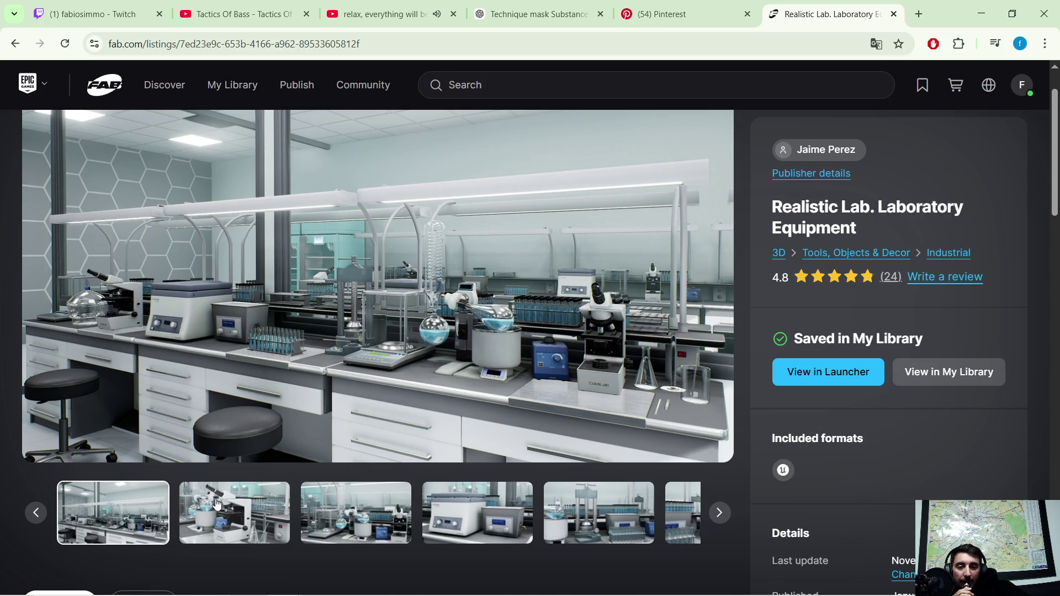
Cycle through the listing previews: microscope, lab room, centrifuge, vortex mixer, balance, glassware, lab overview.
click(215, 503)
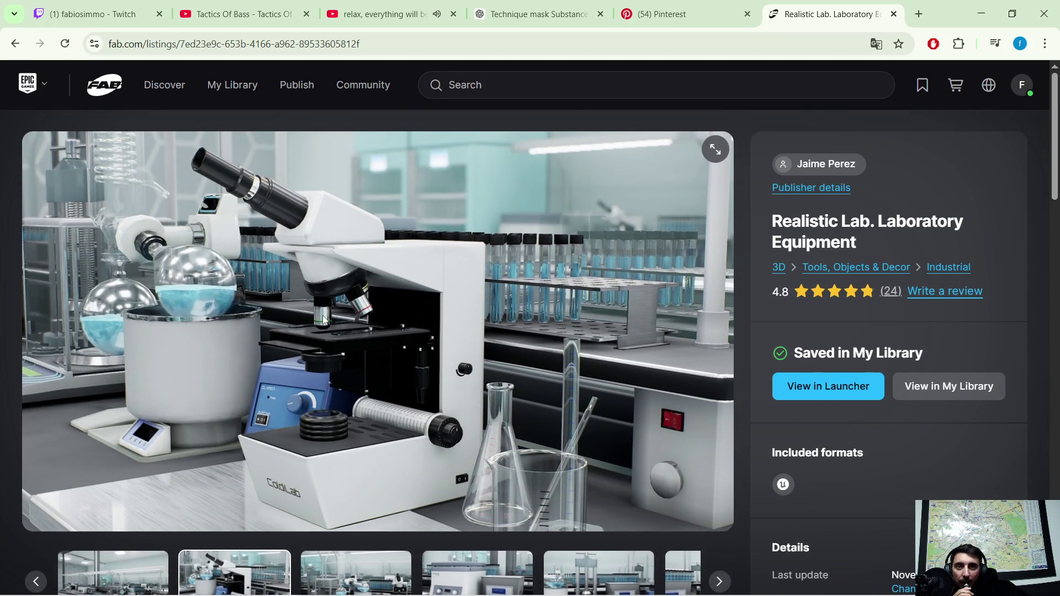
click(133, 562)
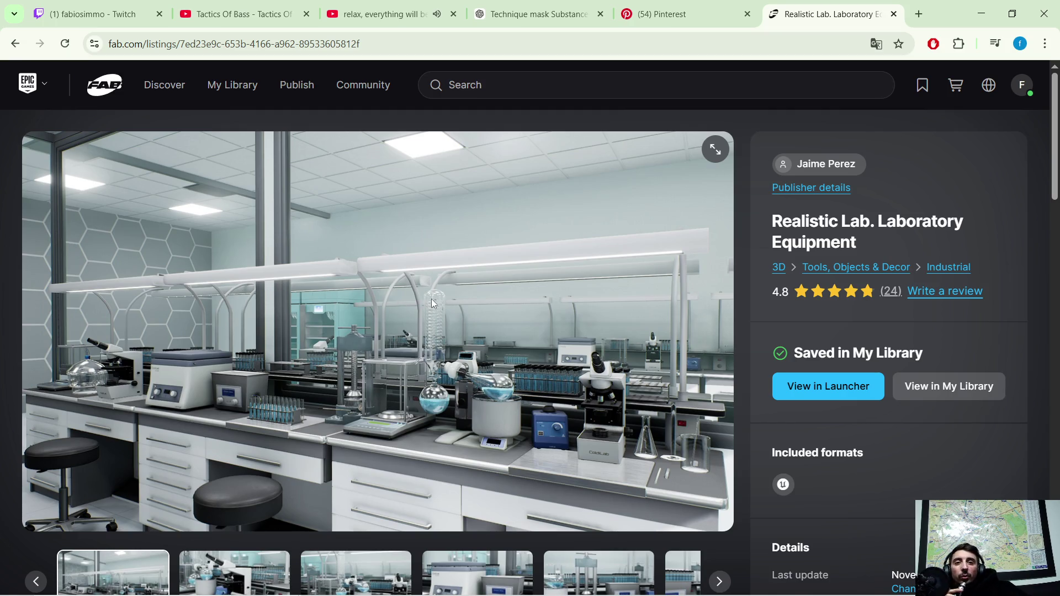
scroll(497, 373, down, 1)
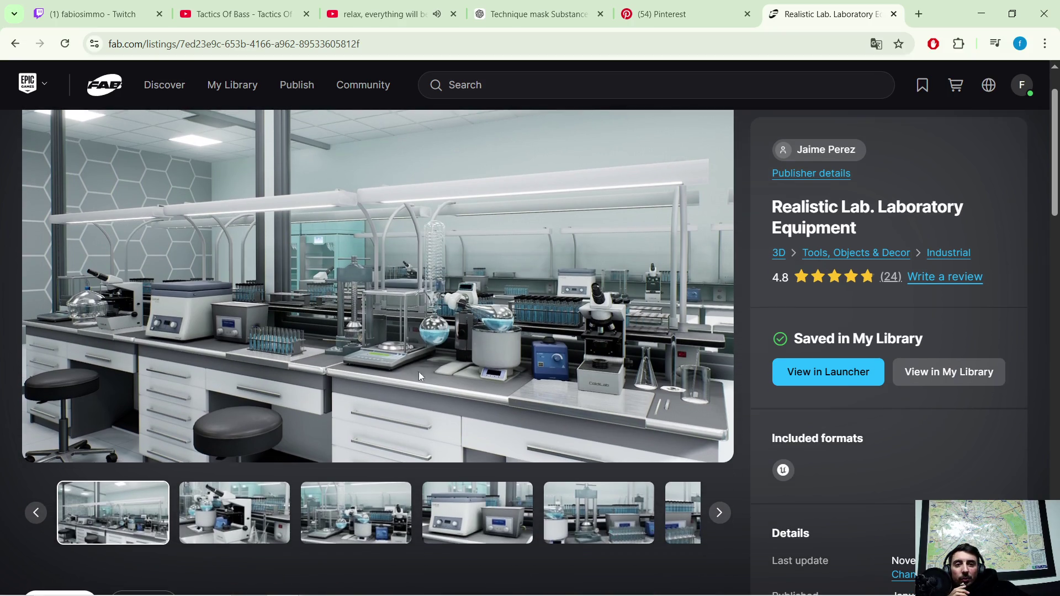
click(377, 512)
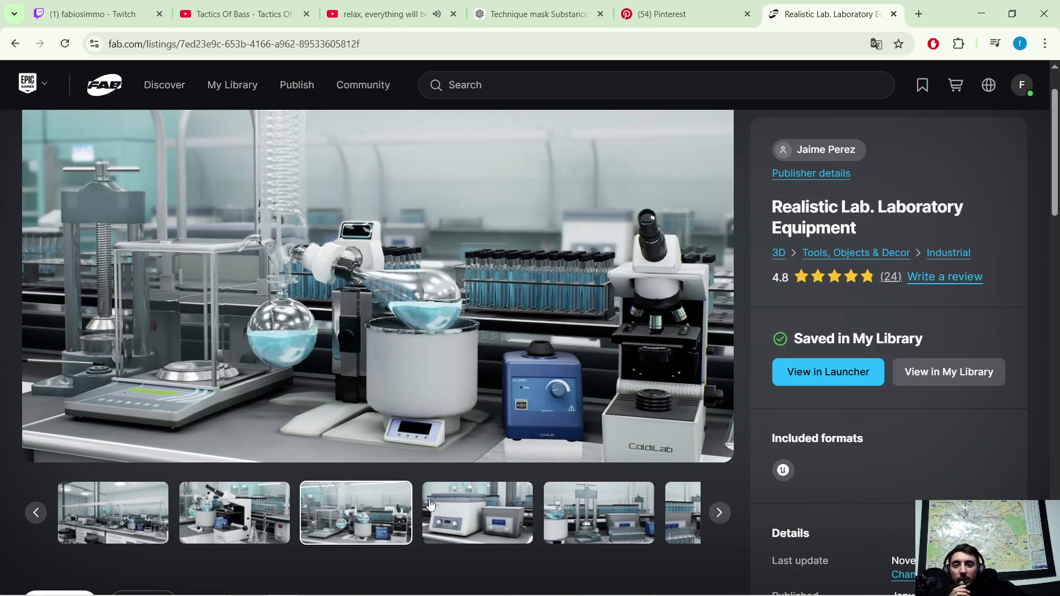
click(502, 532)
click(514, 509)
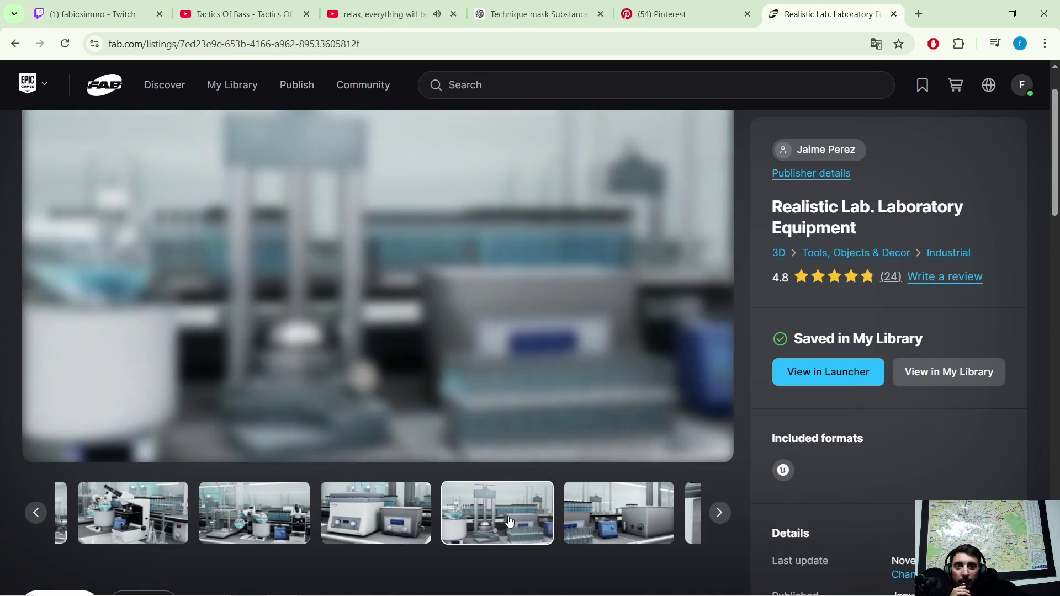
click(512, 515)
click(509, 522)
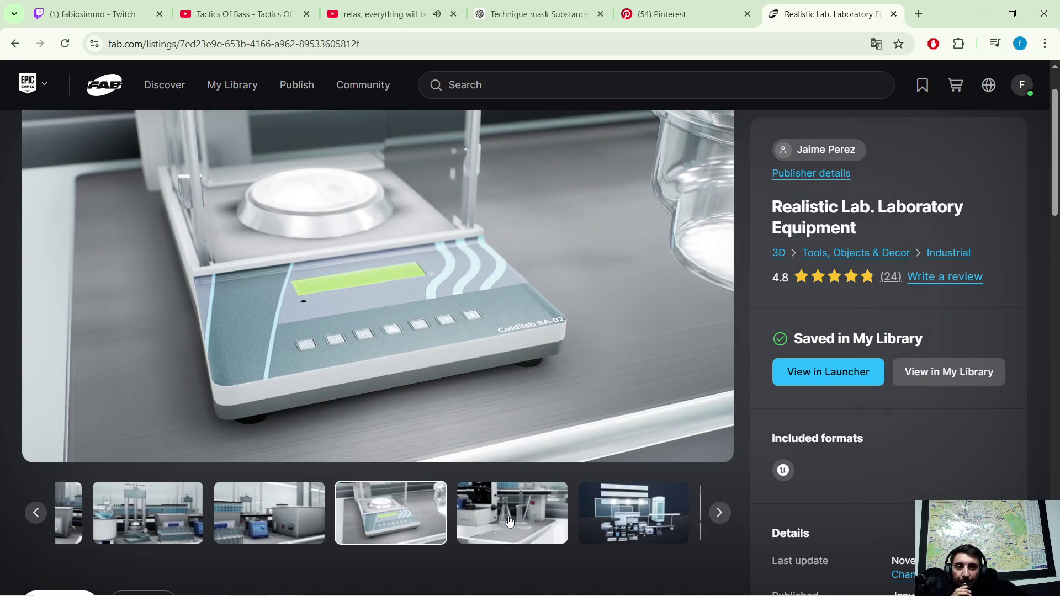
click(510, 522)
click(510, 522)
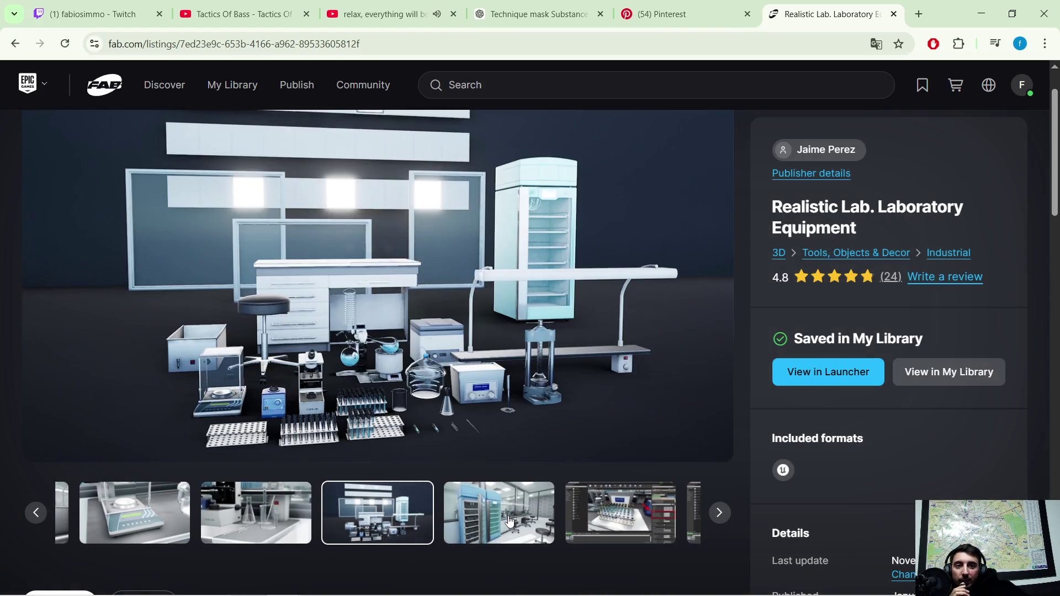
scroll(411, 297, up, 1)
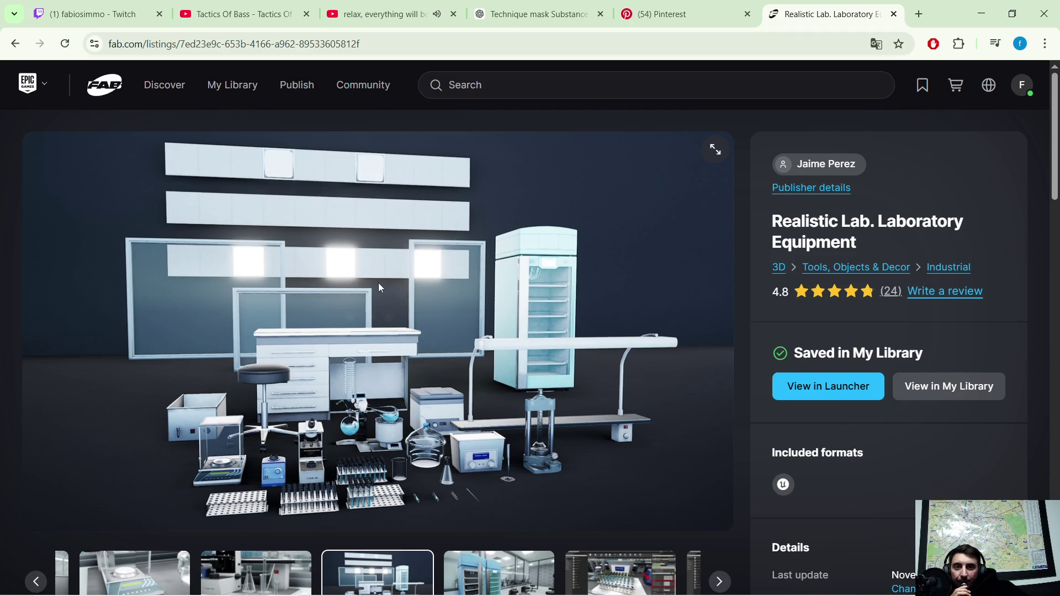
scroll(432, 362, down, 1)
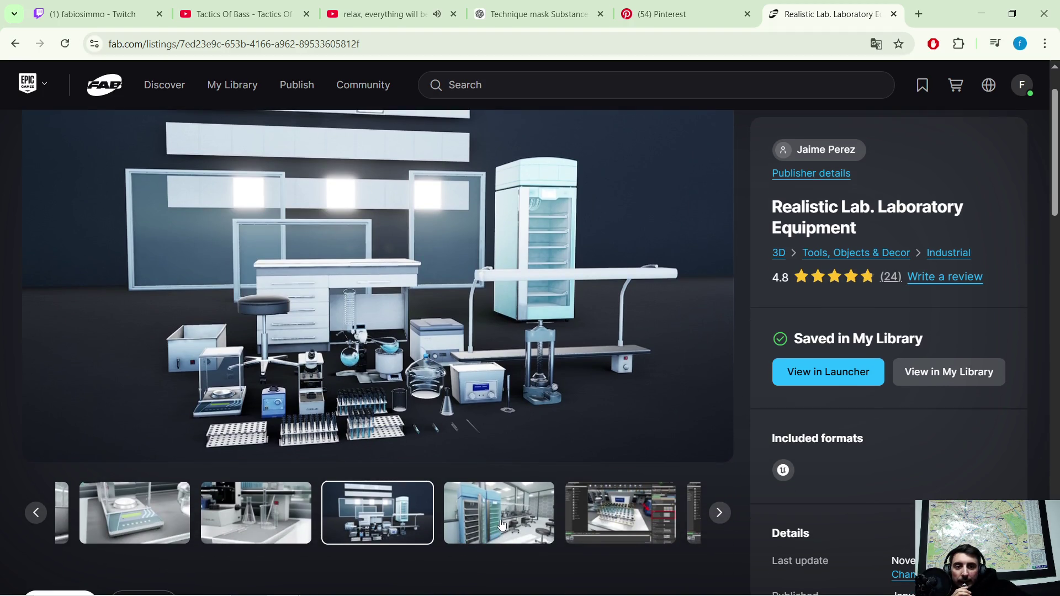
Continue to the lab interior, the editor screenshots and another lab scene preview.
click(500, 524)
click(499, 505)
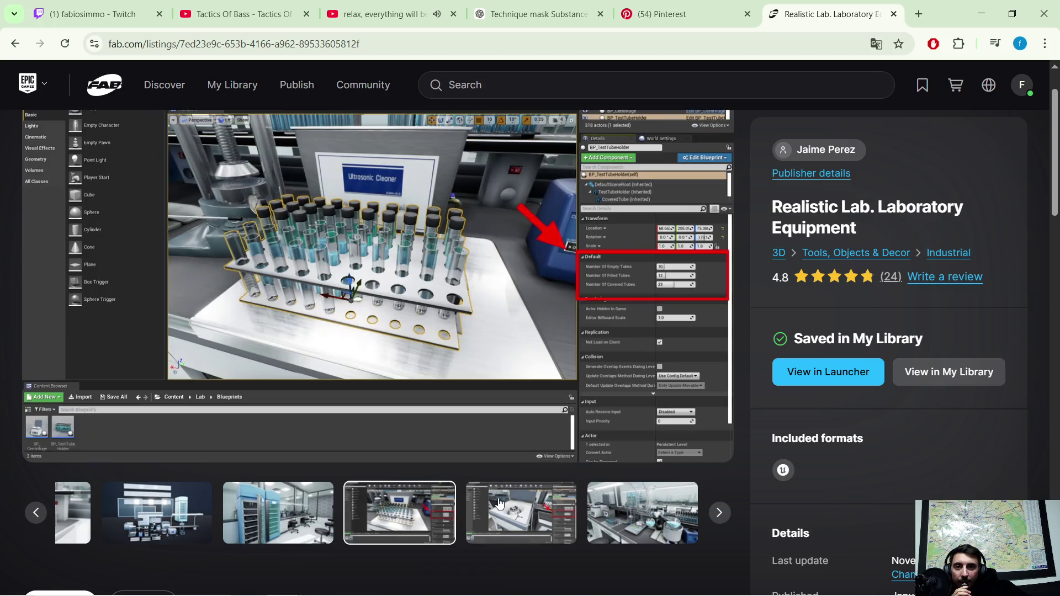
click(500, 505)
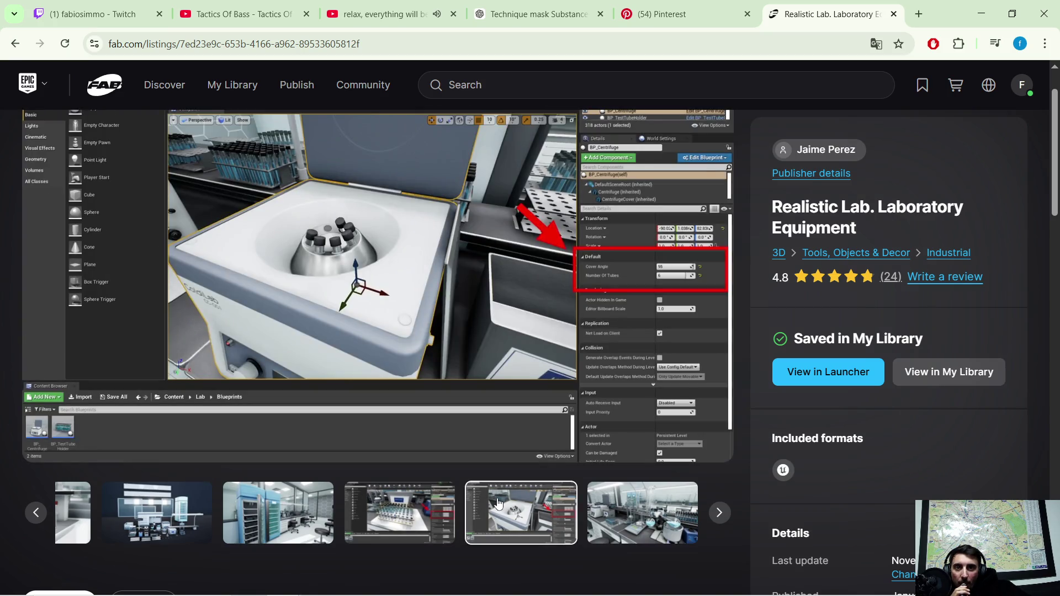
click(603, 507)
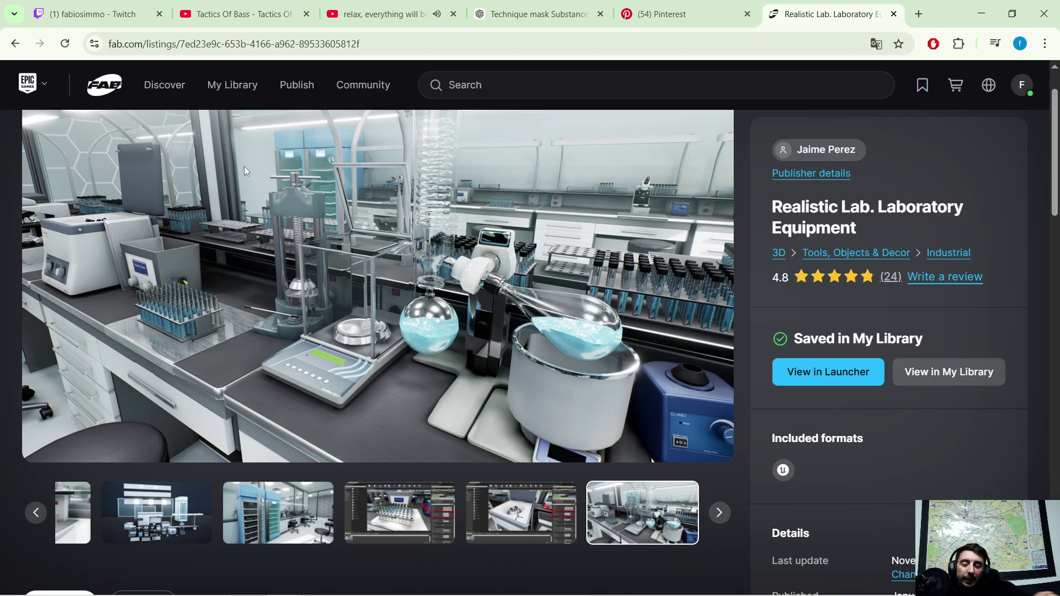
click(561, 13)
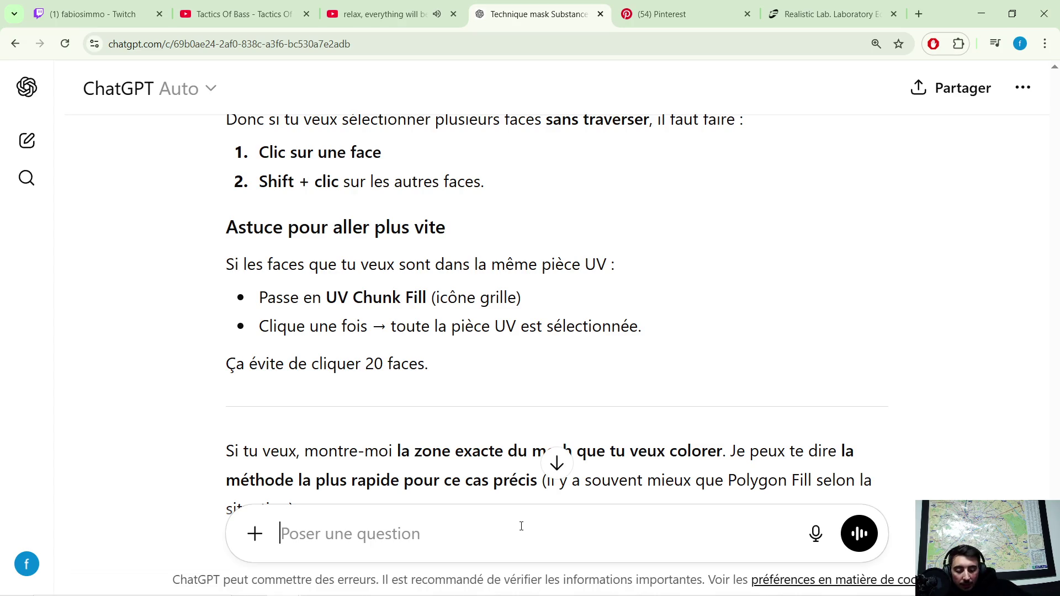
text(comme)
Clear the half-typed ChatGPT question and start a new Google search in a fresh tab.
key(BackSpace)
key(BackSpace)
key(BackSpace)
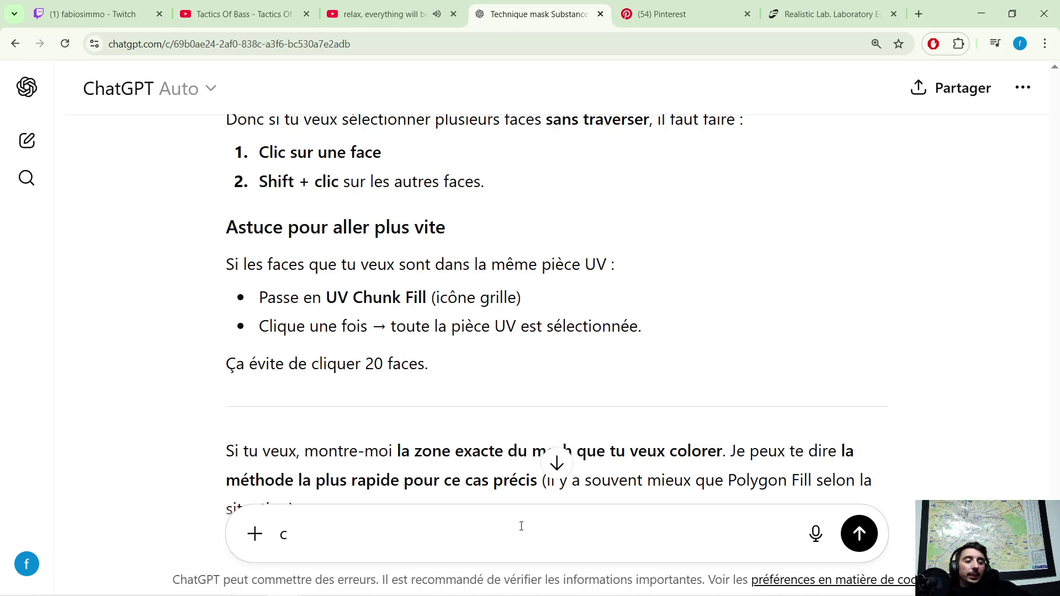
key(BackSpace)
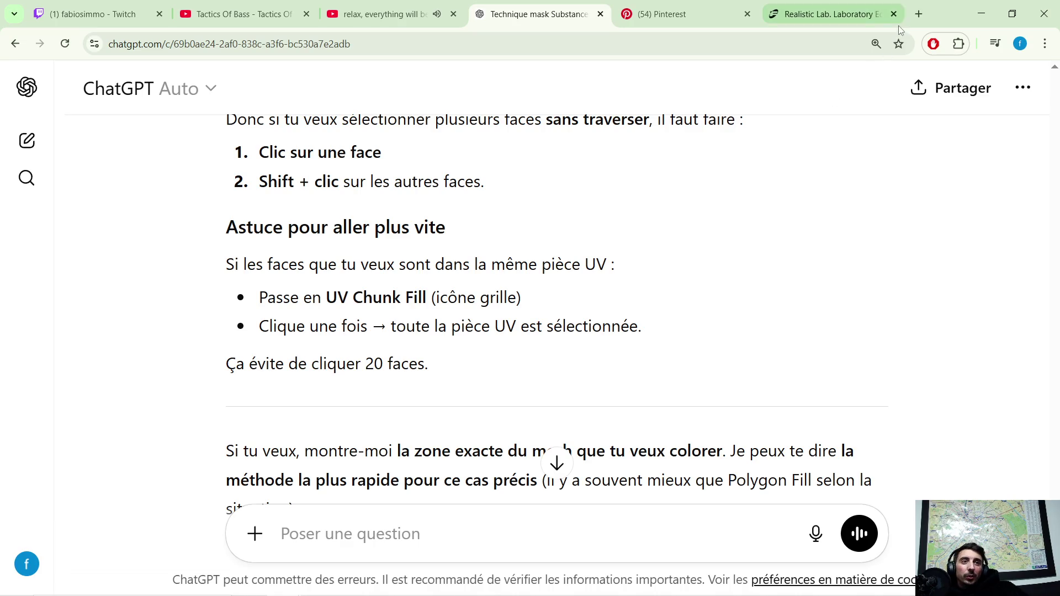
click(918, 13)
click(306, 272)
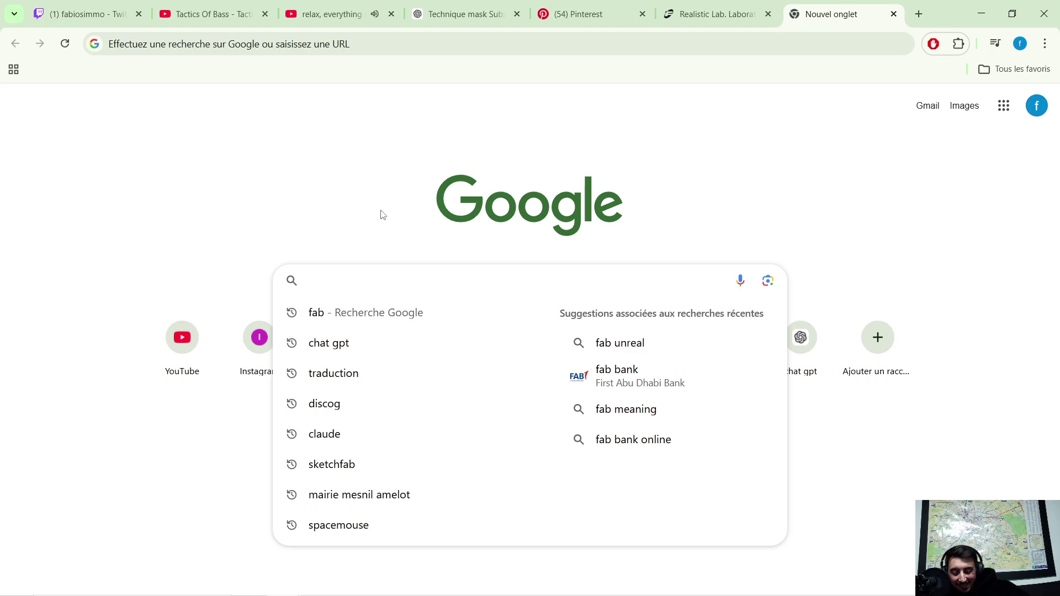
text(lethal c)
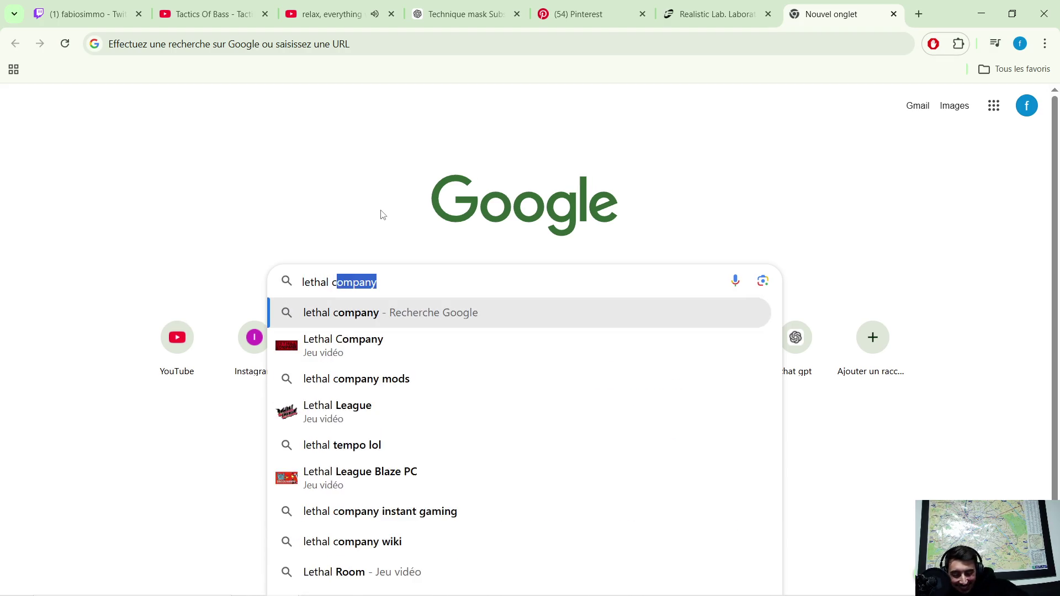
text(ompagny)
Run the Google search for 'lethal compagny' to get Lethal Company results.
key(Return)
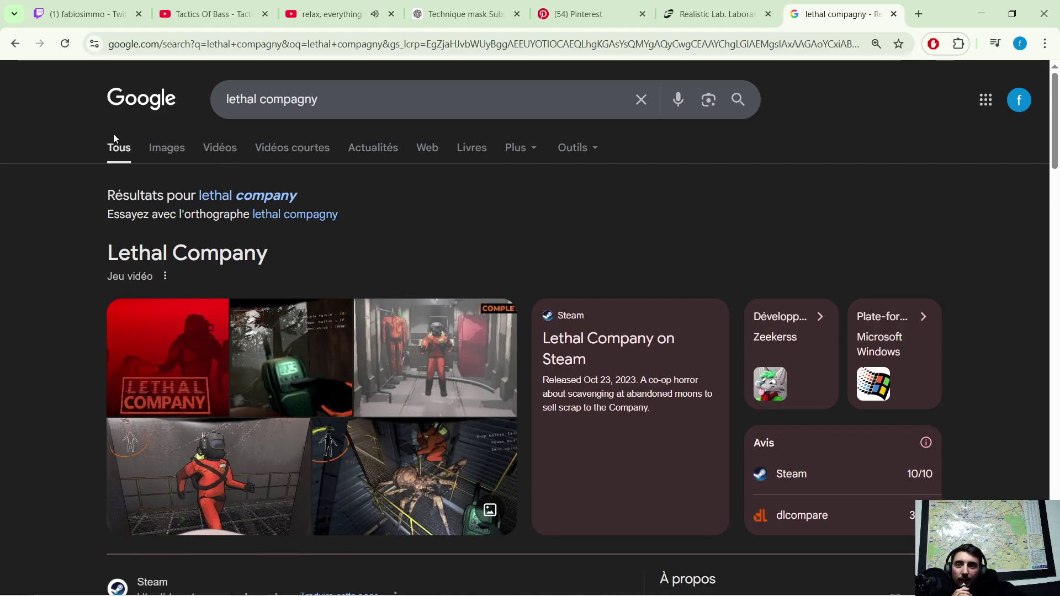
Browse Lethal Company image results, previewing the Rock Paper Shotgun, Vulture and IGN images.
click(173, 153)
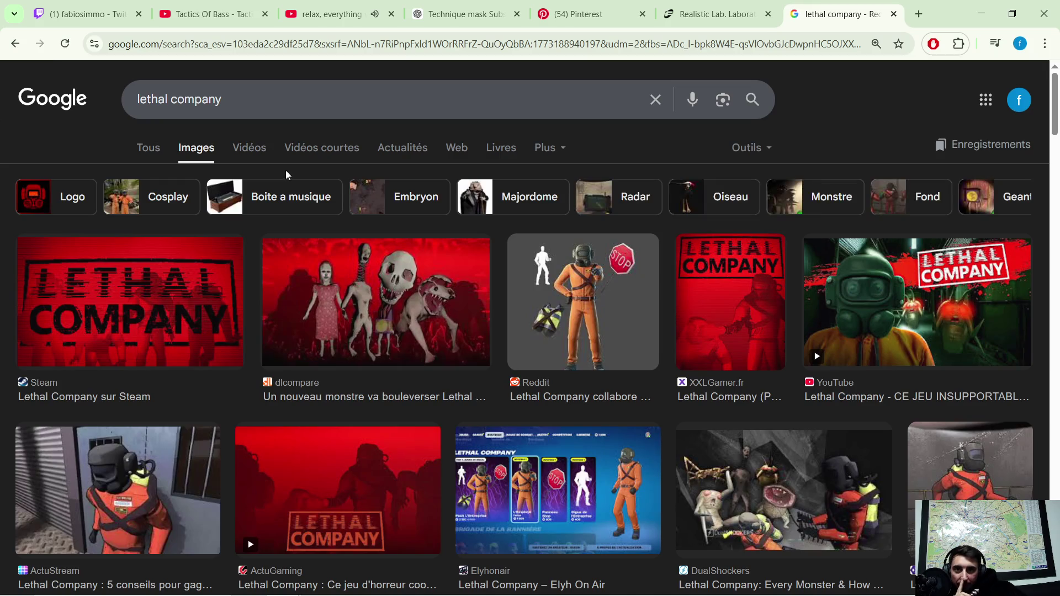
scroll(491, 224, down, 2)
scroll(7, 284, down, 1)
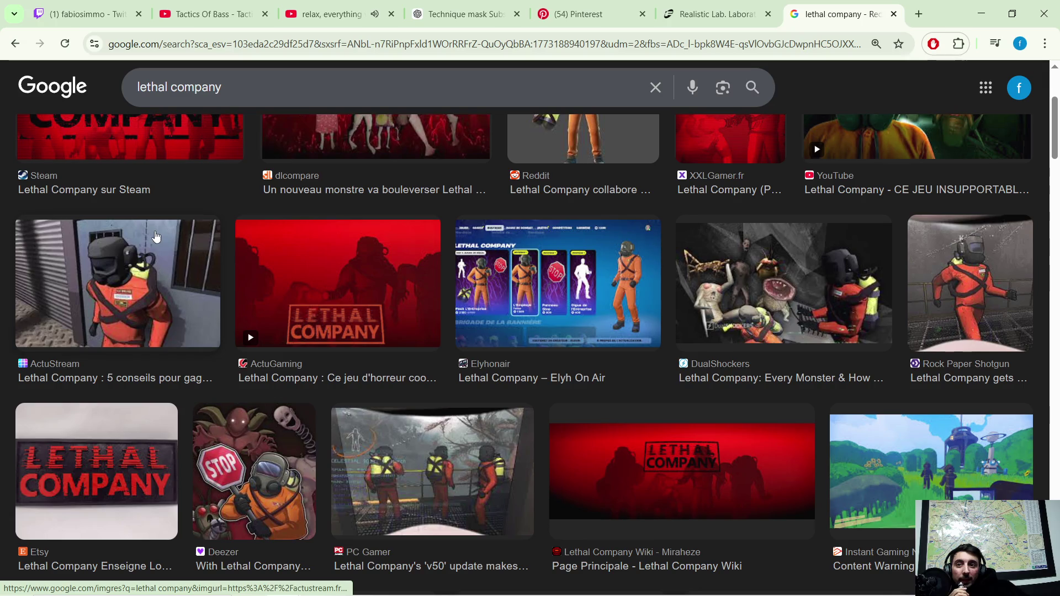
scroll(157, 237, down, 1)
scroll(157, 237, down, 1)
scroll(157, 248, up, 1)
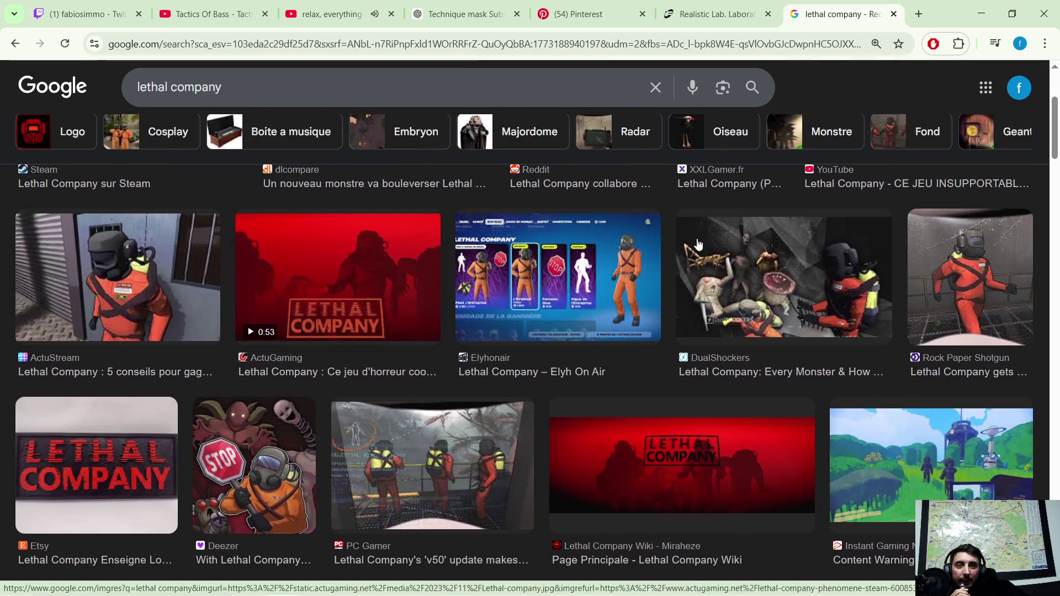
click(941, 269)
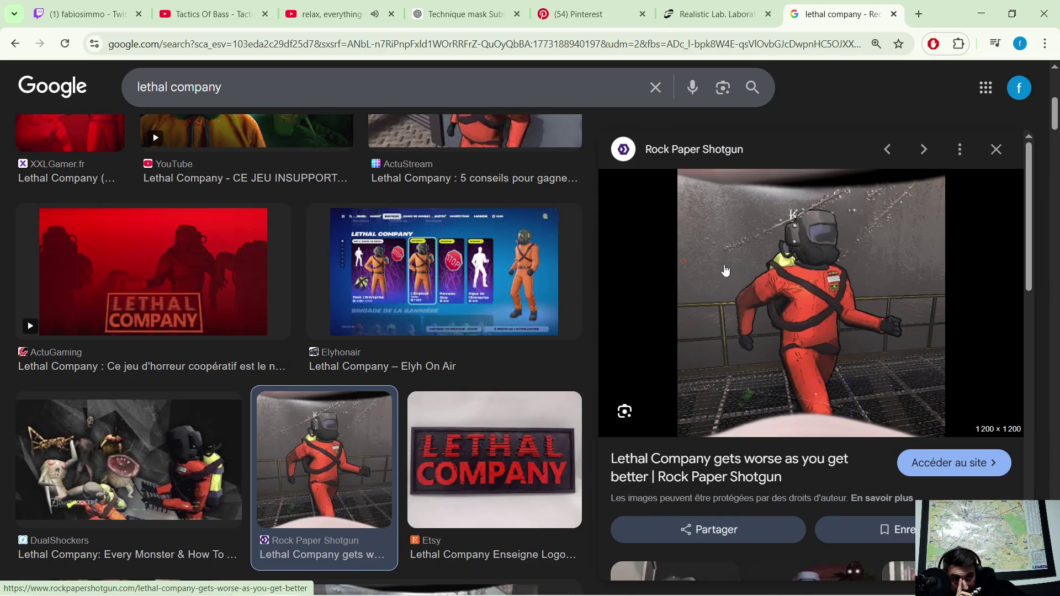
scroll(754, 274, down, 2)
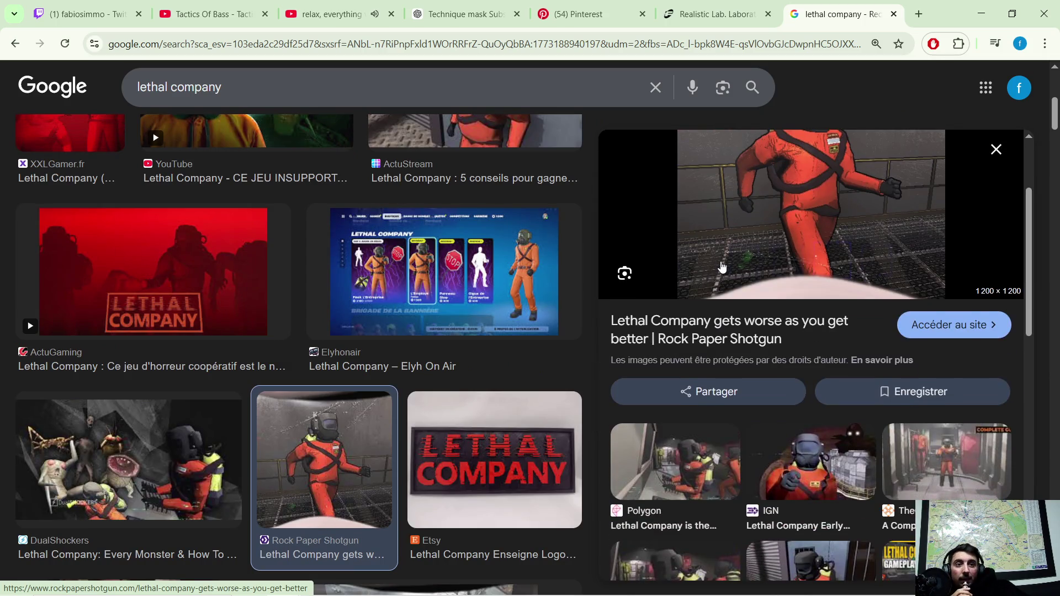
scroll(741, 272, down, 1)
scroll(724, 265, down, 2)
scroll(714, 281, down, 1)
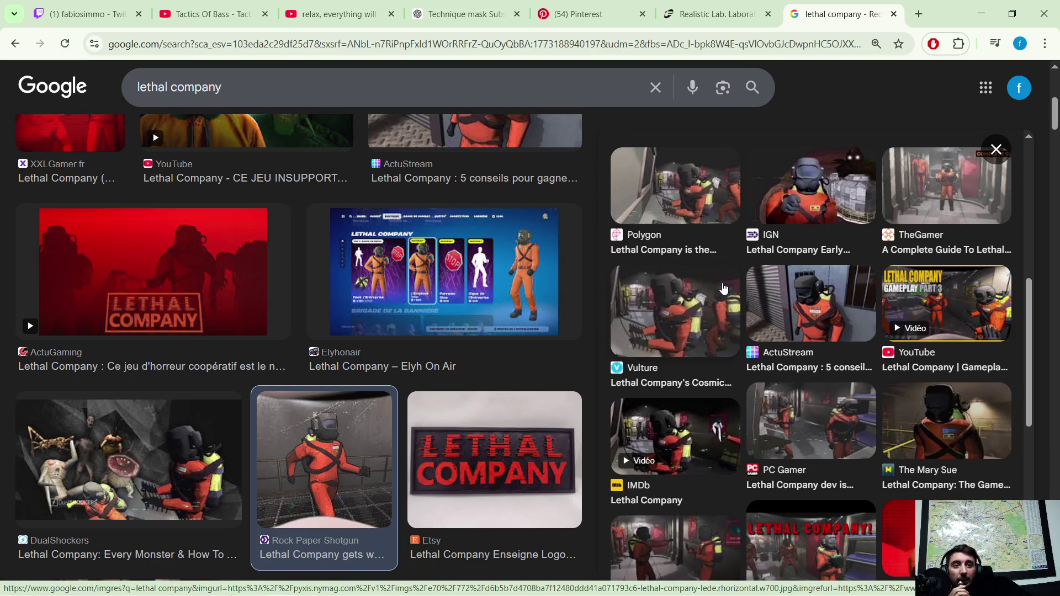
click(702, 298)
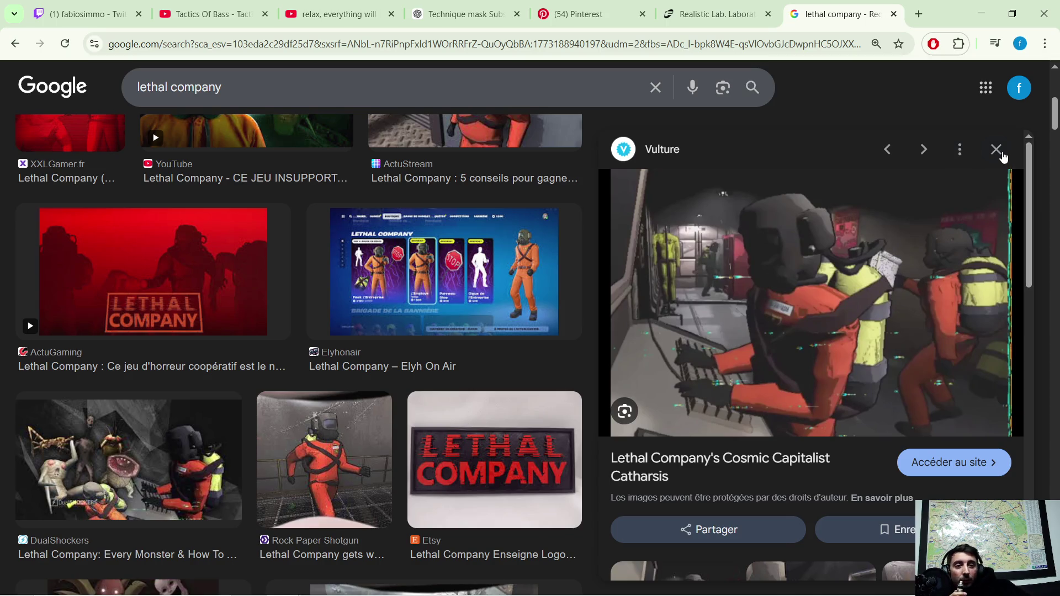
click(996, 150)
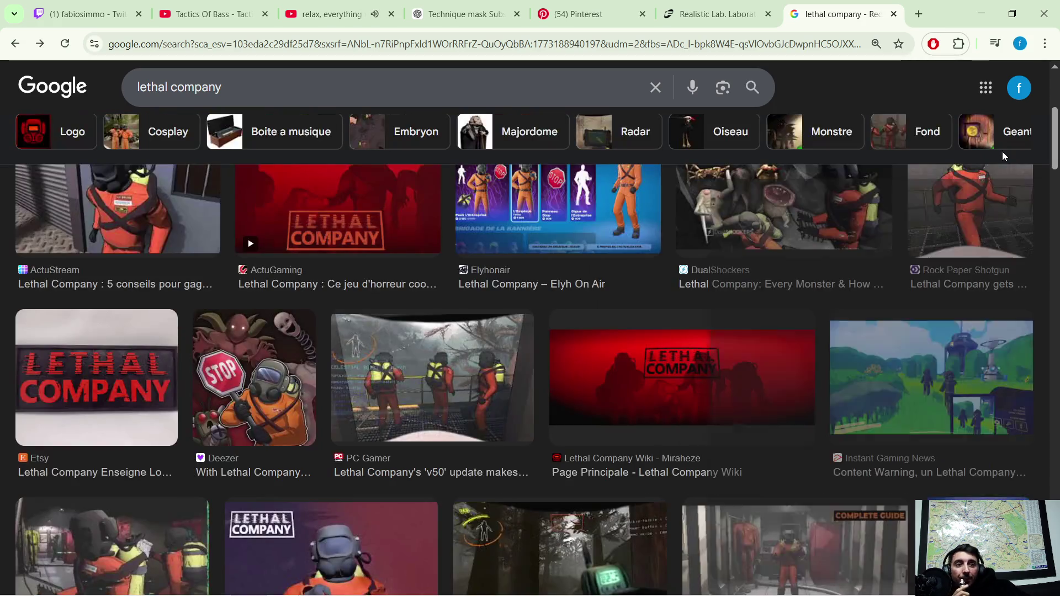
scroll(751, 363, down, 1)
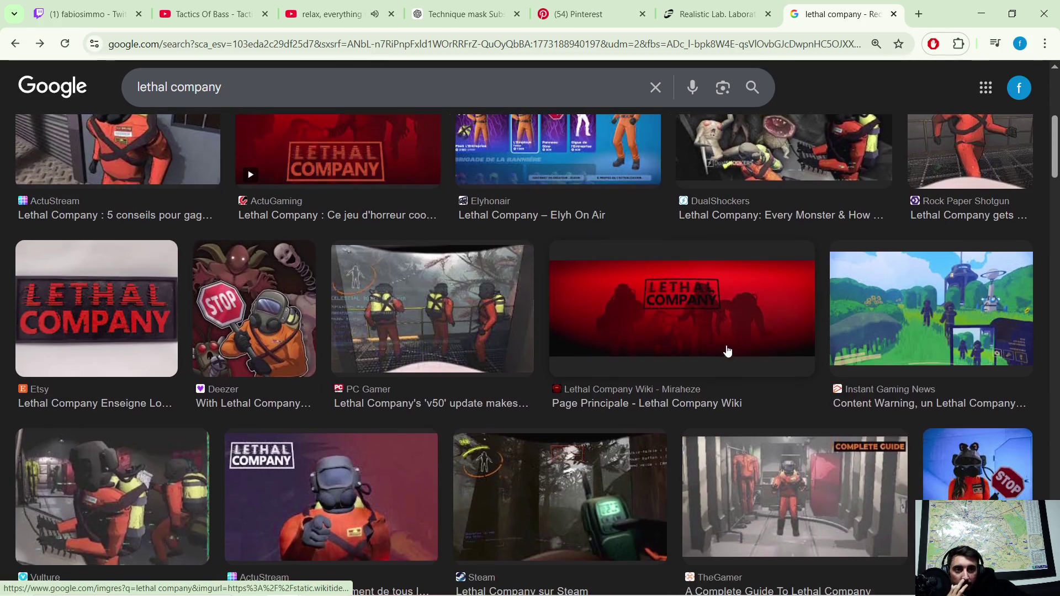
scroll(742, 352, down, 1)
scroll(732, 341, down, 2)
scroll(733, 342, down, 1)
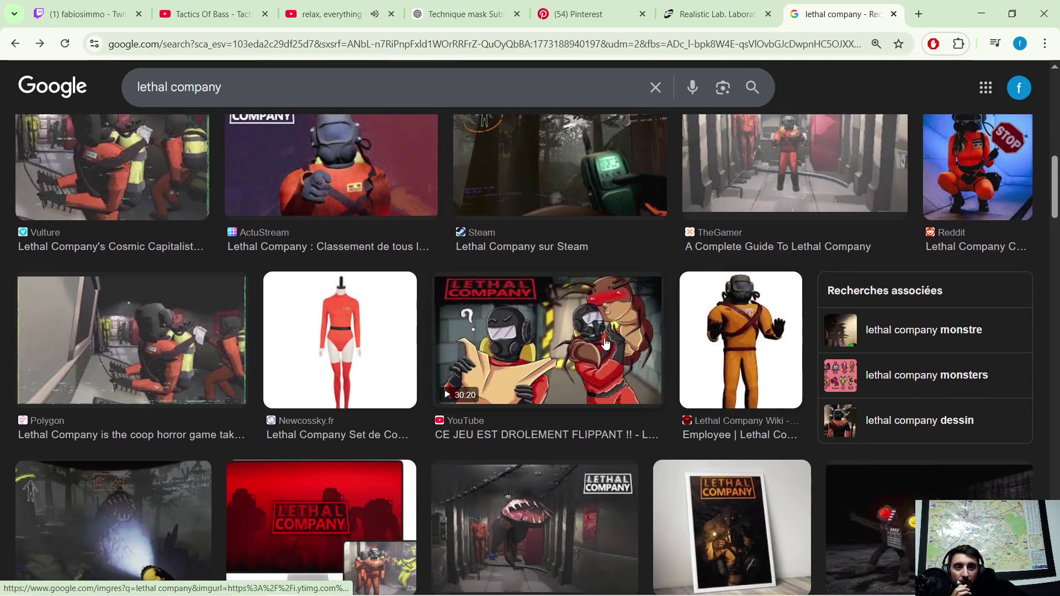
scroll(617, 327, down, 1)
scroll(625, 308, down, 1)
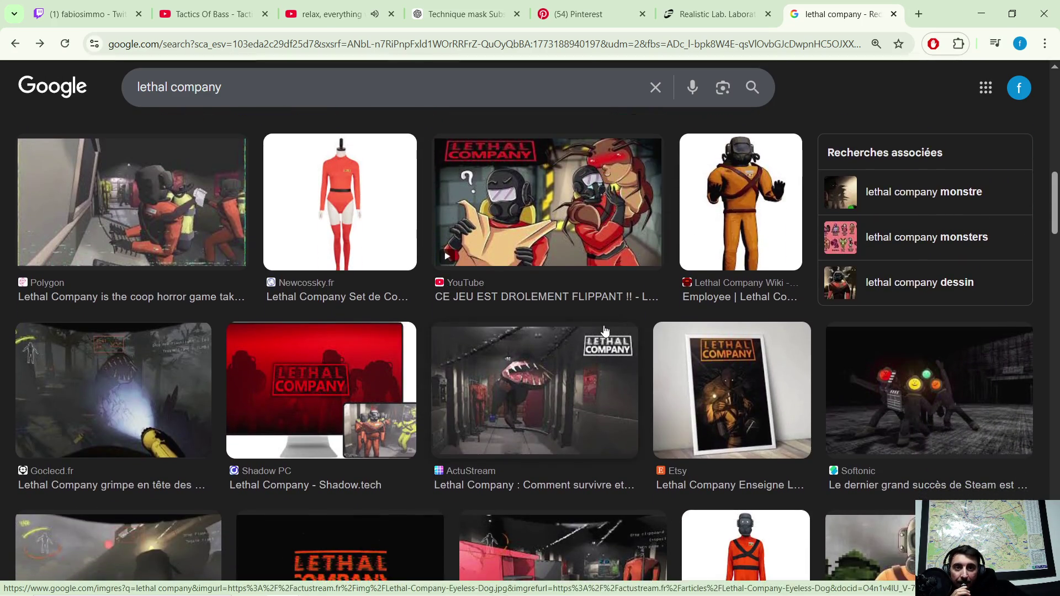
scroll(625, 304, down, 1)
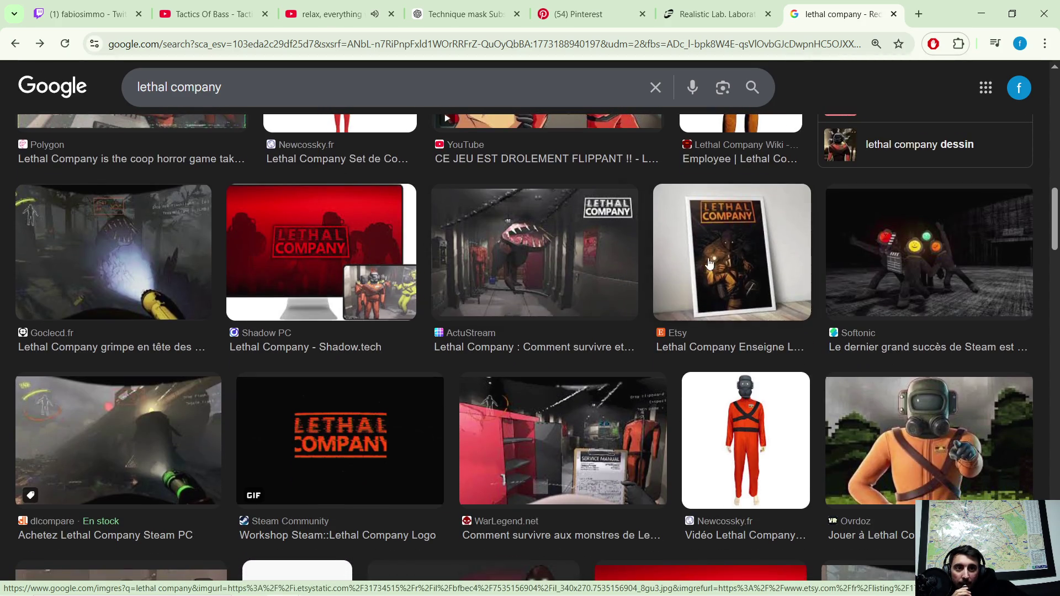
scroll(726, 263, down, 1)
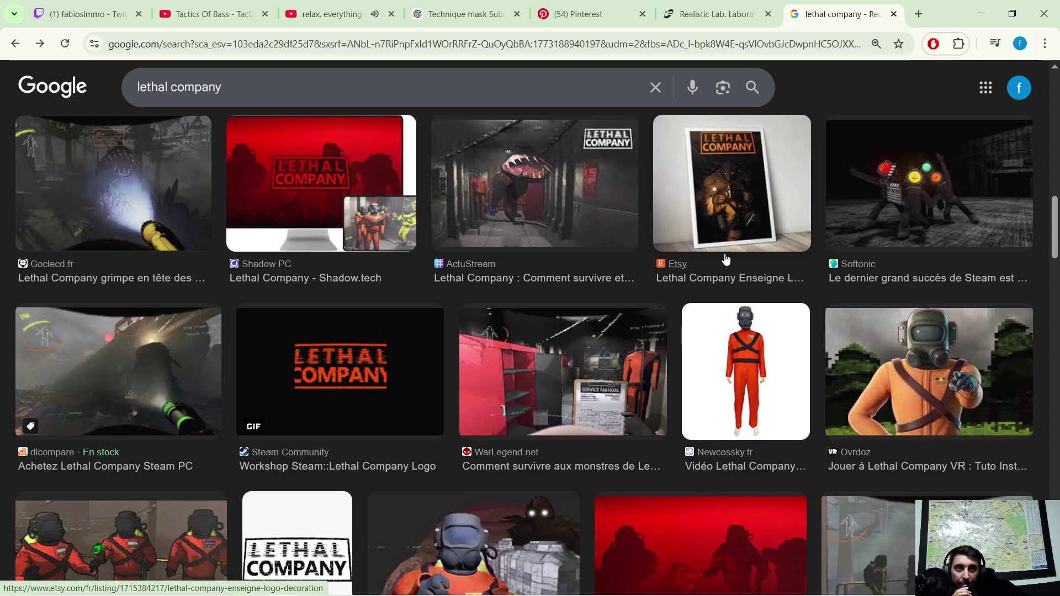
scroll(718, 264, down, 1)
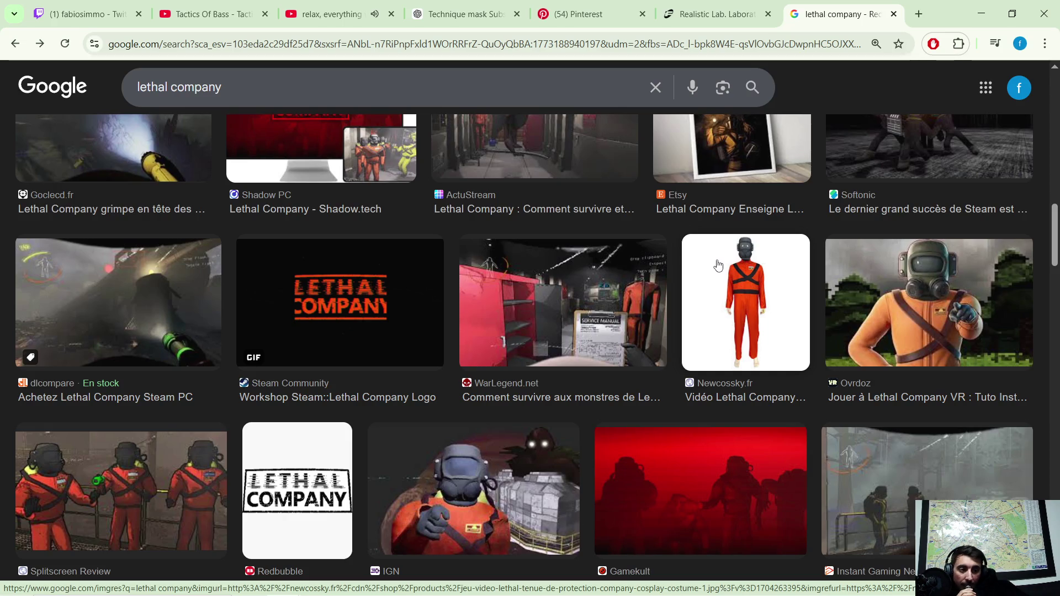
scroll(712, 267, down, 4)
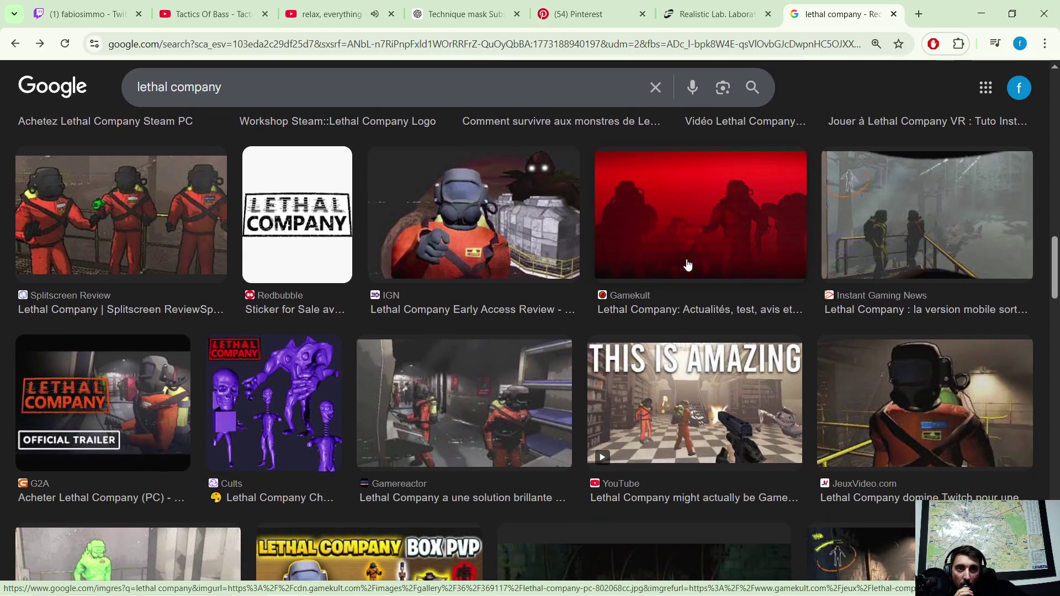
click(543, 242)
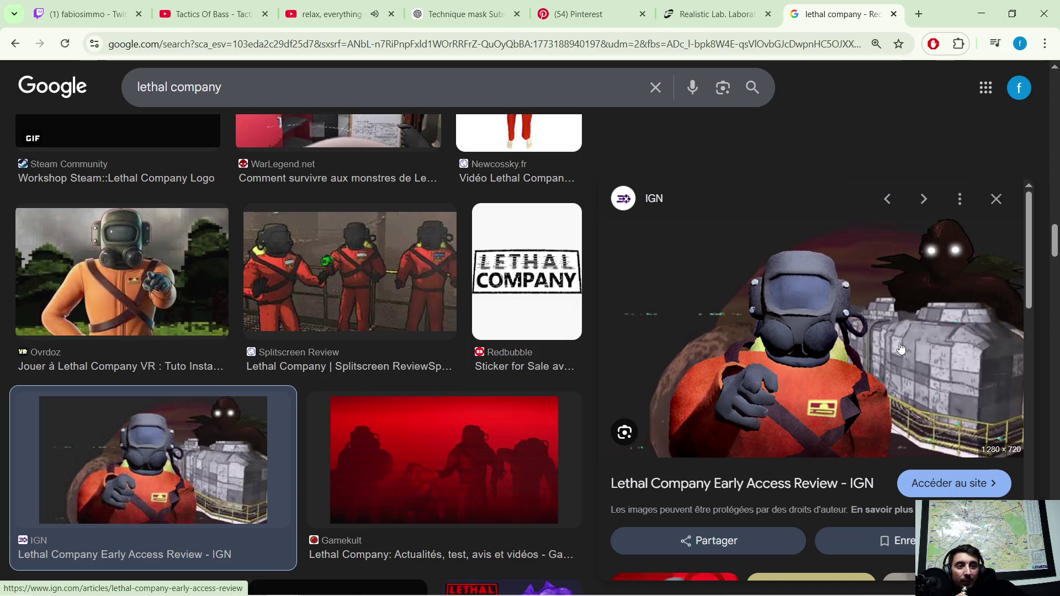
scroll(853, 286, down, 2)
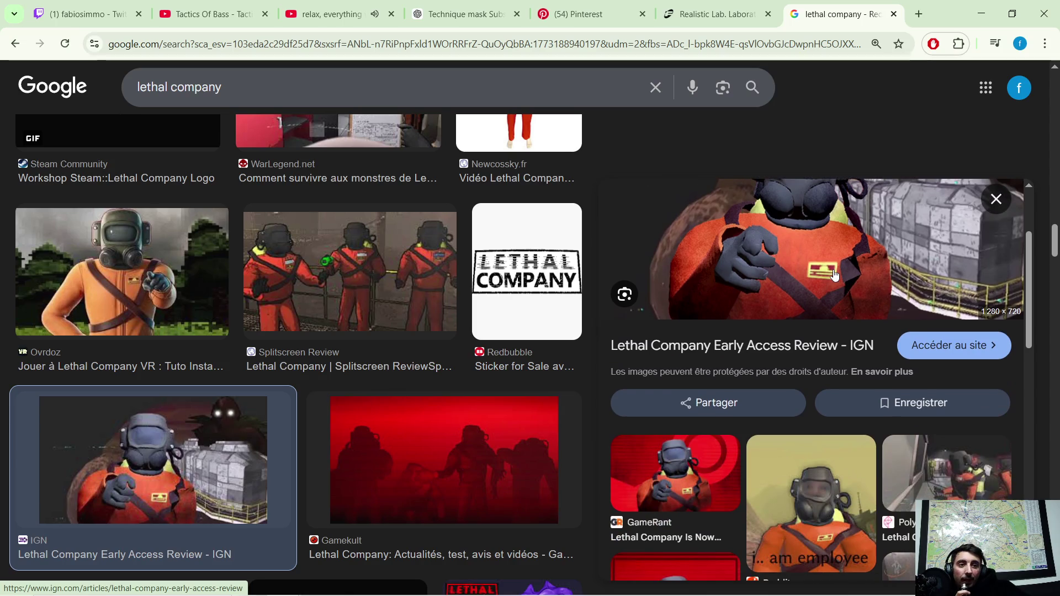
scroll(845, 282, down, 1)
scroll(837, 277, down, 2)
scroll(835, 275, down, 2)
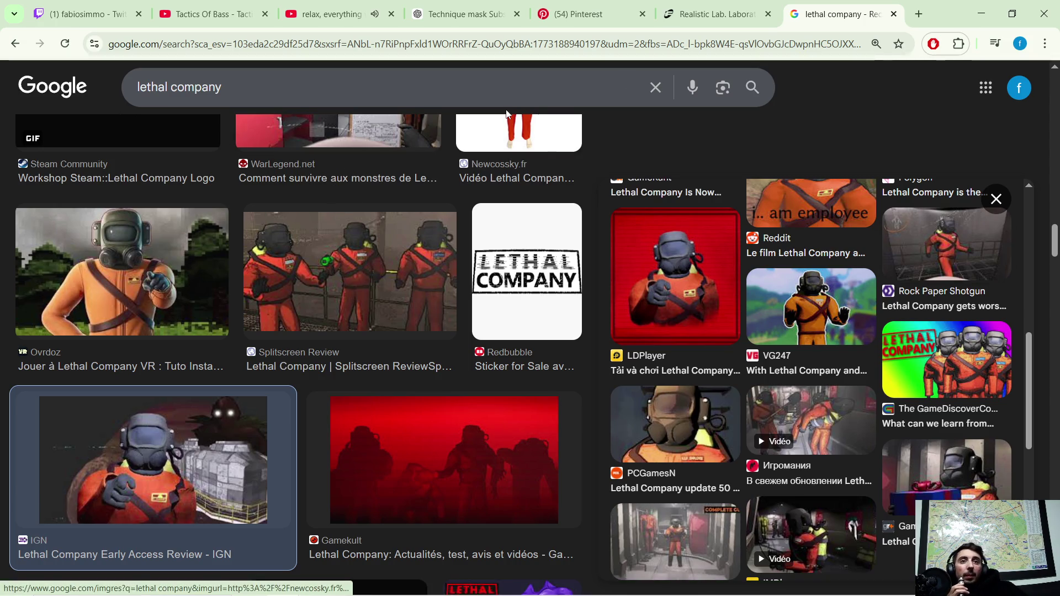
Close the Lethal Company and laboratory tabs and return to the Pinterest sci-fi crate results.
click(893, 14)
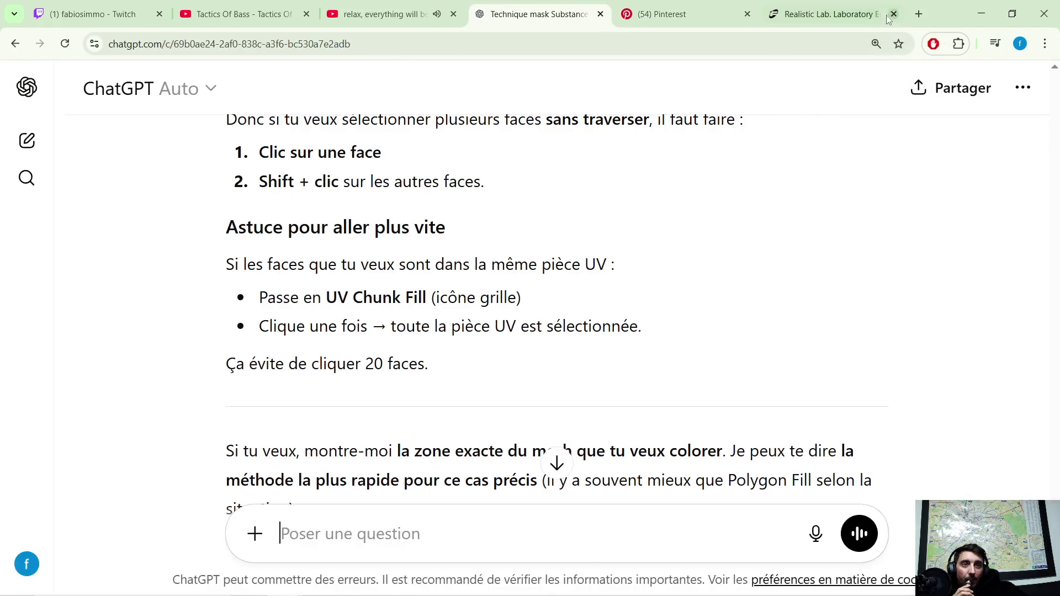
click(893, 14)
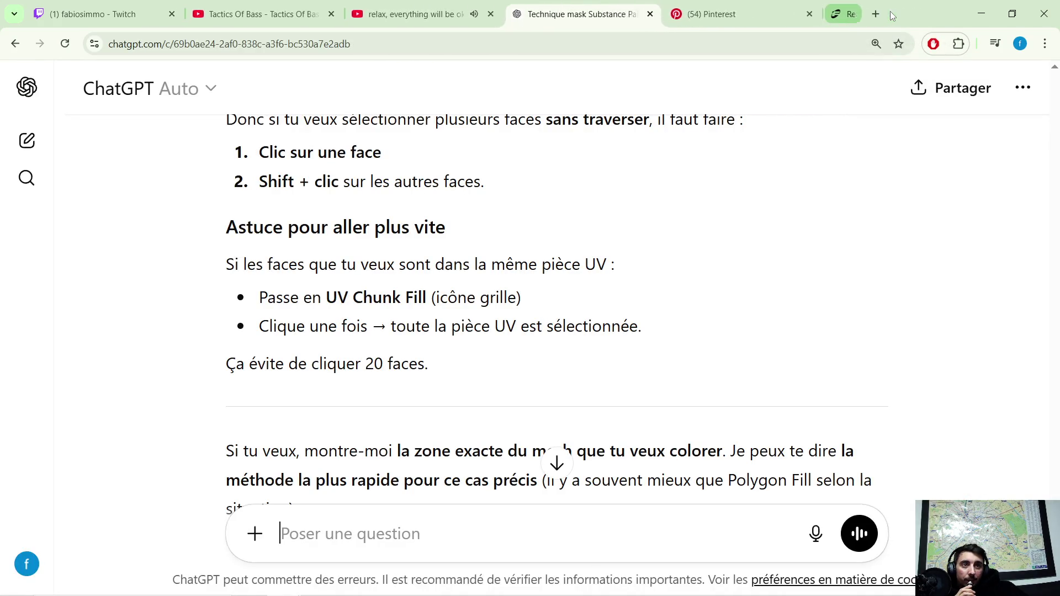
click(771, 13)
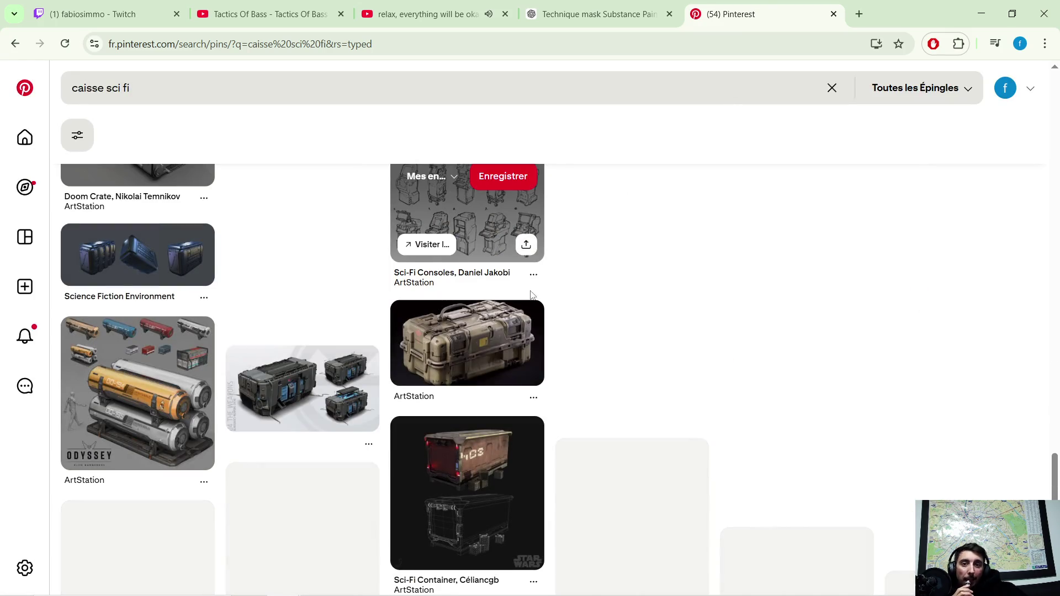
scroll(779, 275, down, 2)
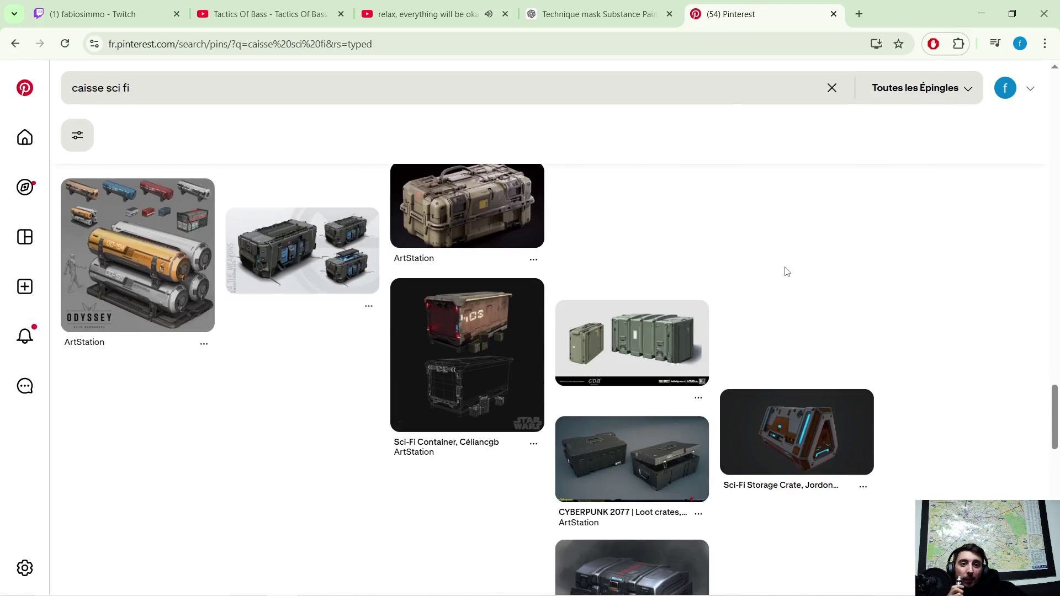
scroll(785, 272, down, 2)
scroll(795, 278, down, 1)
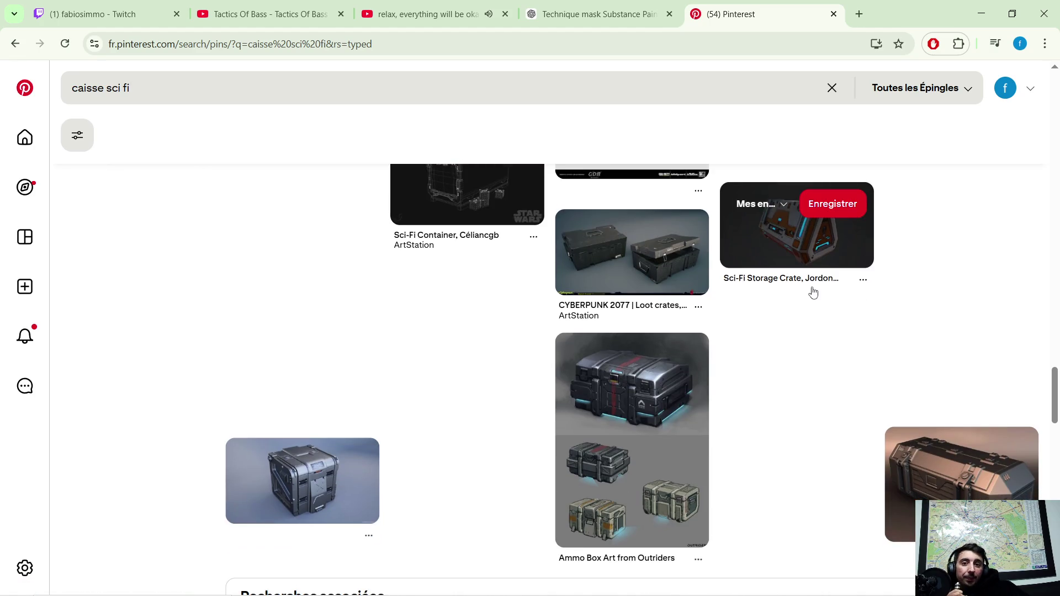
scroll(812, 297, down, 2)
scroll(795, 290, down, 1)
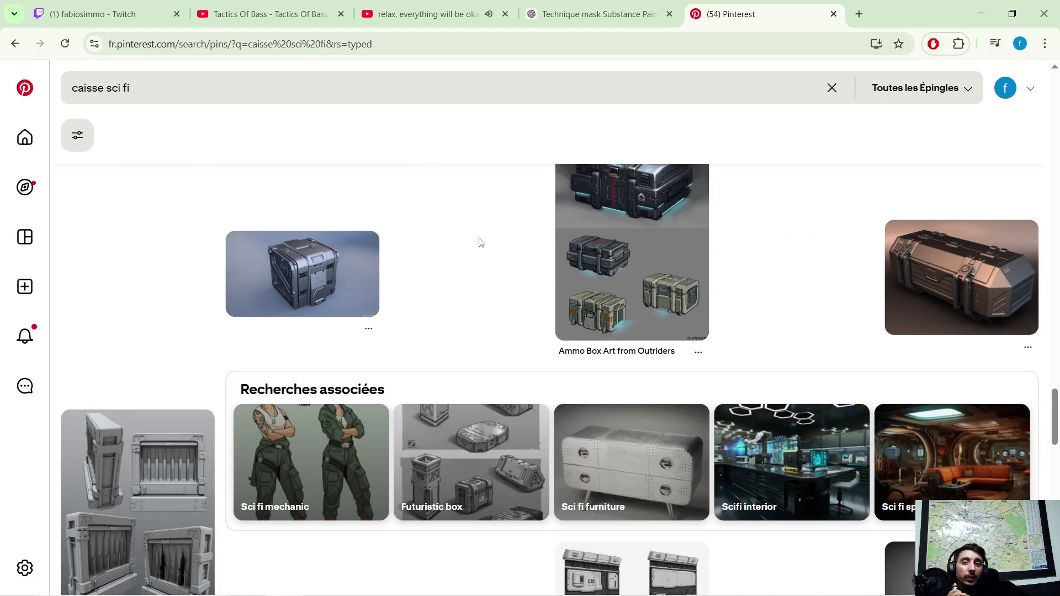
scroll(464, 207, down, 1)
scroll(462, 205, down, 1)
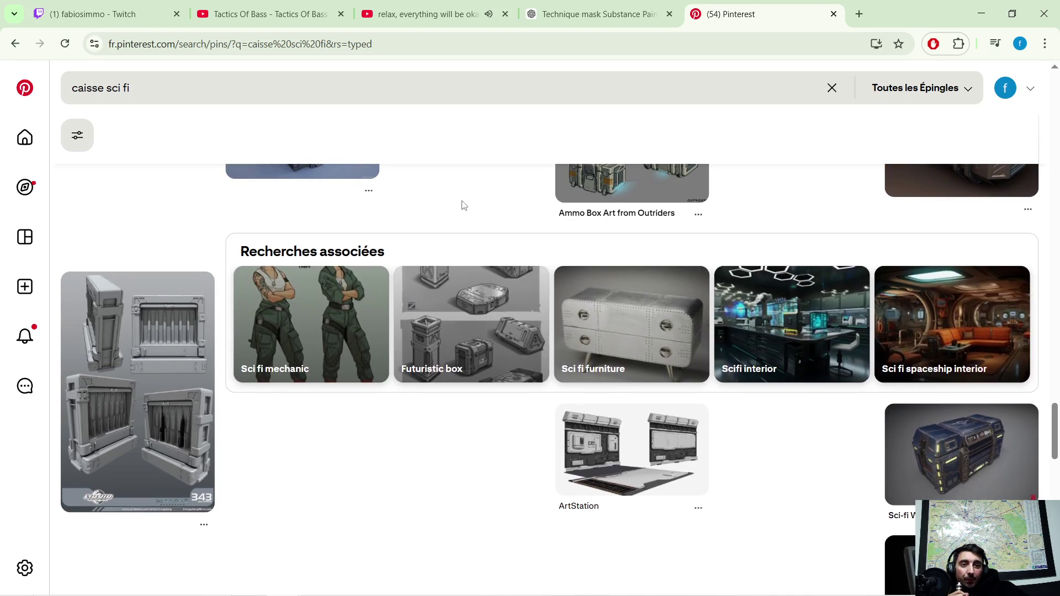
scroll(473, 227, down, 2)
scroll(456, 319, down, 1)
scroll(520, 309, down, 1)
scroll(613, 301, down, 1)
scroll(621, 296, down, 1)
scroll(617, 295, down, 1)
scroll(616, 295, down, 1)
scroll(609, 294, down, 1)
scroll(607, 293, down, 1)
scroll(607, 293, down, 1)
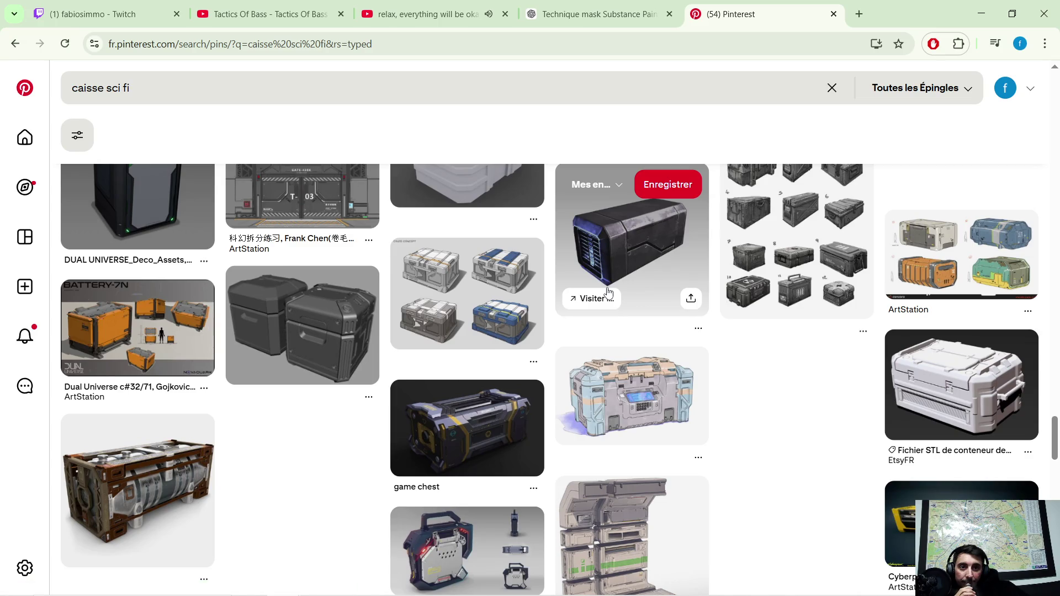
scroll(613, 295, down, 1)
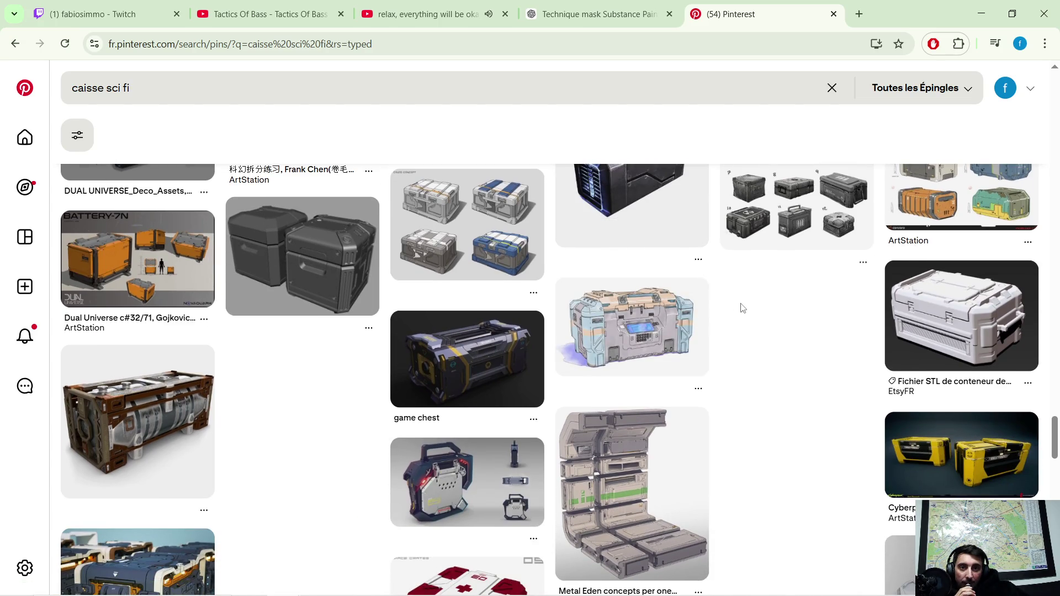
scroll(742, 308, down, 1)
scroll(740, 295, down, 1)
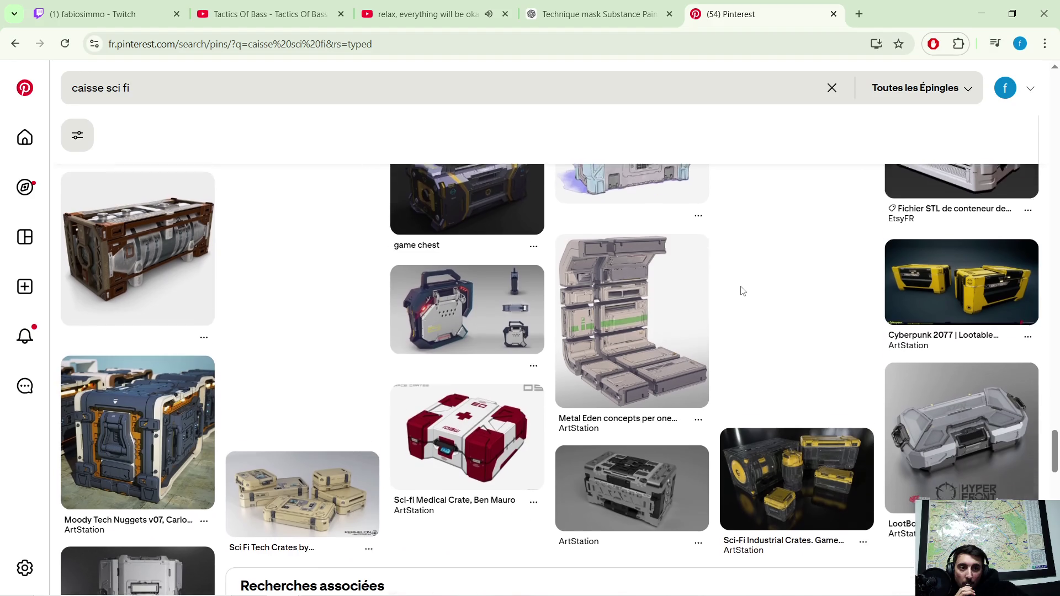
scroll(736, 281, down, 1)
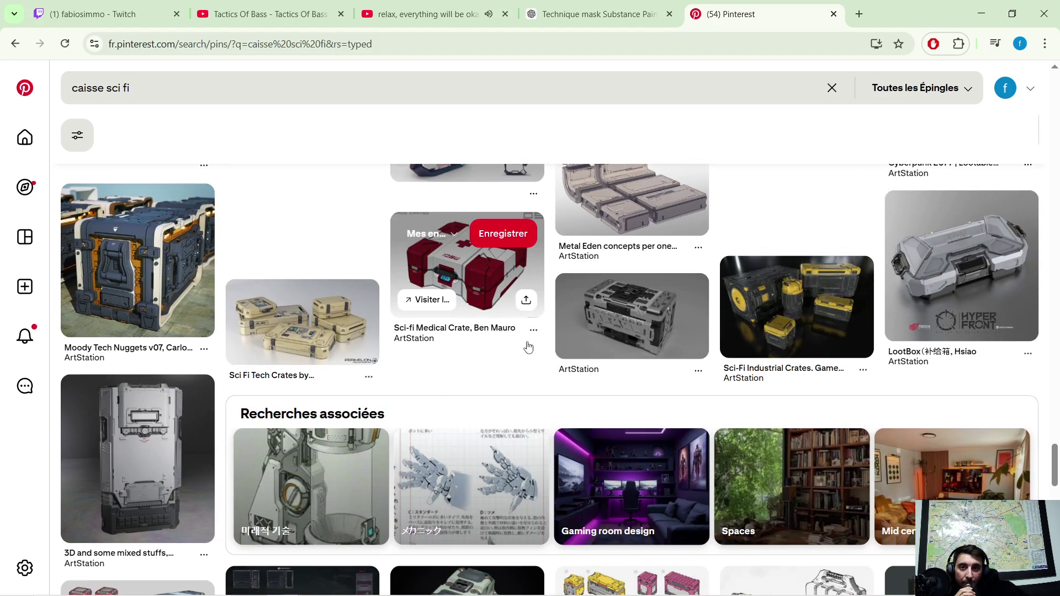
scroll(532, 335, down, 1)
scroll(534, 334, down, 1)
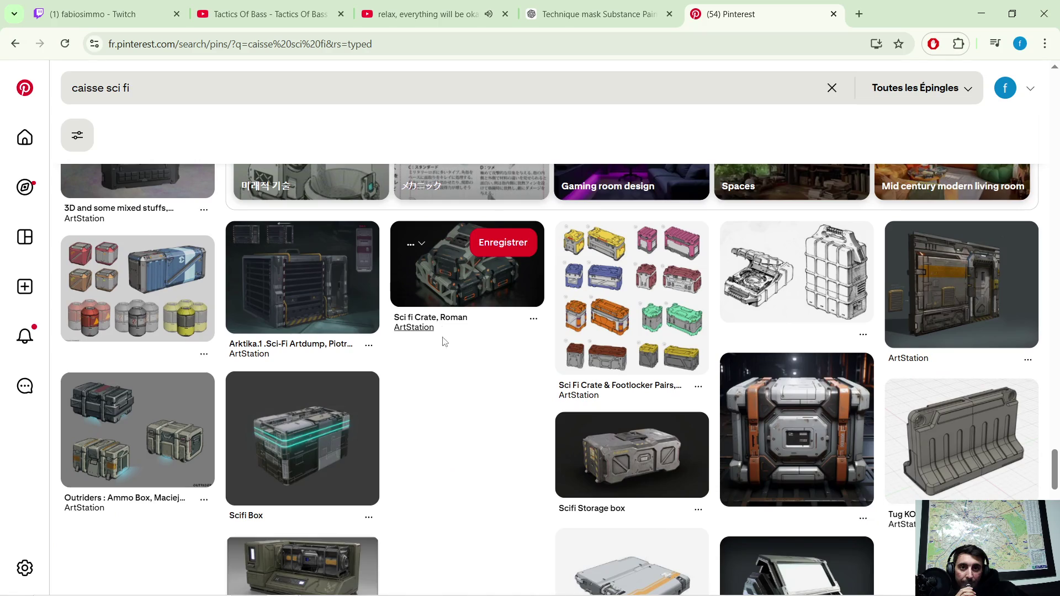
View the 'Sci fi Crate, Roman' pin, then minimize Chrome to return to Substance Painter.
click(469, 288)
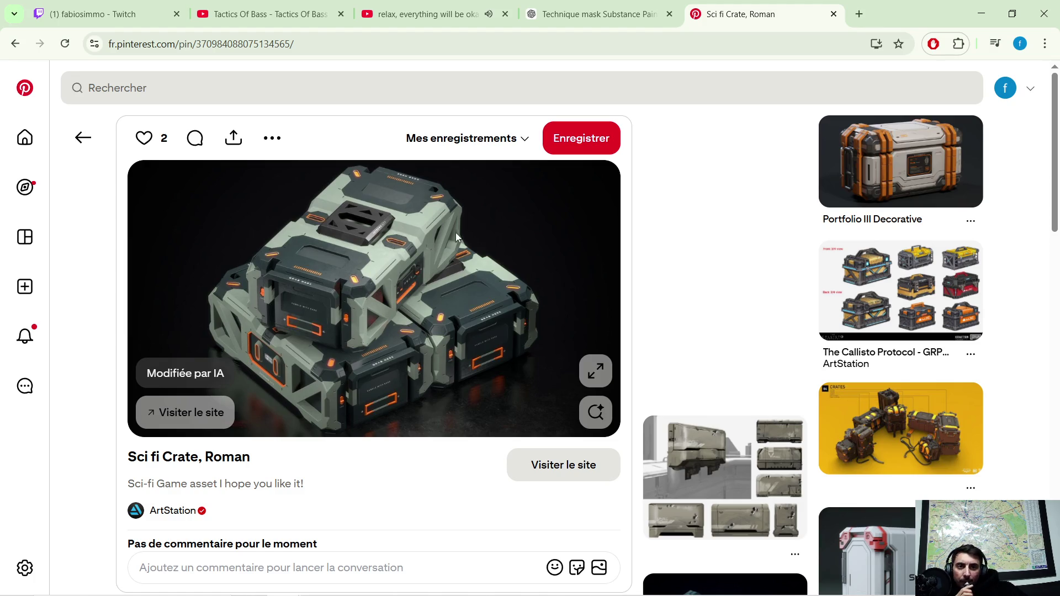
click(979, 17)
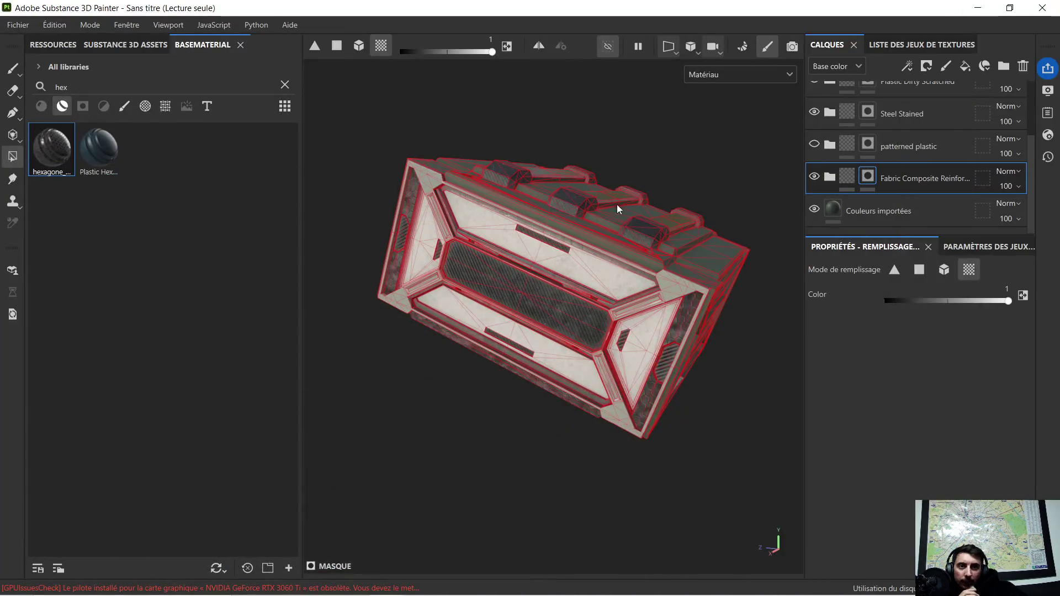
With the mask fill at 0, polygon-fill the central panel to remove the hexagon fabric.
mouse_move(610, 200)
alt+mouse_down()
mouse_move(555, 185)
mouse_move(496, 260)
mouse_move(535, 243)
mouse_move(580, 284)
mouse_move(636, 296)
mouse_move(577, 296)
mouse_move(562, 266)
alt+mouse_up()
scroll(437, 331, up, 2)
scroll(440, 320, up, 2)
scroll(440, 321, down, 2)
mouse_move(489, 248)
alt+mouse_down()
mouse_move(540, 289)
mouse_move(526, 327)
mouse_move(500, 272)
mouse_move(642, 233)
mouse_move(615, 224)
mouse_move(638, 236)
mouse_move(607, 236)
alt+mouse_up()
click(891, 300)
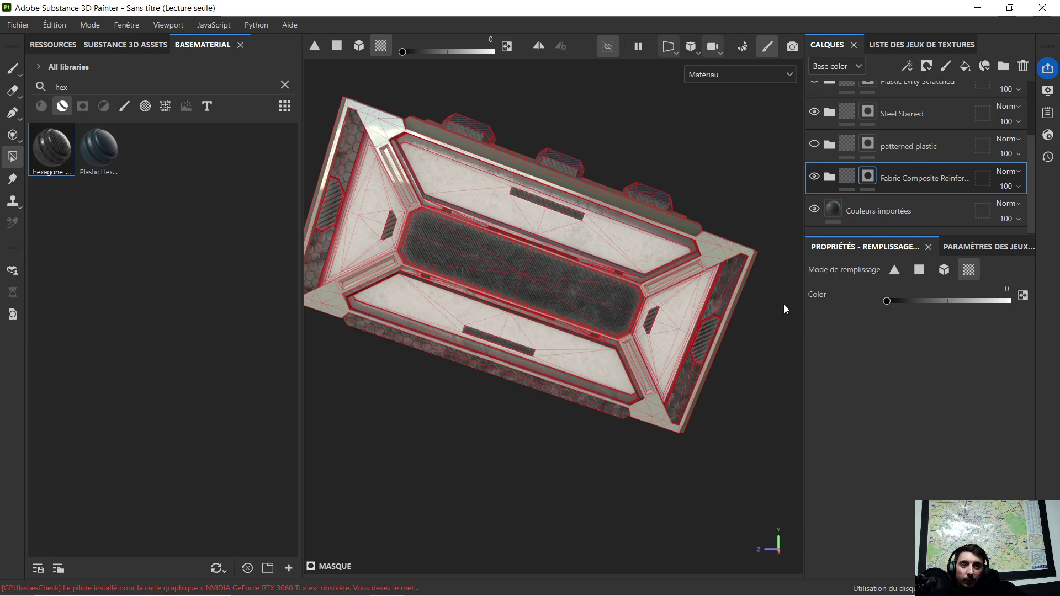
click(528, 277)
alt+drag(603, 231, 469, 244)
scroll(447, 247, up, 2)
scroll(422, 251, up, 2)
scroll(422, 250, up, 1)
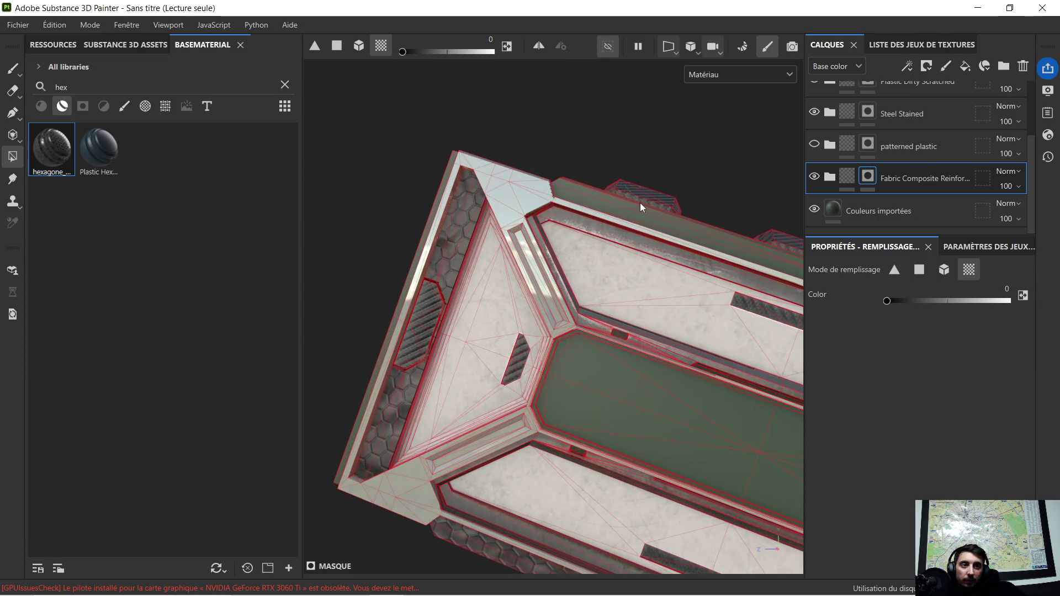
scroll(911, 141, up, 3)
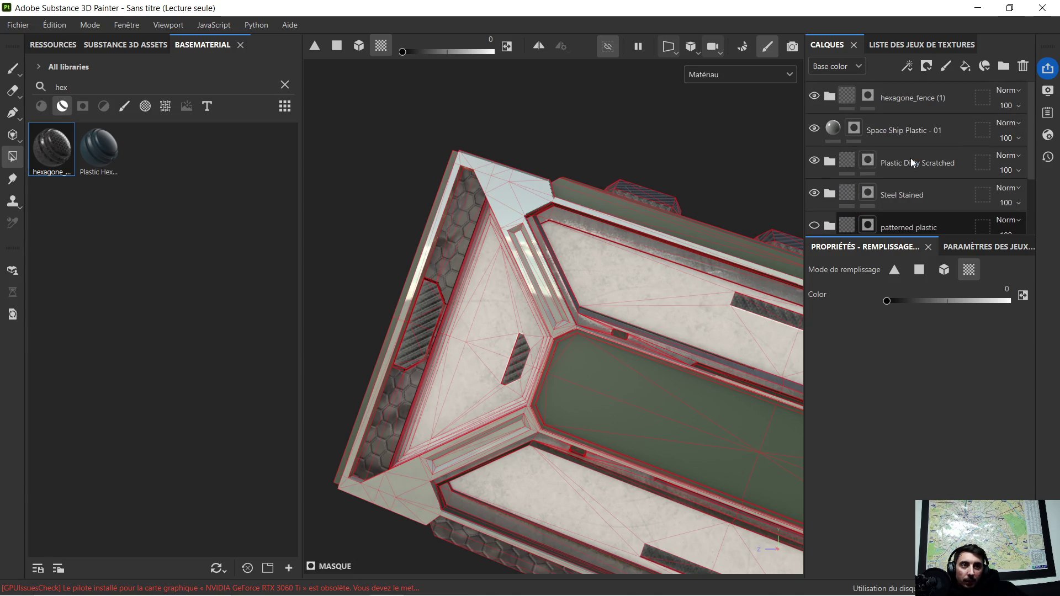
Delete the hexagone_fence (1) layer and select the Couleurs importées layer.
click(896, 102)
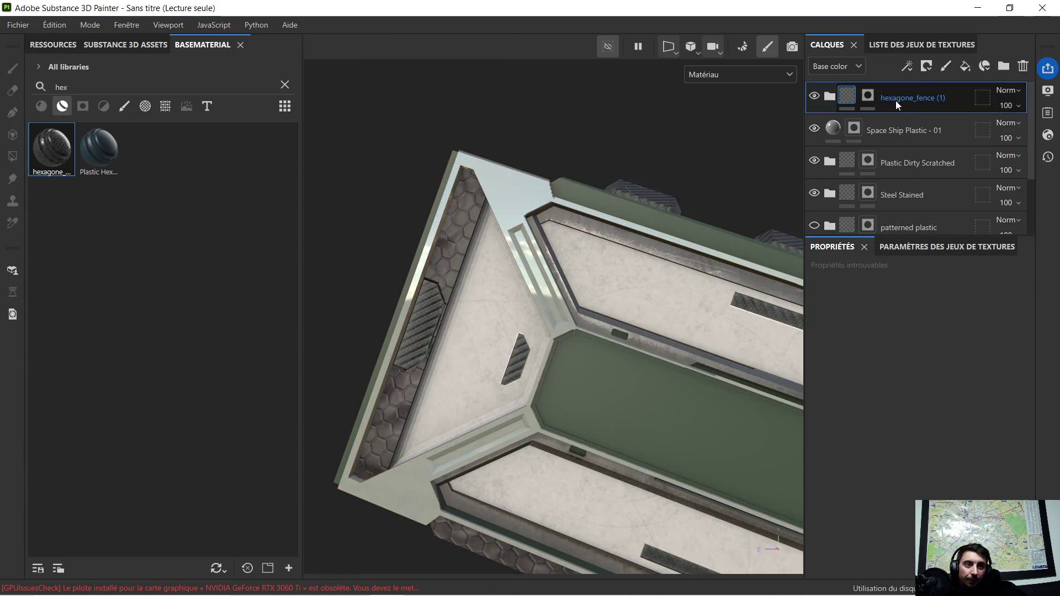
key(Delete)
mouse_move(479, 266)
alt+mouse_down()
mouse_move(585, 295)
mouse_move(632, 360)
alt+mouse_up()
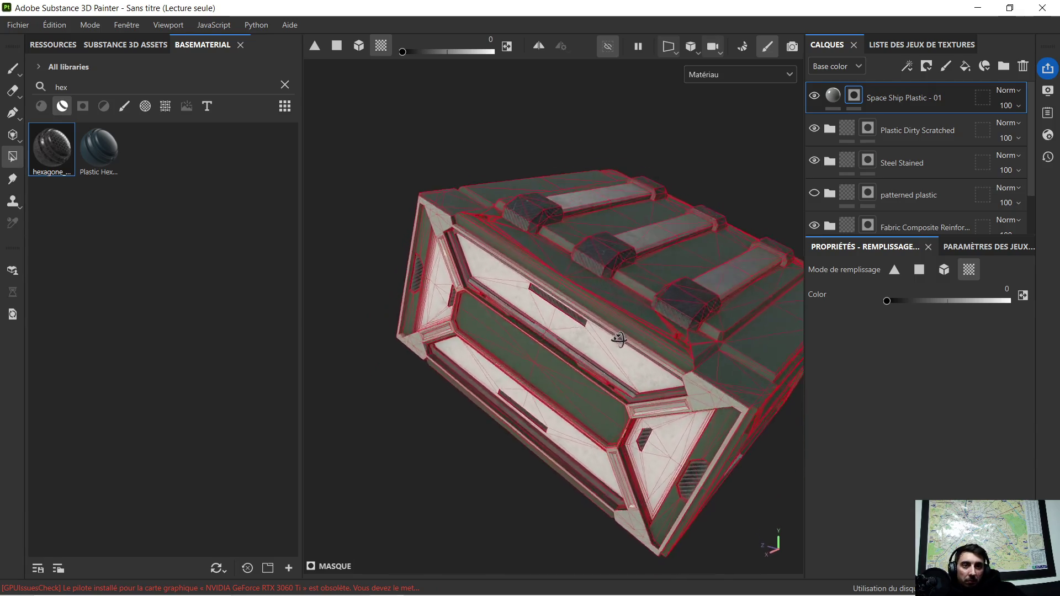
alt+drag(631, 359, 705, 296)
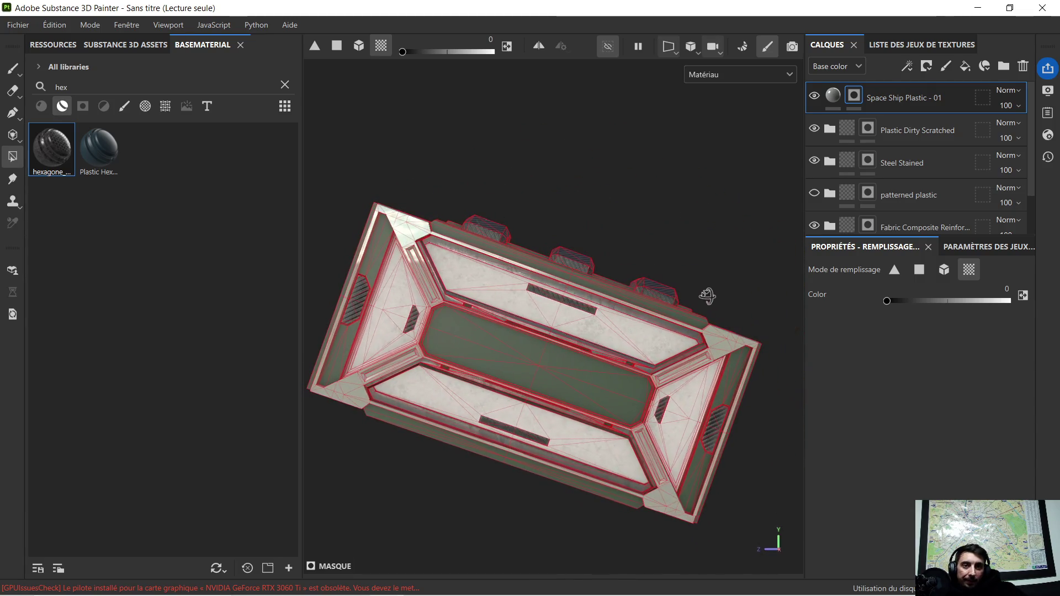
scroll(907, 129, down, 1)
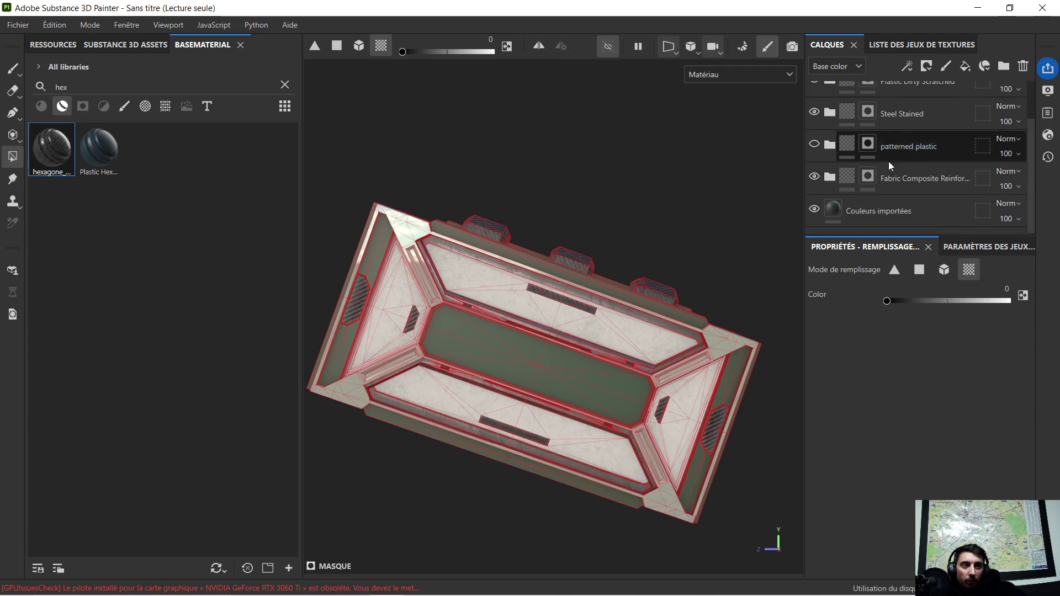
click(876, 205)
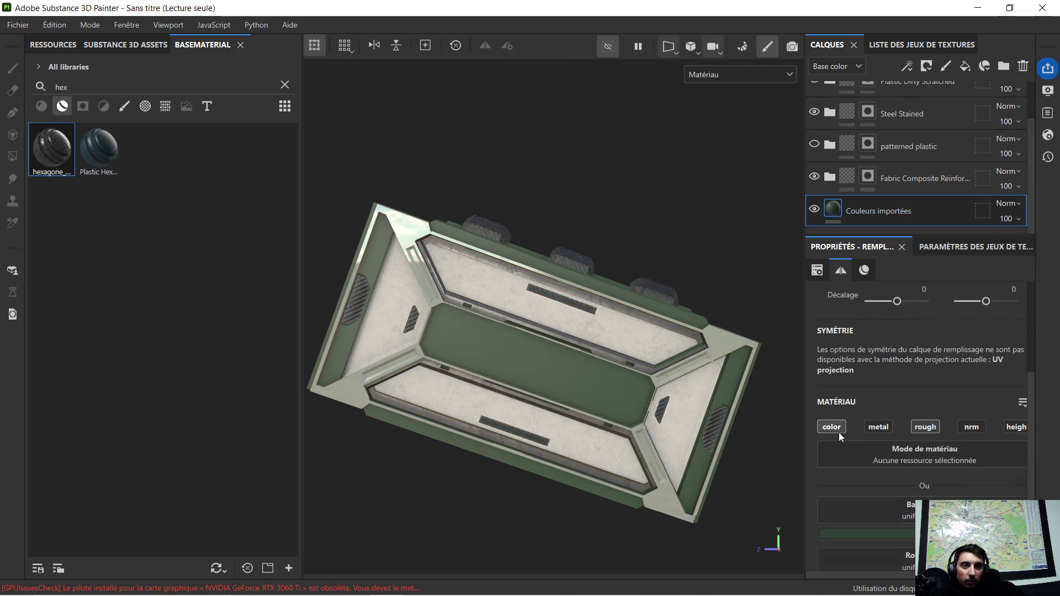
scroll(845, 434, down, 2)
Set the Couleurs importées base color from green to ochre 805D12 via the color picker.
click(880, 432)
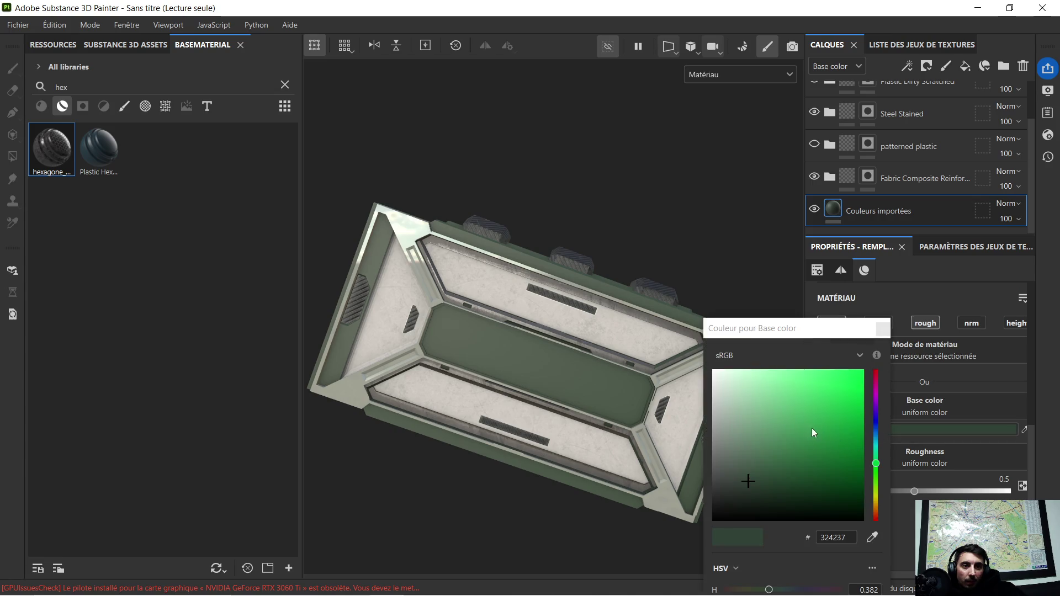
drag(877, 465, 876, 515)
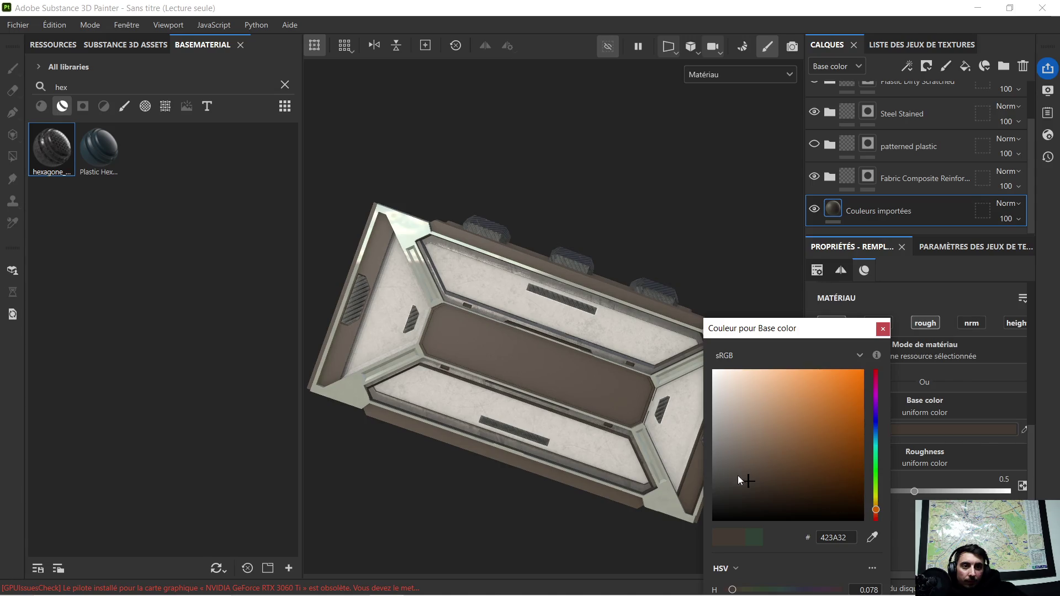
drag(762, 469, 845, 447)
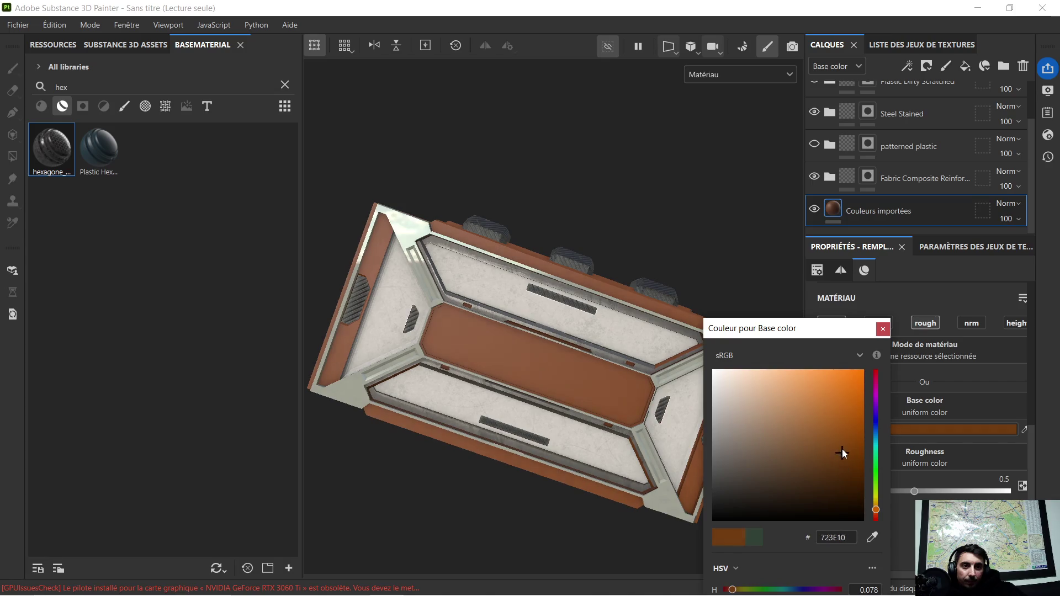
drag(876, 515, 875, 504)
alt+drag(619, 421, 414, 318)
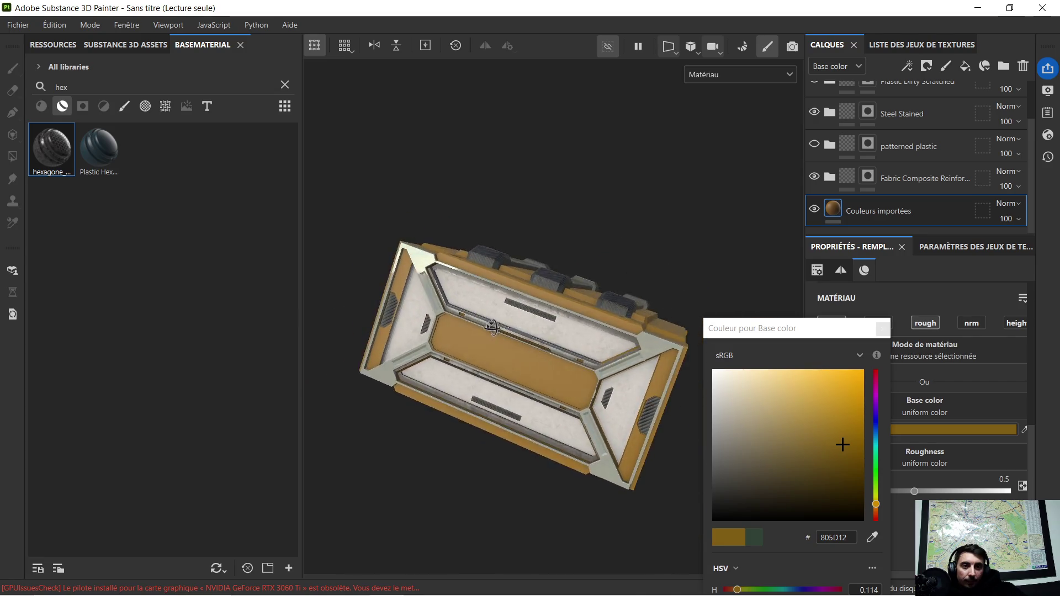
mouse_move(413, 318)
alt+mouse_down()
mouse_move(544, 321)
mouse_move(644, 347)
mouse_move(527, 321)
alt+mouse_up()
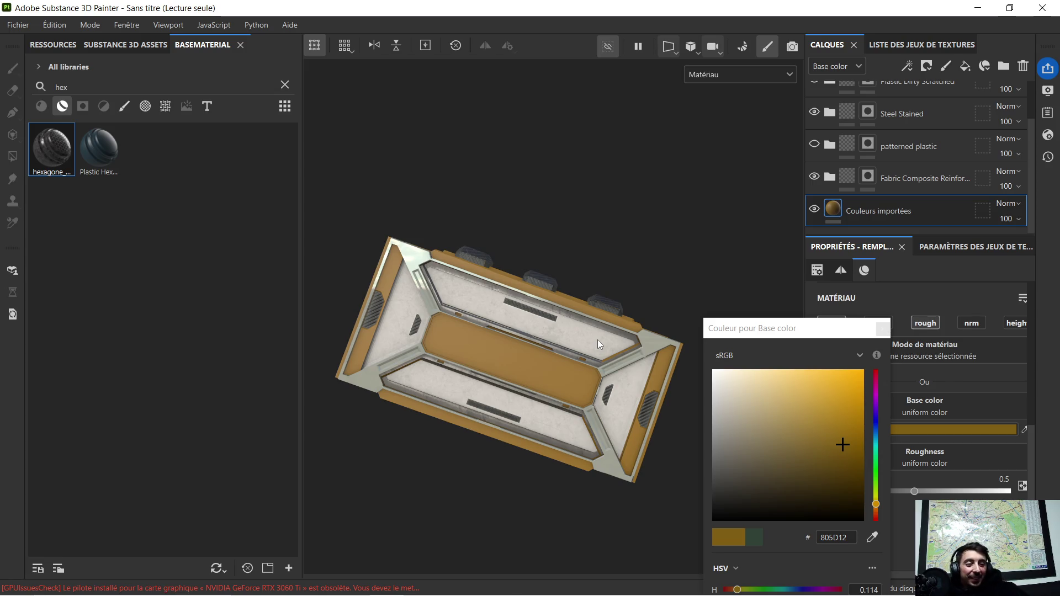
scroll(551, 241, up, 2)
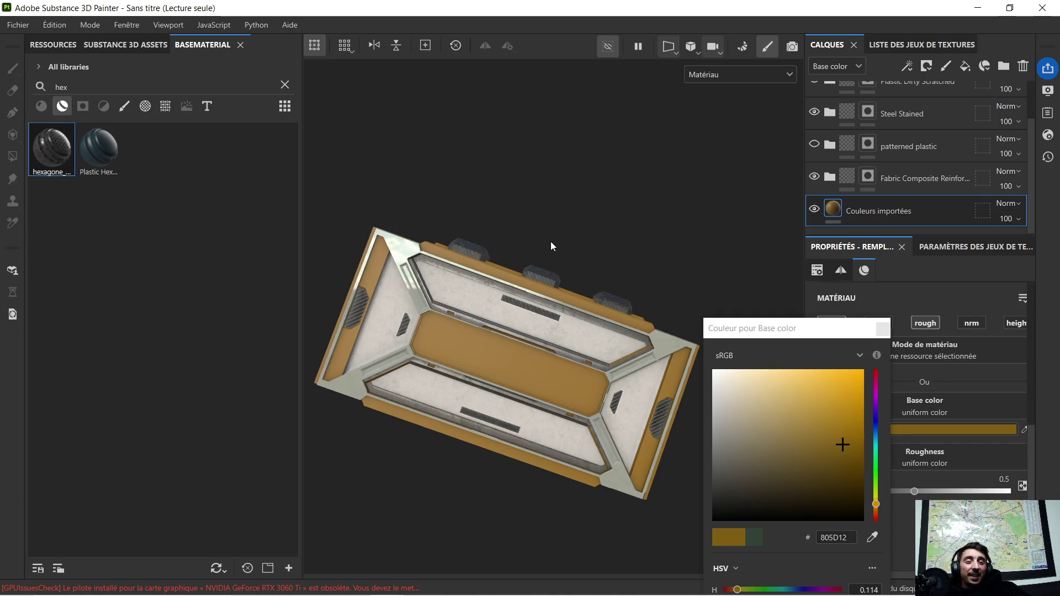
scroll(560, 233, up, 3)
click(717, 248)
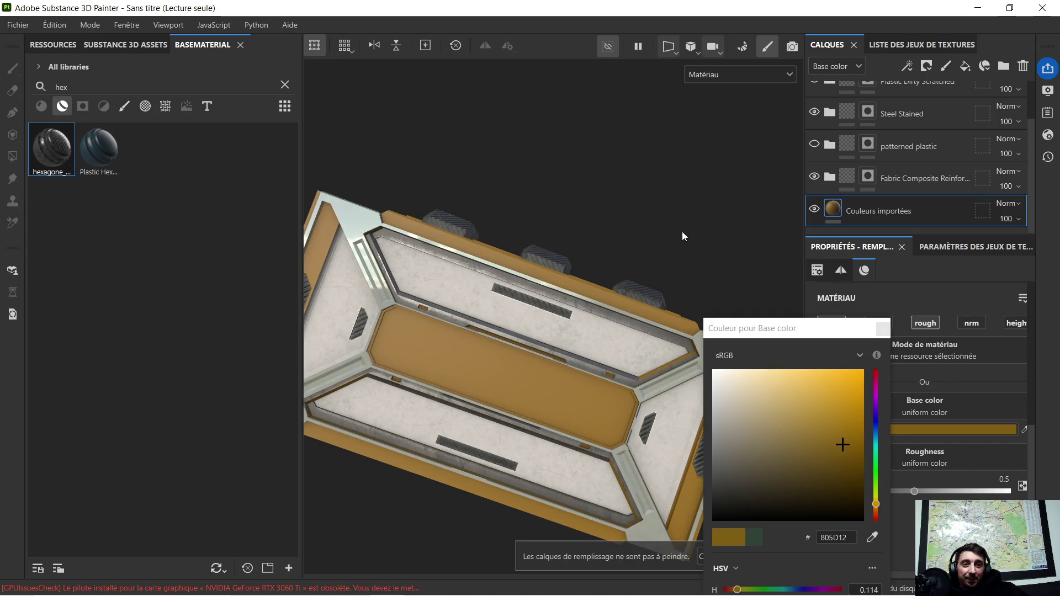
click(884, 328)
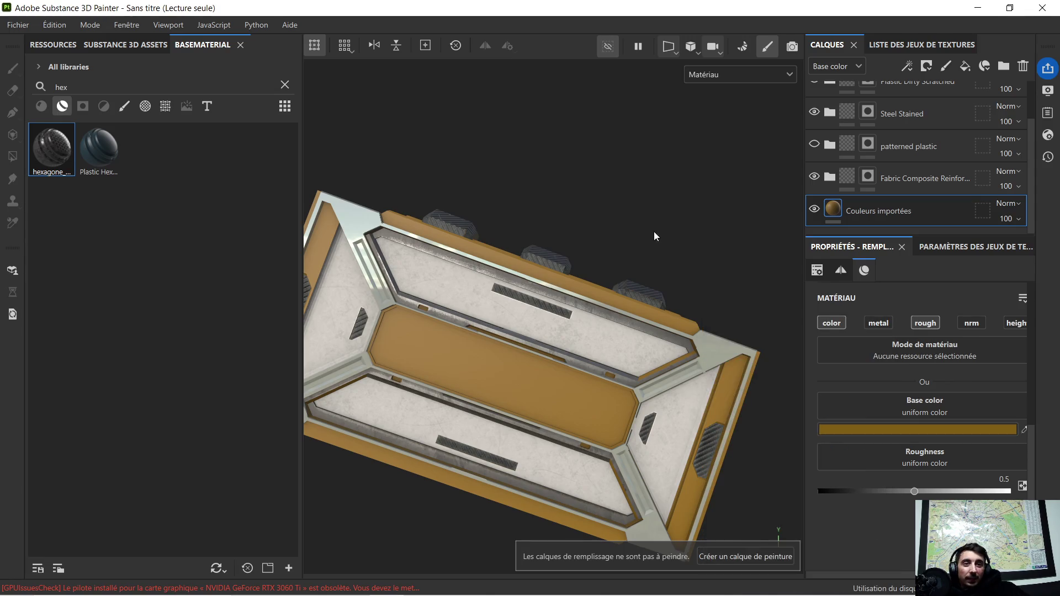
alt+drag(655, 236, 687, 209)
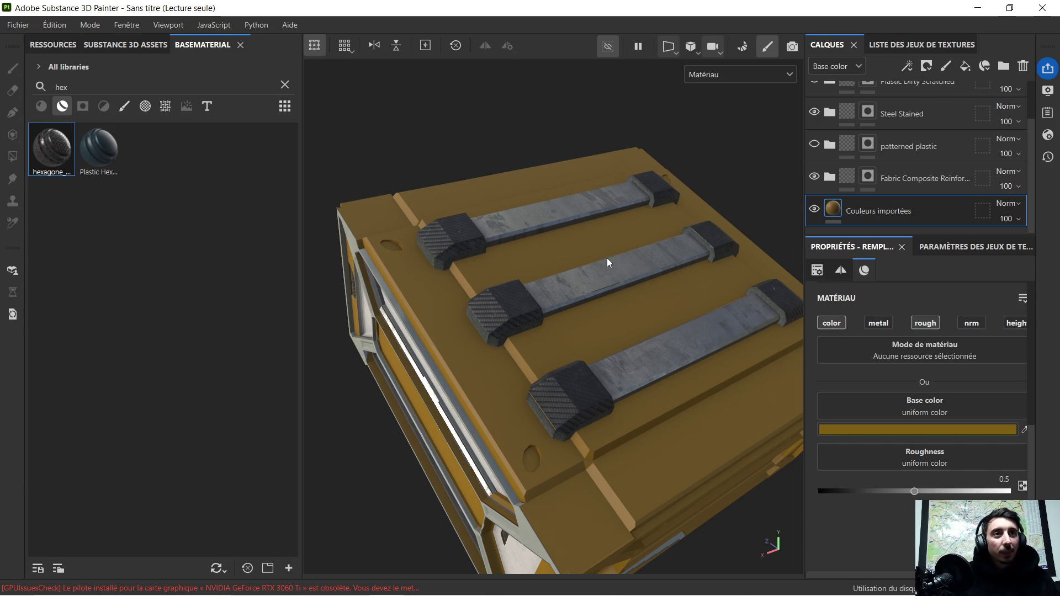
mouse_move(674, 279)
alt+mouse_down()
mouse_move(539, 257)
mouse_move(526, 325)
mouse_move(541, 311)
alt+mouse_up()
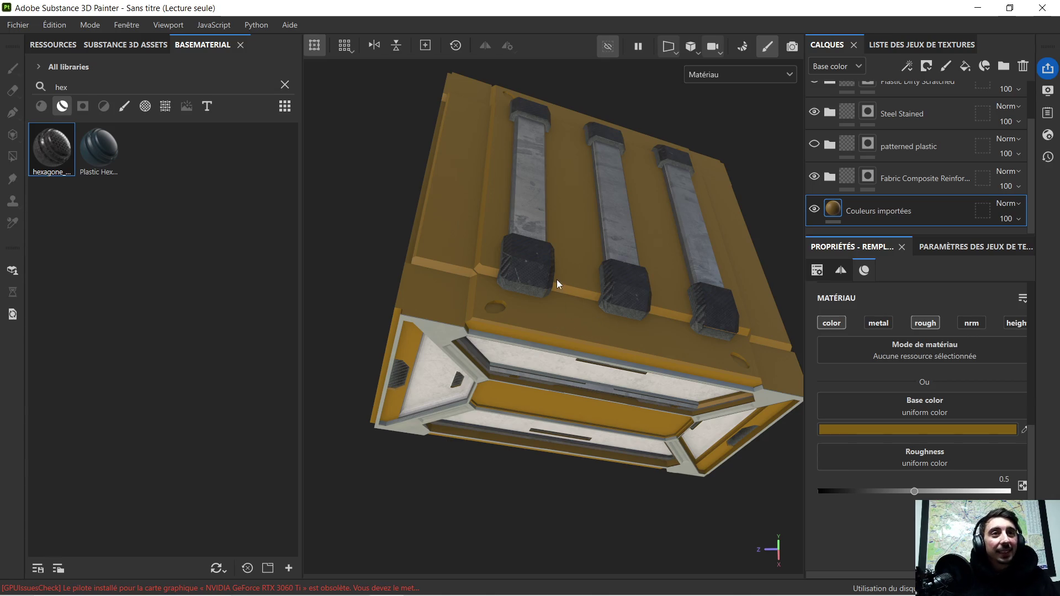
scroll(560, 282, up, 2)
alt+drag(560, 279, 534, 209)
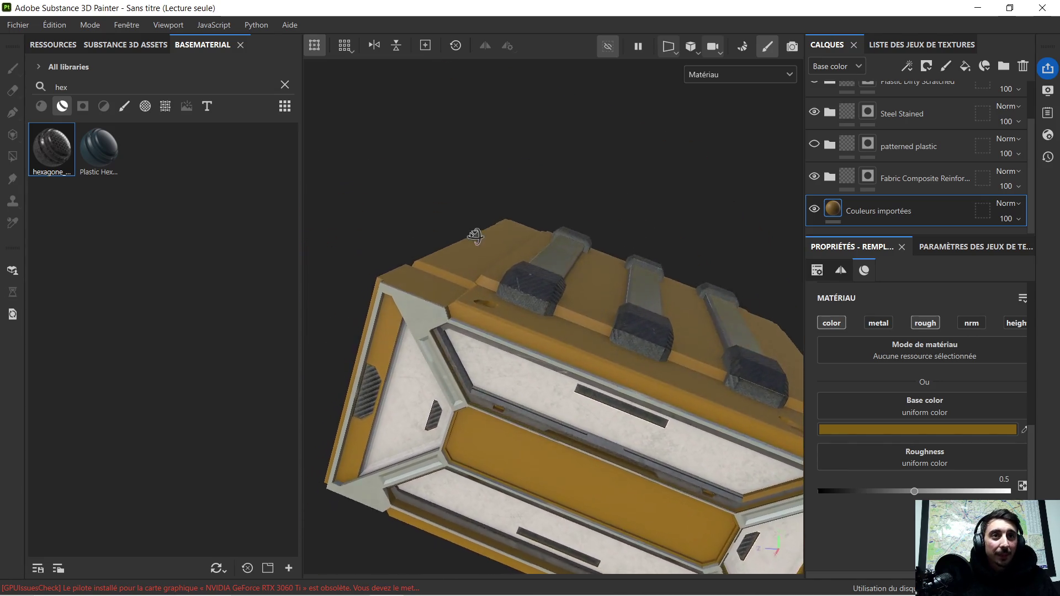
alt+drag(533, 209, 516, 225)
mouse_move(627, 292)
alt+mouse_down()
mouse_move(591, 284)
mouse_move(550, 216)
mouse_move(589, 247)
mouse_move(493, 314)
mouse_move(582, 310)
mouse_move(561, 293)
mouse_move(575, 208)
mouse_move(535, 314)
mouse_move(551, 308)
alt+mouse_up()
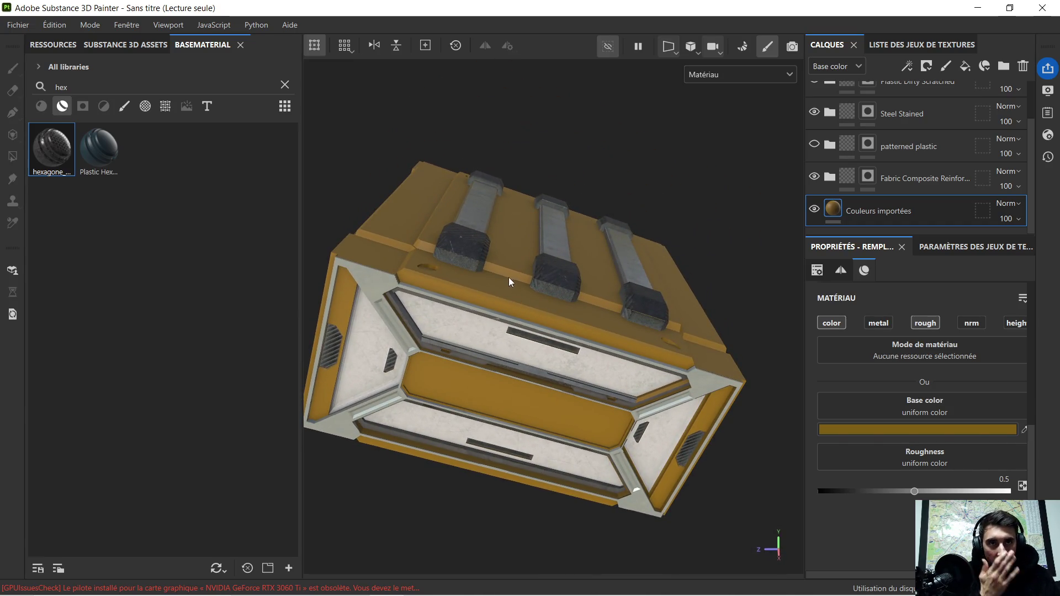
scroll(510, 277, up, 3)
mouse_move(376, 272)
alt+mouse_down()
mouse_move(510, 347)
mouse_move(466, 340)
mouse_move(594, 363)
mouse_move(599, 348)
mouse_move(436, 319)
alt+mouse_up()
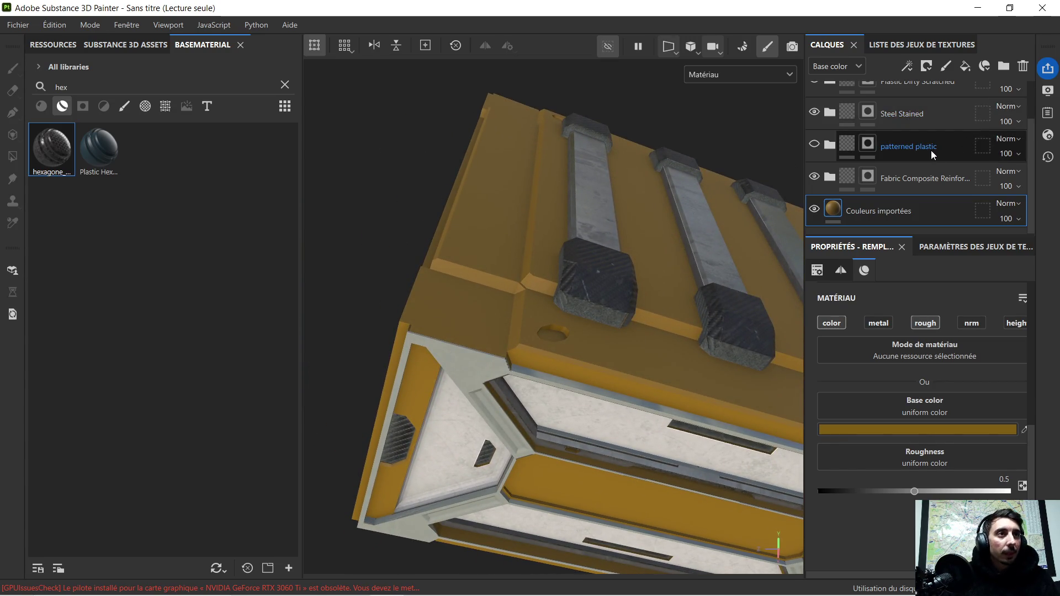
scroll(930, 150, up, 2)
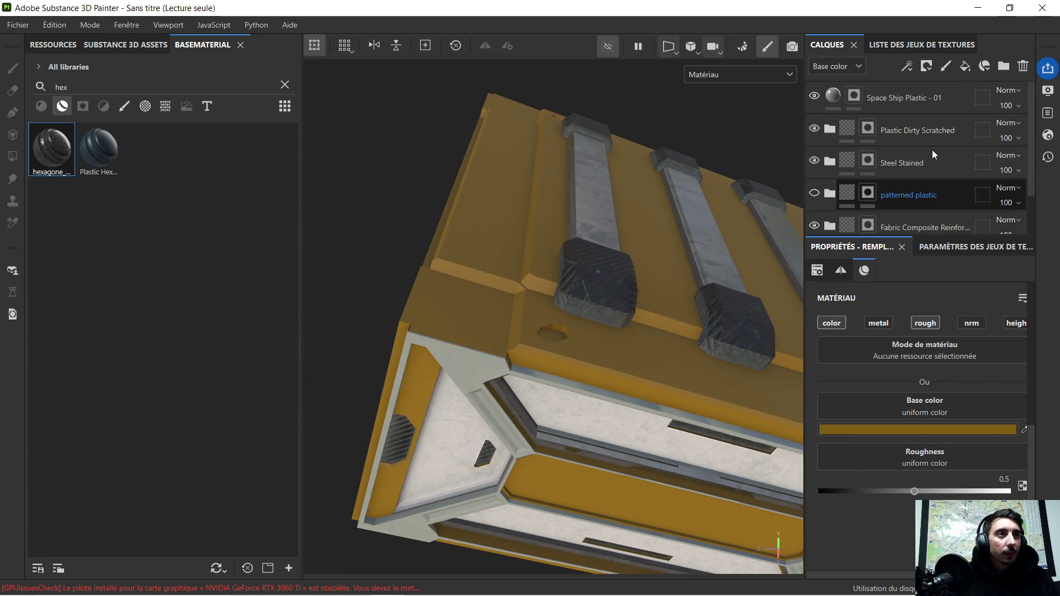
click(936, 105)
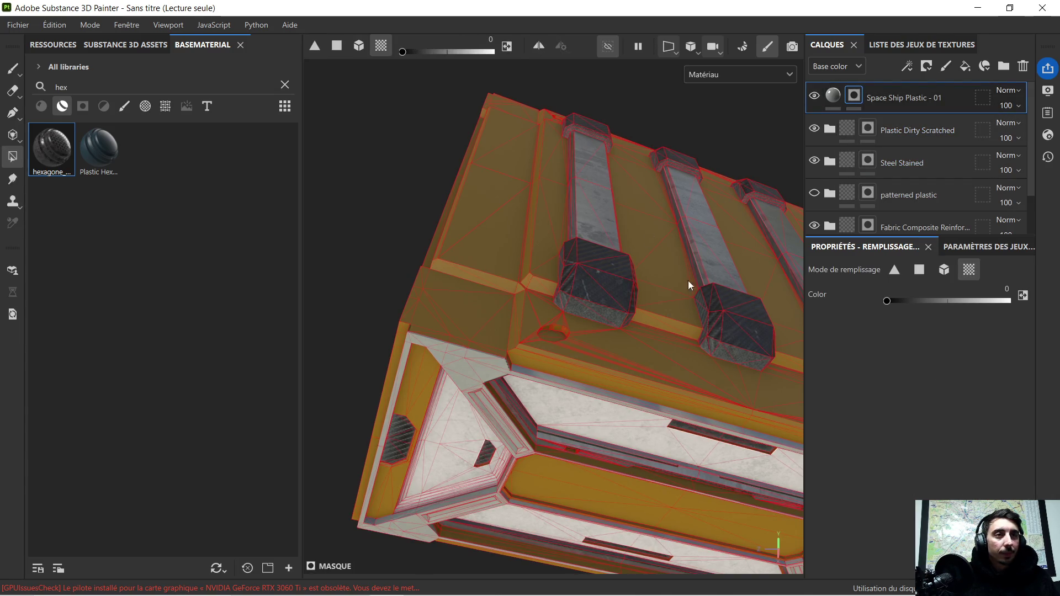
With fill at 1, add the two corner faces and the adjacent strip to the plastic mask.
drag(905, 302, 1023, 301)
scroll(463, 325, up, 2)
click(463, 331)
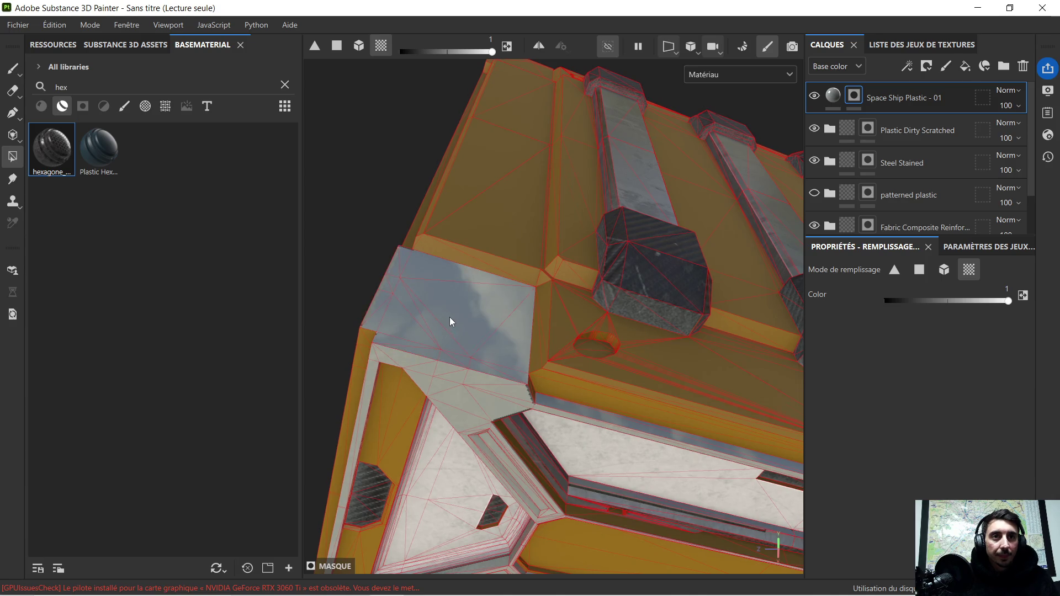
alt+drag(449, 319, 535, 295)
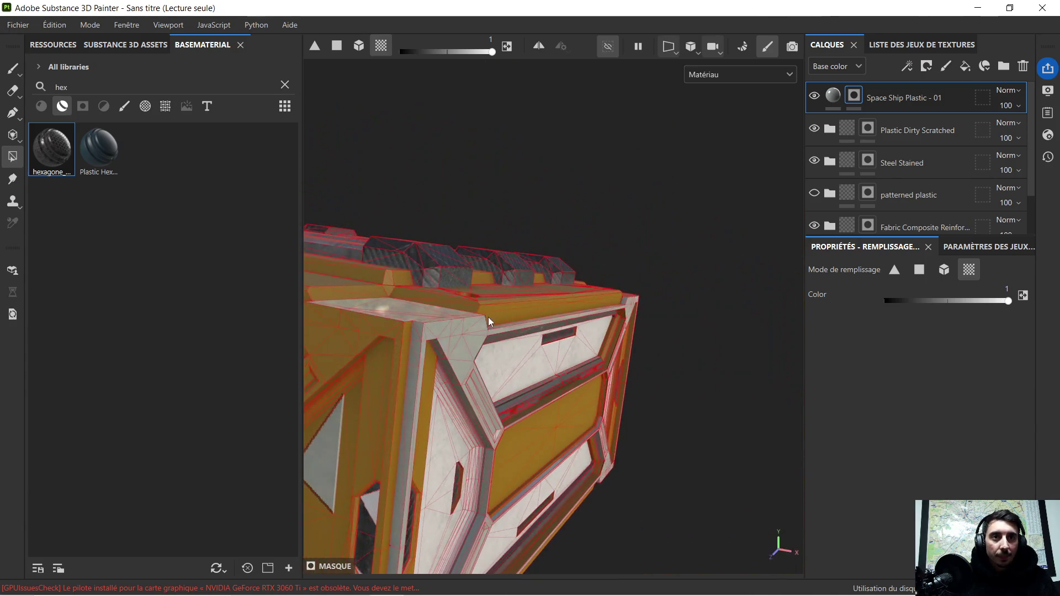
scroll(377, 342, up, 2)
click(388, 310)
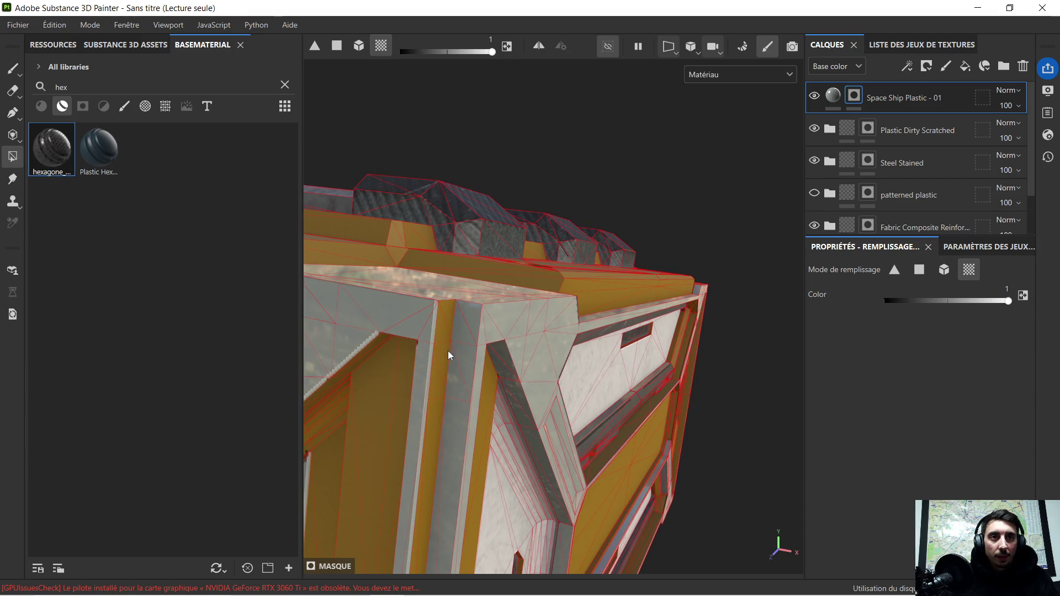
click(447, 350)
scroll(426, 350, up, 2)
scroll(424, 323, down, 2)
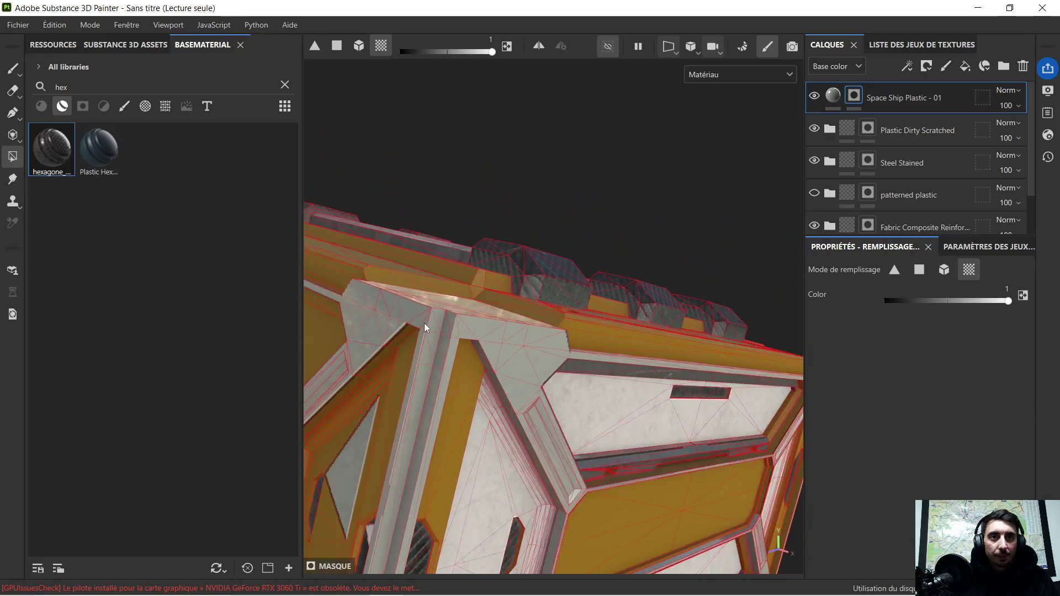
scroll(411, 339, down, 2)
Drop fill to 0 to remove the stray grey triangle, then restore the fill value to 1.
mouse_move(542, 328)
alt+mouse_down()
mouse_move(610, 296)
mouse_move(597, 320)
alt+mouse_up()
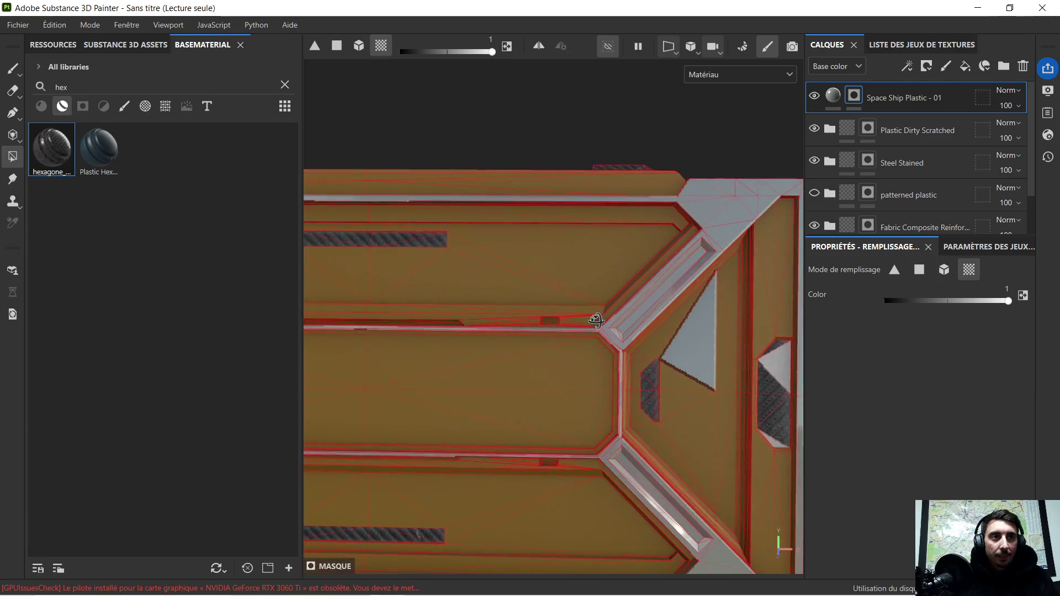
alt+drag(683, 316, 679, 323)
drag(940, 305, 818, 303)
click(700, 334)
drag(920, 302, 1023, 313)
alt+drag(686, 309, 671, 309)
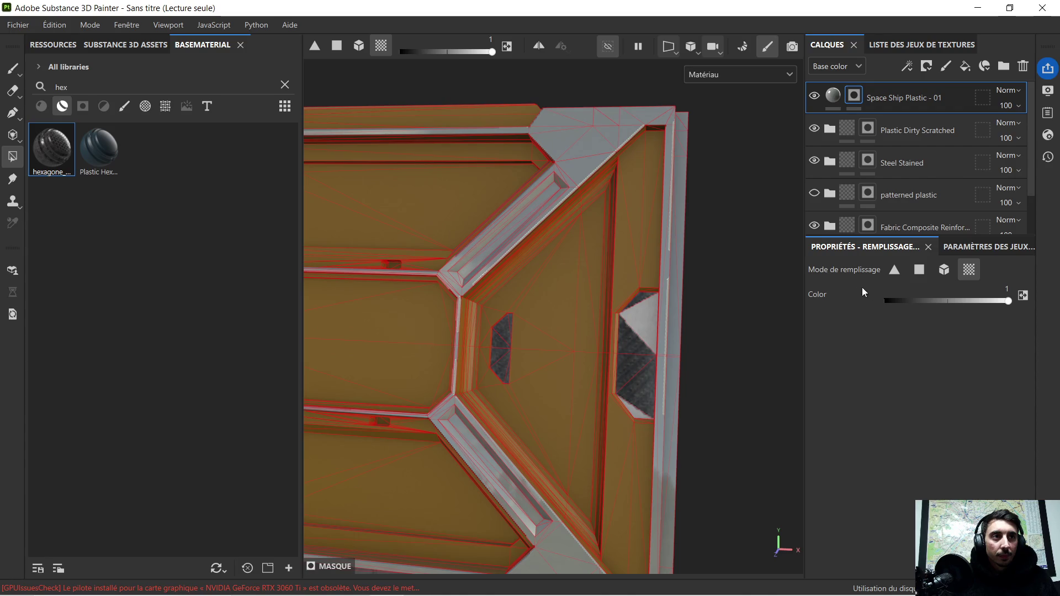
click(885, 301)
scroll(652, 331, up, 2)
scroll(642, 318, up, 2)
scroll(641, 315, up, 2)
scroll(642, 316, down, 4)
mouse_move(559, 359)
alt+mouse_down()
mouse_move(658, 249)
mouse_move(590, 348)
mouse_move(587, 402)
mouse_move(655, 197)
mouse_move(636, 207)
mouse_move(729, 208)
mouse_move(772, 225)
alt+mouse_up()
scroll(658, 250, up, 3)
scroll(656, 197, up, 2)
drag(907, 302, 1013, 301)
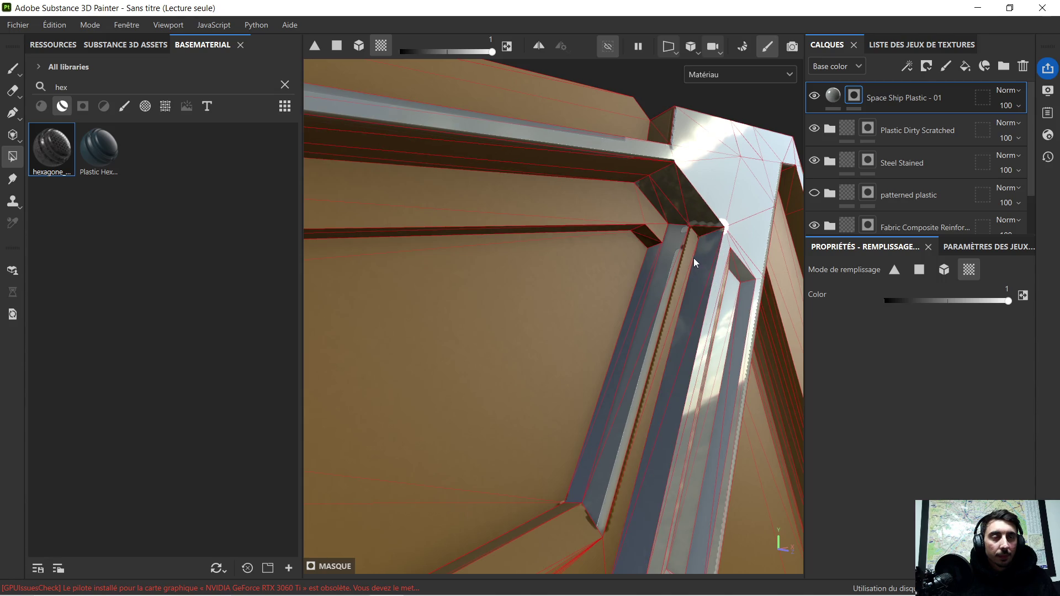
scroll(685, 253, down, 2)
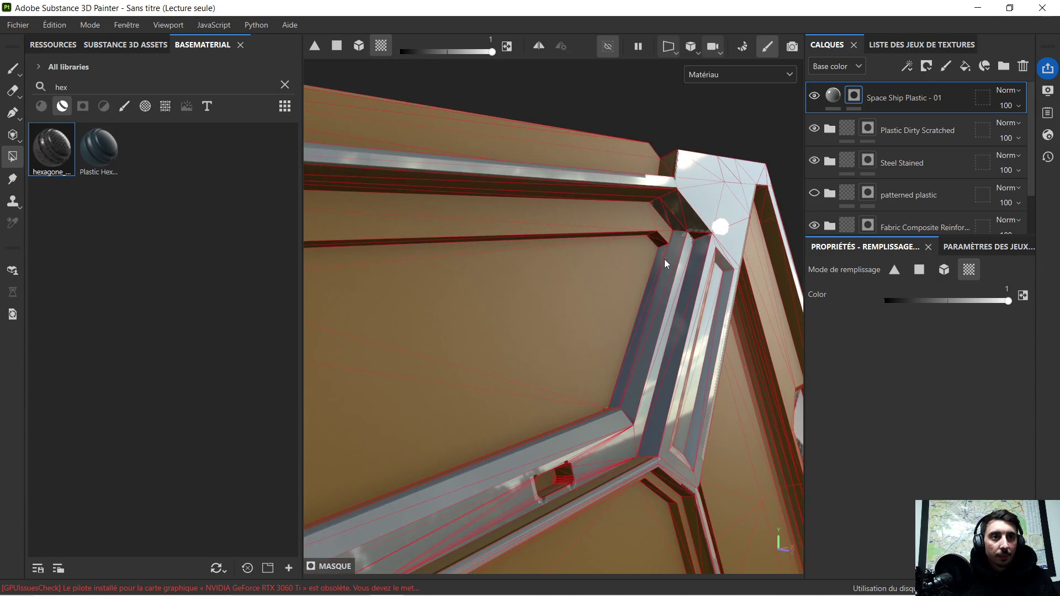
Orbit and pan around the beam end, yellow-framed panel and hexagonal end to check the mask.
mouse_move(655, 366)
alt+mouse_down()
mouse_move(704, 327)
mouse_move(613, 334)
mouse_move(407, 241)
mouse_move(438, 316)
mouse_move(425, 341)
mouse_move(553, 324)
mouse_move(587, 307)
mouse_move(547, 293)
alt+mouse_up()
alt+middle_drag(548, 294, 648, 316)
mouse_move(648, 317)
alt+mouse_down()
mouse_move(419, 279)
mouse_move(629, 319)
mouse_move(686, 385)
alt+mouse_up()
scroll(628, 318, up, 3)
scroll(687, 385, down, 3)
scroll(678, 347, down, 3)
mouse_move(679, 347)
alt+mouse_down()
mouse_move(391, 270)
mouse_move(557, 331)
mouse_move(528, 334)
mouse_move(746, 405)
mouse_move(690, 409)
alt+mouse_up()
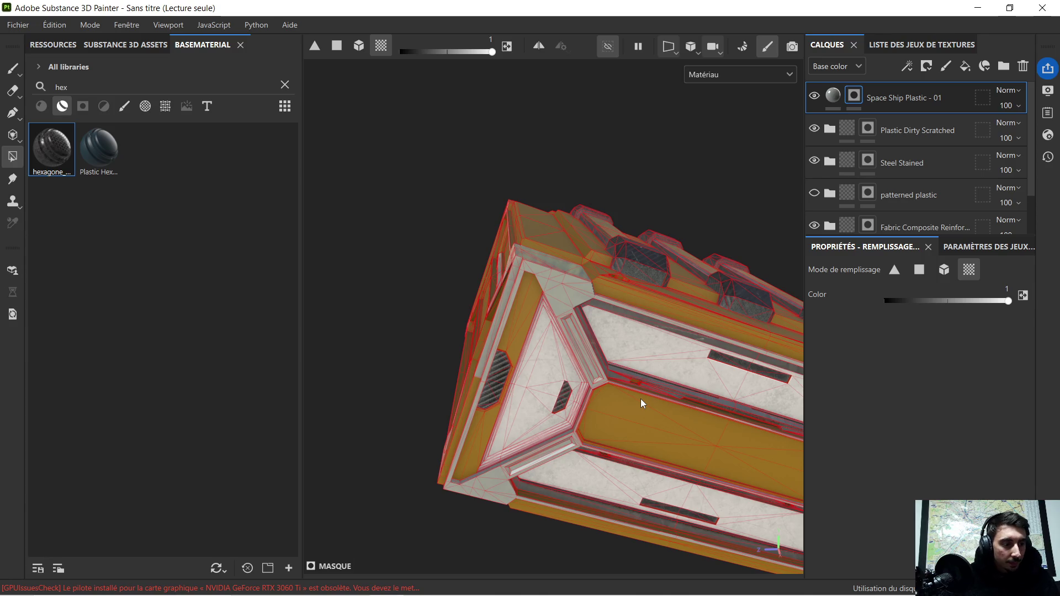
mouse_move(504, 288)
alt+mouse_down()
mouse_move(533, 304)
mouse_move(474, 318)
mouse_move(491, 317)
alt+mouse_up()
scroll(492, 317, up, 2)
scroll(463, 311, up, 2)
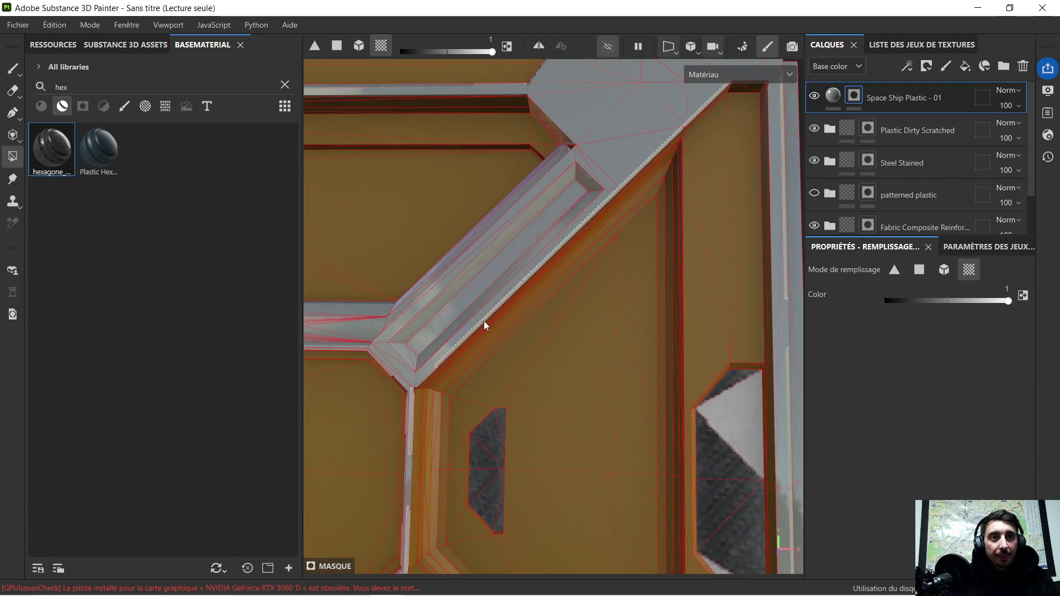
scroll(484, 321, down, 2)
middle_drag(443, 382, 608, 214)
scroll(572, 241, down, 1)
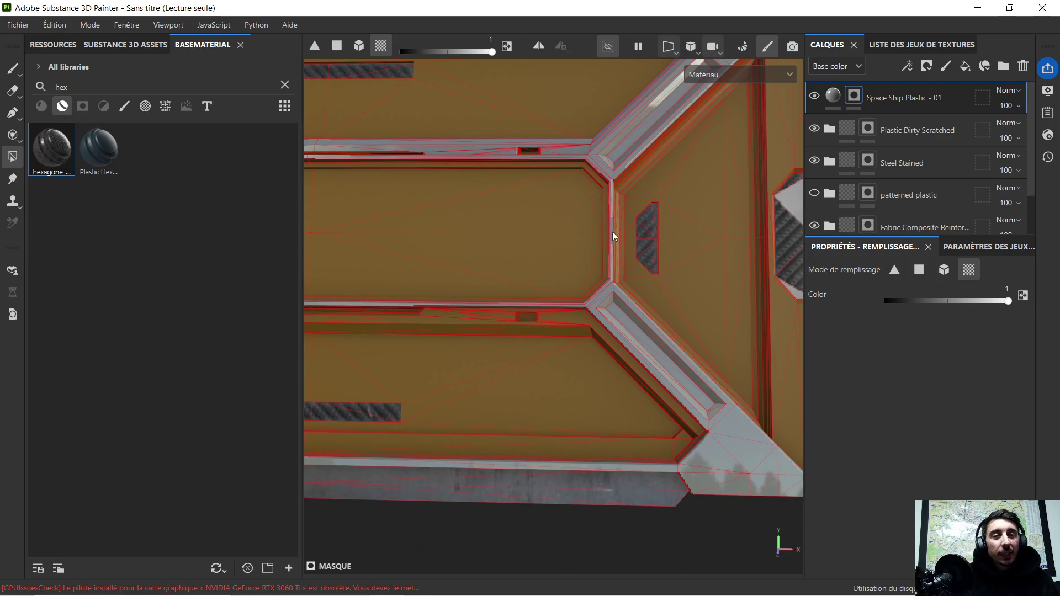
middle_drag(529, 206, 823, 329)
scroll(577, 296, down, 1)
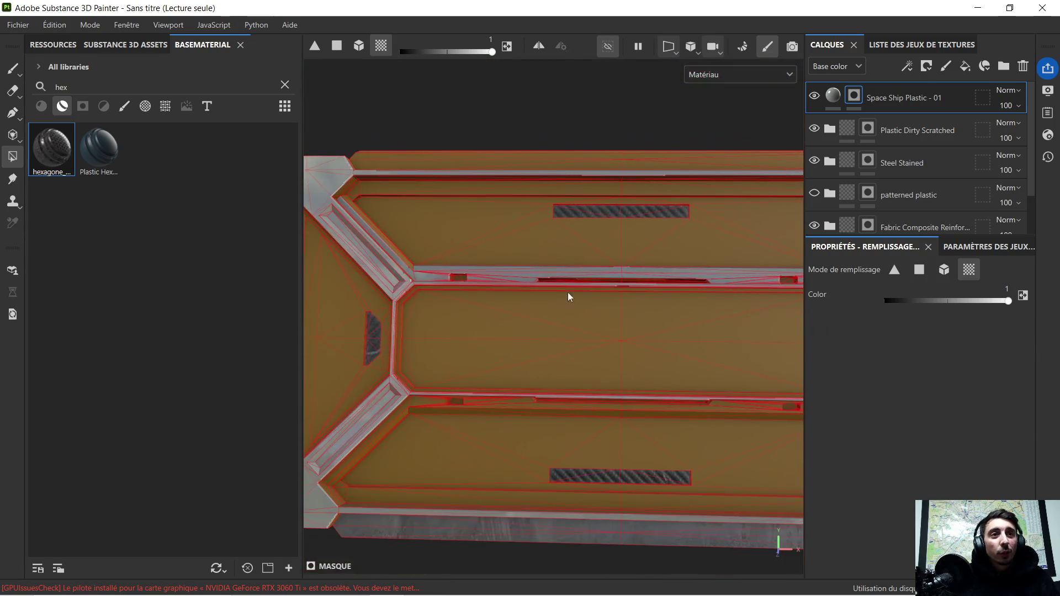
alt+drag(459, 261, 610, 255)
scroll(561, 182, up, 2)
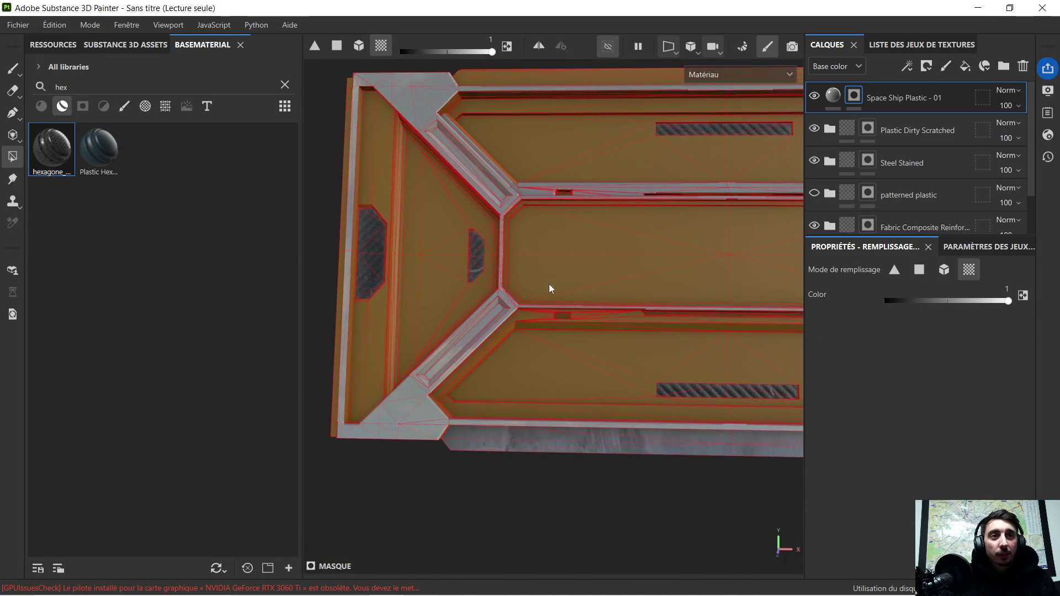
scroll(539, 292, up, 3)
scroll(539, 293, up, 2)
mouse_move(497, 339)
alt+mouse_down()
mouse_move(483, 281)
mouse_move(497, 279)
mouse_move(537, 310)
mouse_move(672, 315)
alt+mouse_up()
Orbit around the crate's panels, vertical edge and corners to inspect the plastic mask.
alt+middle_drag(672, 315, 346, 340)
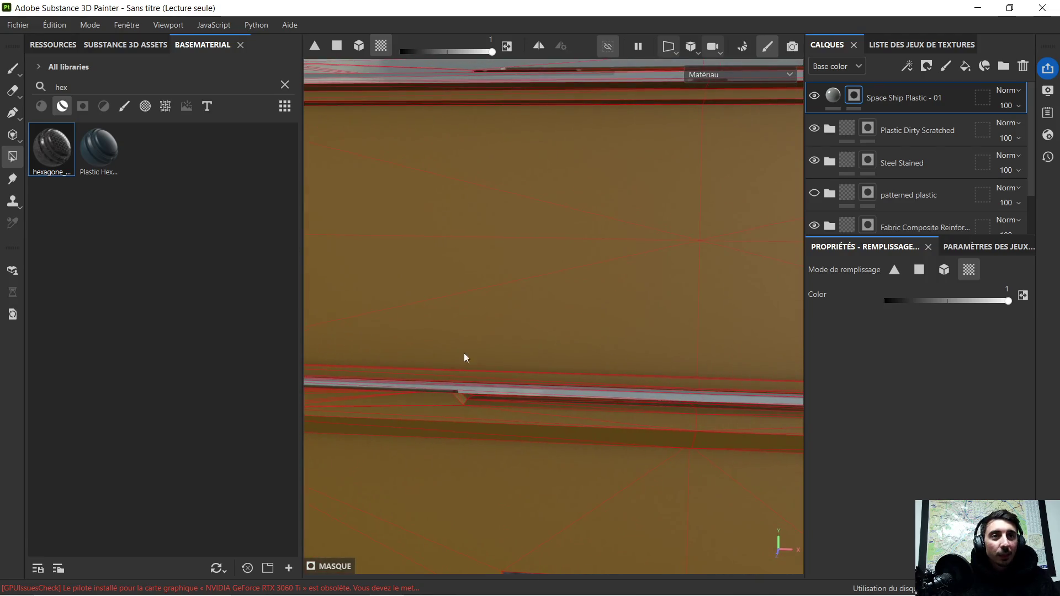
scroll(436, 348, down, 2)
mouse_move(482, 272)
alt+mouse_down()
mouse_move(762, 426)
mouse_move(710, 421)
mouse_move(702, 404)
alt+mouse_up()
scroll(702, 400, down, 2)
scroll(672, 371, down, 2)
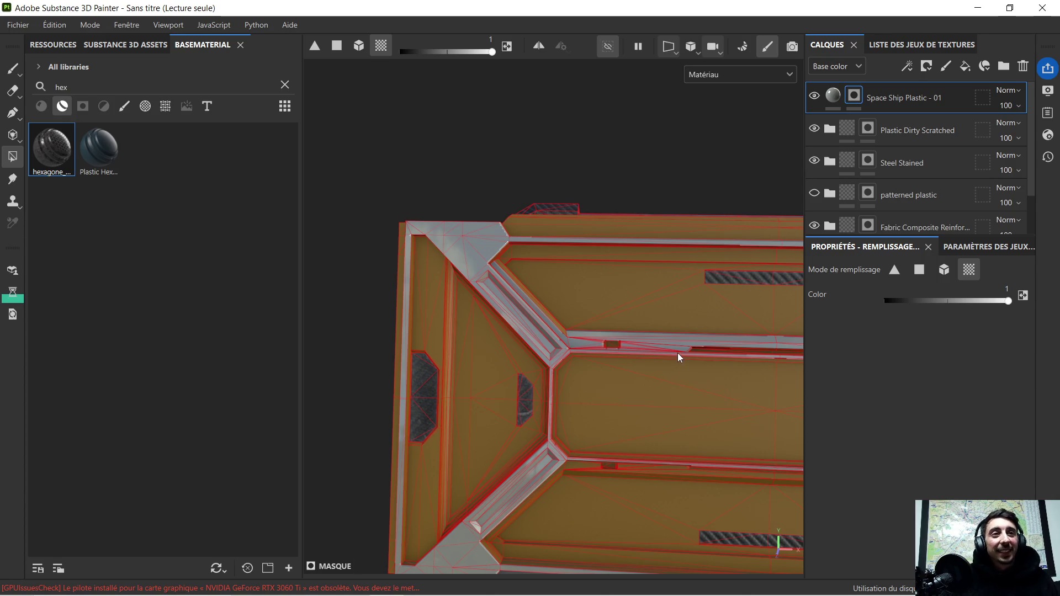
mouse_move(696, 340)
alt+mouse_down()
mouse_move(513, 313)
mouse_move(716, 322)
mouse_move(449, 303)
mouse_move(694, 295)
mouse_move(559, 310)
mouse_move(709, 289)
mouse_move(580, 299)
mouse_move(710, 307)
mouse_move(580, 272)
mouse_move(705, 305)
alt+mouse_up()
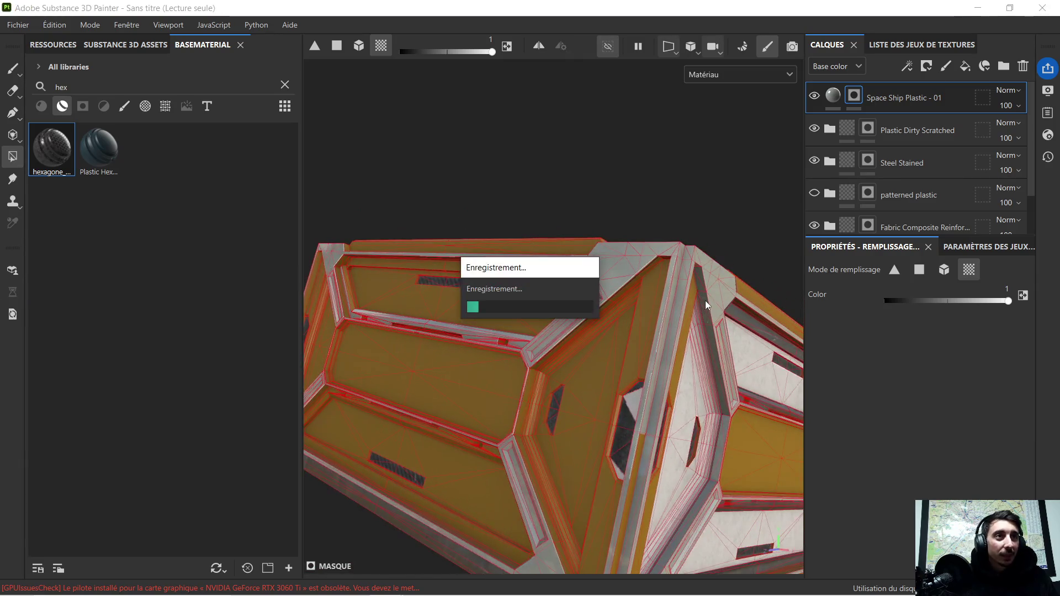
mouse_move(589, 378)
alt+mouse_down()
mouse_move(559, 301)
mouse_move(712, 301)
mouse_move(661, 307)
alt+mouse_up()
alt+drag(605, 286, 618, 298)
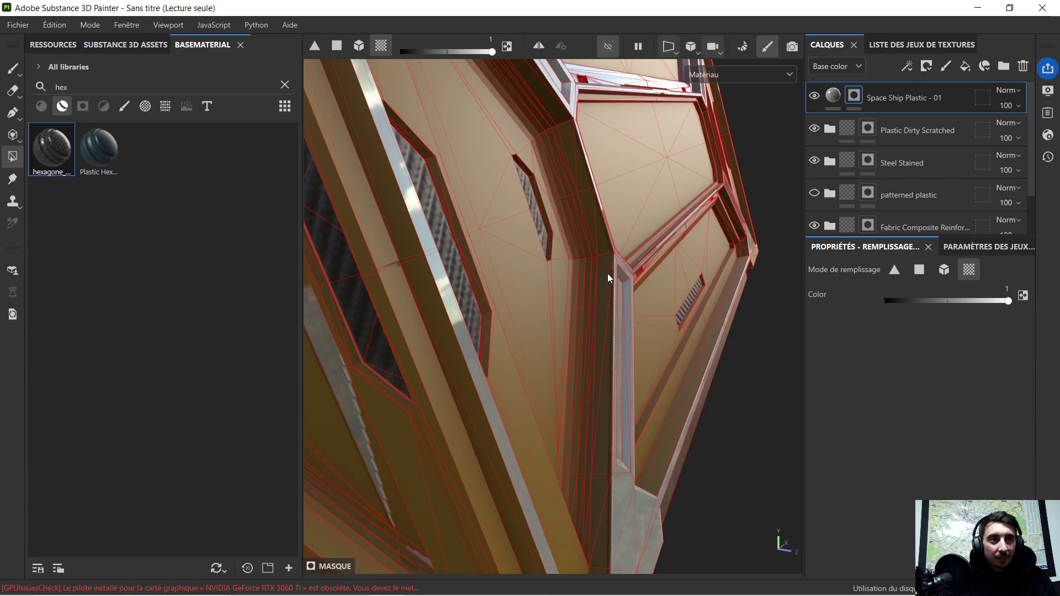
mouse_move(607, 270)
alt+mouse_down()
mouse_move(620, 276)
mouse_move(595, 276)
alt+mouse_up()
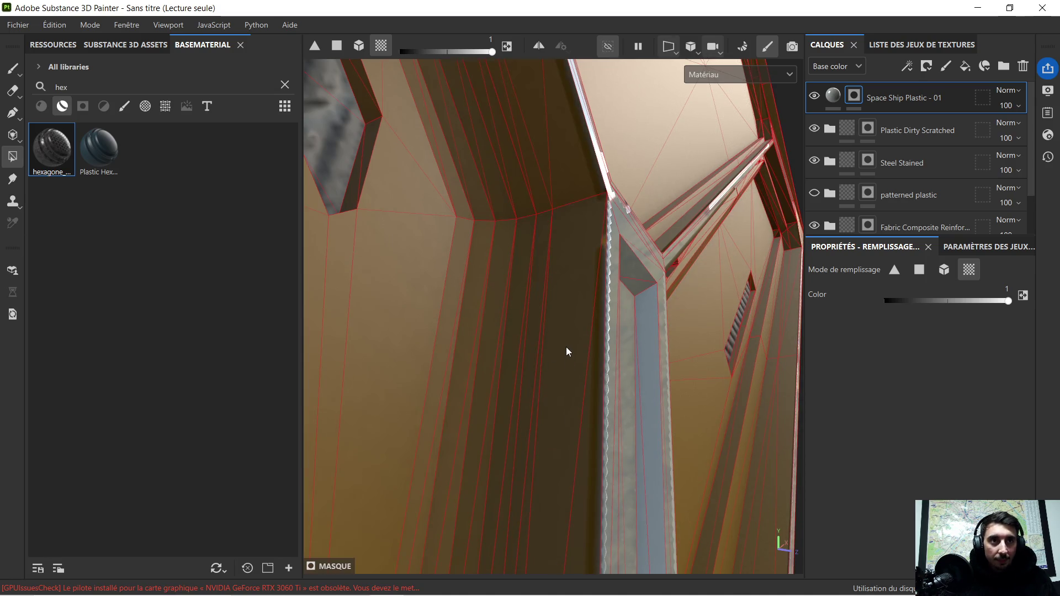
alt+drag(568, 353, 574, 381)
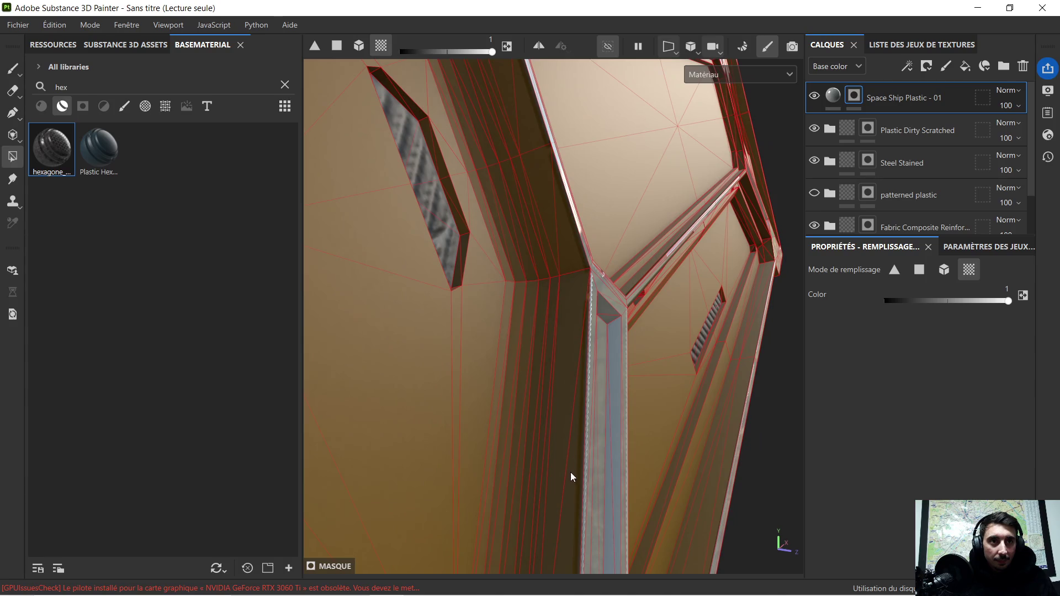
mouse_move(571, 476)
alt+mouse_down()
mouse_move(559, 393)
mouse_move(591, 372)
mouse_move(425, 353)
mouse_move(508, 322)
mouse_move(484, 293)
mouse_move(552, 305)
mouse_move(639, 260)
mouse_move(540, 275)
alt+mouse_up()
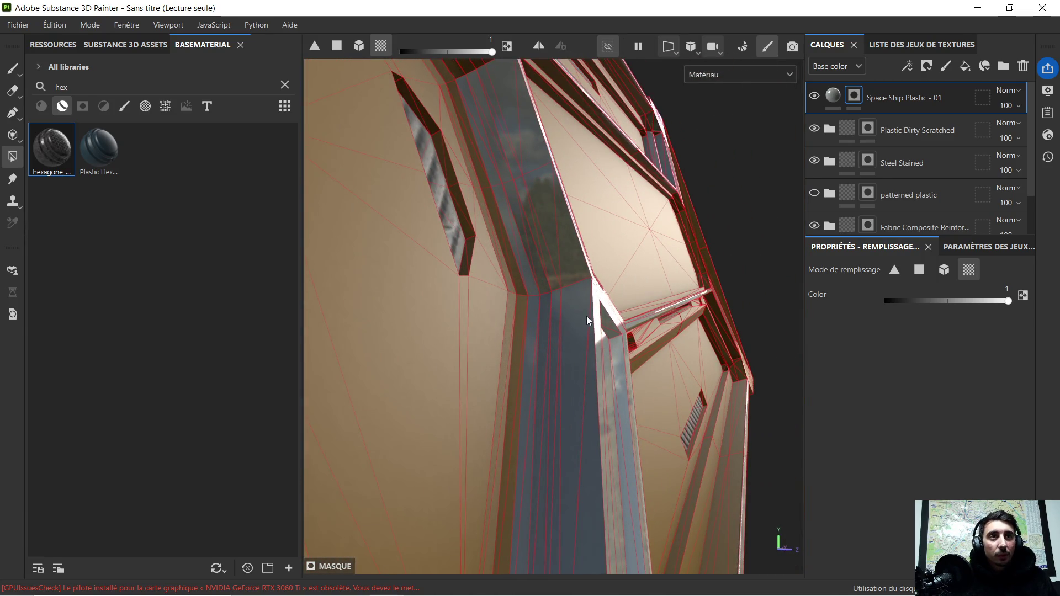
mouse_move(525, 319)
alt+mouse_down()
mouse_move(634, 282)
mouse_move(473, 296)
mouse_move(544, 285)
mouse_move(645, 214)
mouse_move(525, 265)
mouse_move(501, 299)
alt+mouse_up()
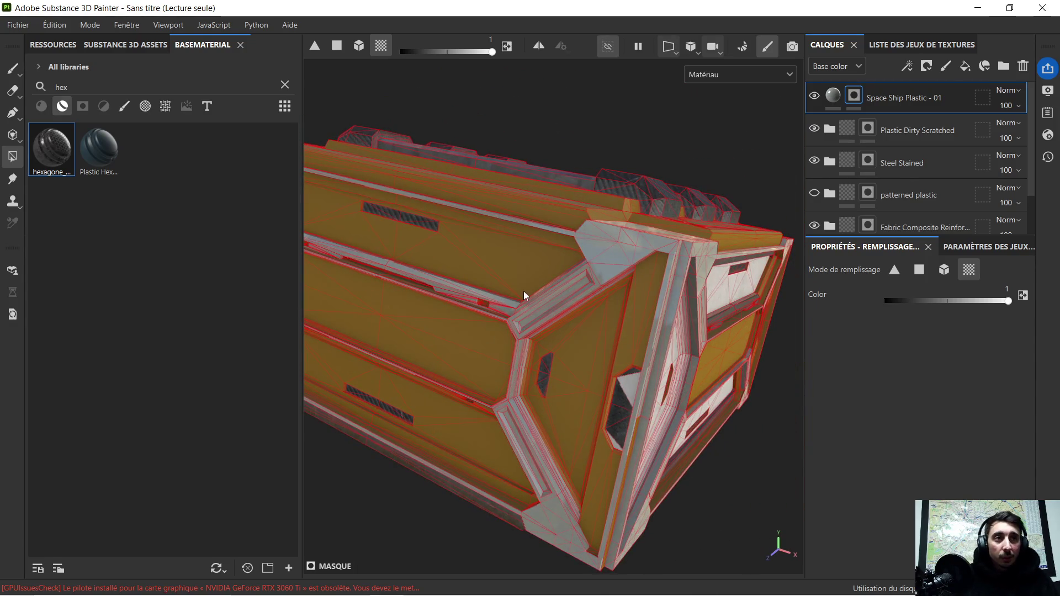
mouse_move(630, 284)
alt+mouse_down()
mouse_move(603, 217)
mouse_move(618, 228)
mouse_move(662, 348)
mouse_move(711, 251)
mouse_move(570, 214)
mouse_move(531, 241)
mouse_move(548, 258)
mouse_move(610, 272)
alt+mouse_up()
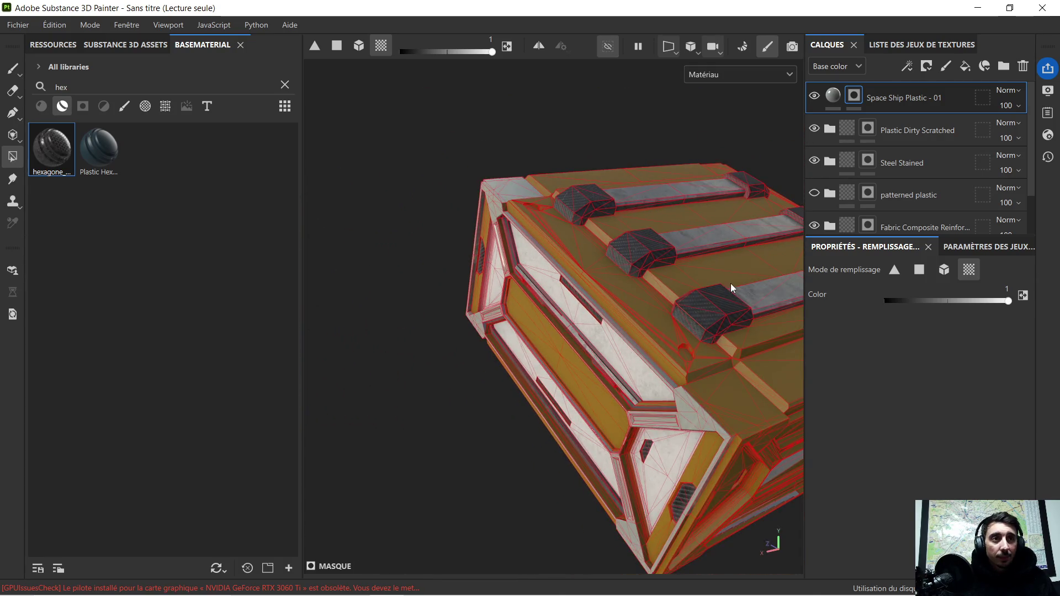
mouse_move(730, 284)
alt+mouse_down()
mouse_move(558, 267)
mouse_move(627, 353)
mouse_move(621, 362)
mouse_move(627, 256)
mouse_move(626, 355)
mouse_move(784, 348)
mouse_move(547, 343)
mouse_move(504, 366)
mouse_move(669, 343)
mouse_move(586, 337)
mouse_move(603, 308)
mouse_move(585, 308)
mouse_move(551, 338)
mouse_move(450, 273)
mouse_move(584, 319)
mouse_move(610, 358)
mouse_move(572, 390)
mouse_move(497, 414)
mouse_move(430, 371)
alt+mouse_up()
Fill the square top corner face, then bring the crate's other top corner into view.
click(660, 449)
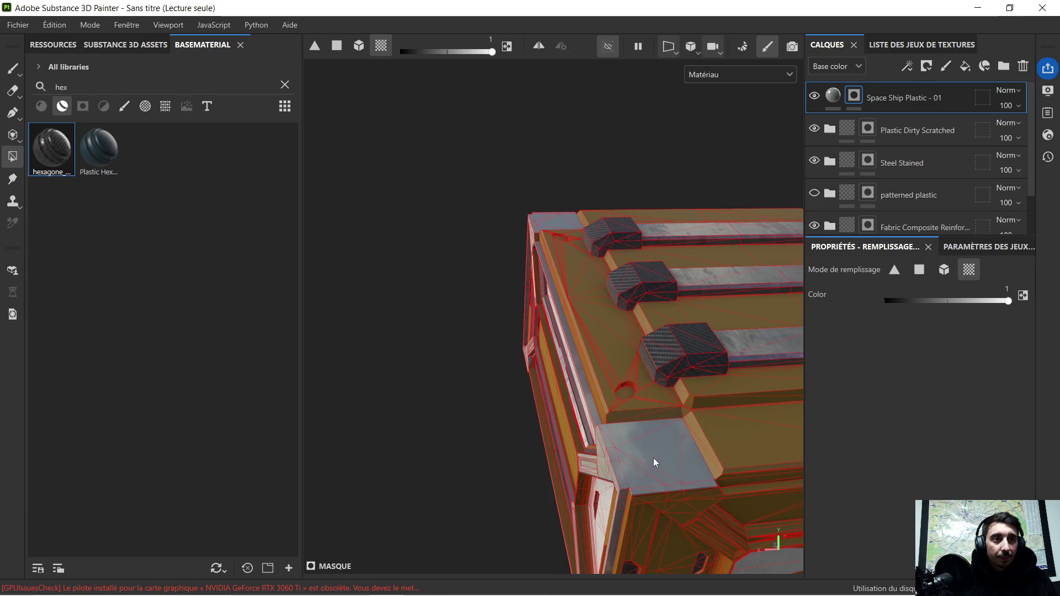
mouse_move(674, 479)
alt+mouse_down()
mouse_move(610, 284)
mouse_move(616, 315)
alt+mouse_up()
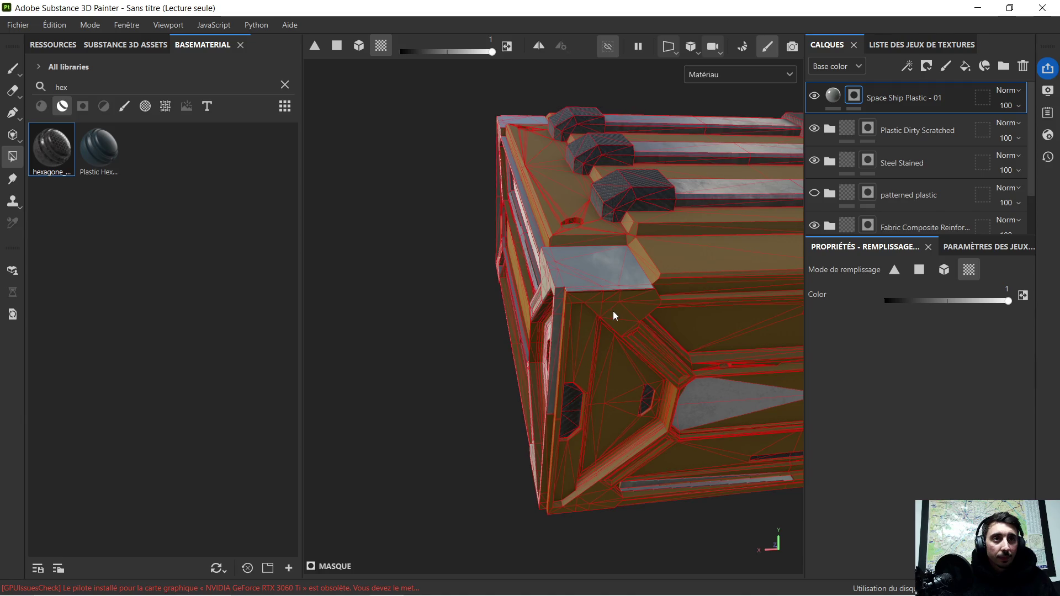
scroll(609, 298, up, 4)
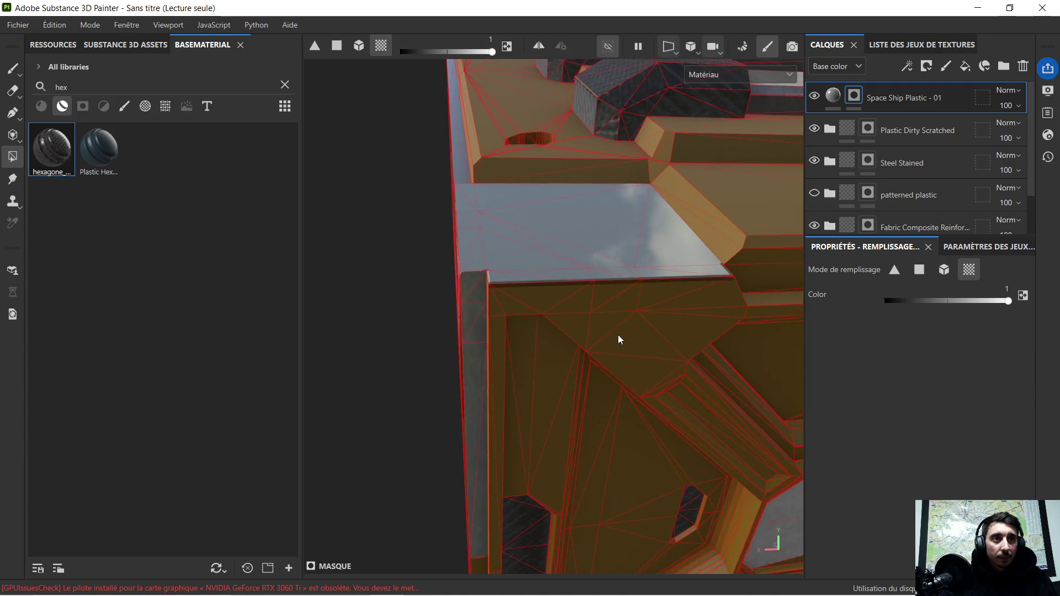
scroll(618, 335, down, 3)
scroll(627, 327, down, 2)
mouse_move(712, 330)
alt+mouse_down()
mouse_move(369, 317)
mouse_move(480, 337)
mouse_move(530, 249)
alt+mouse_up()
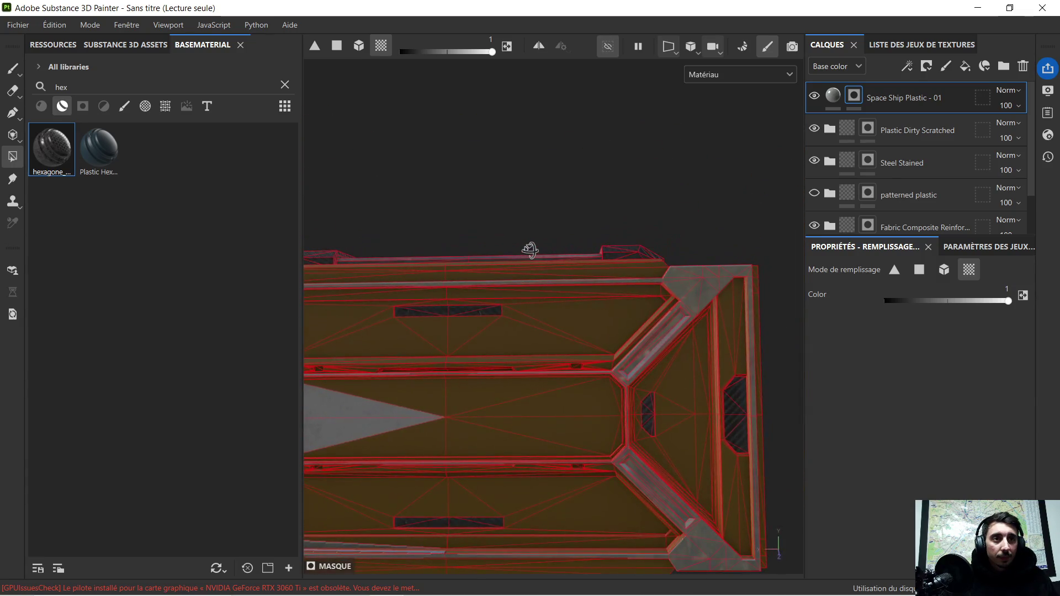
alt+drag(529, 250, 569, 289)
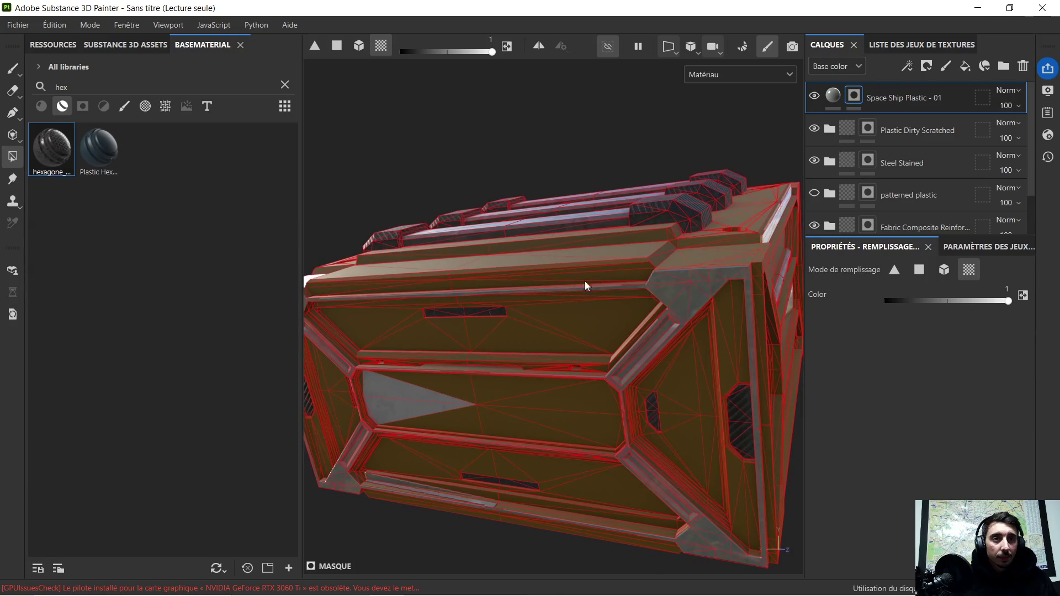
scroll(509, 323, up, 2)
scroll(509, 324, down, 2)
alt+drag(509, 323, 568, 308)
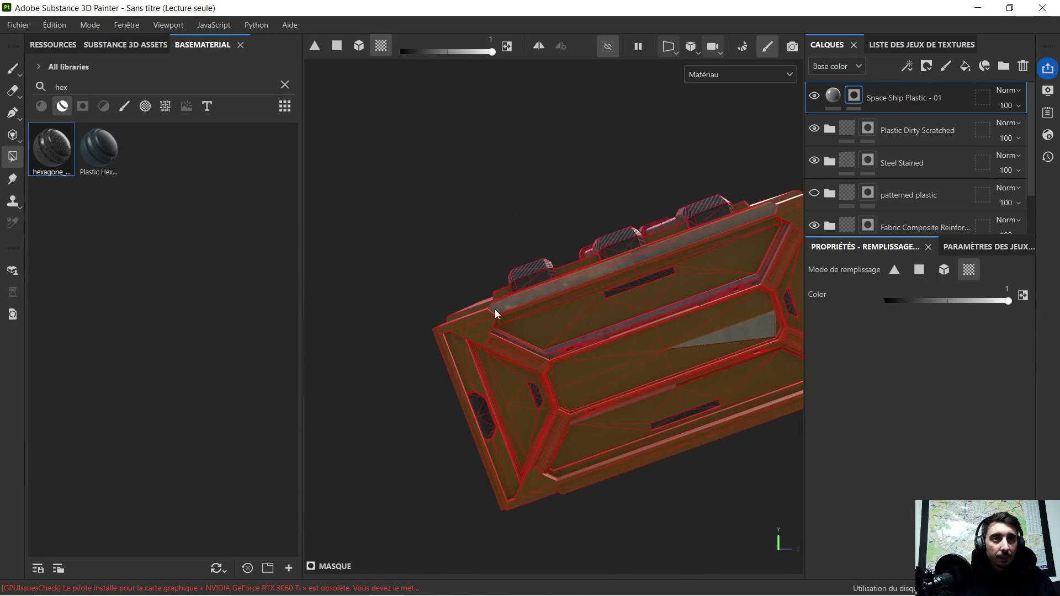
scroll(495, 310, up, 4)
alt+drag(460, 354, 524, 366)
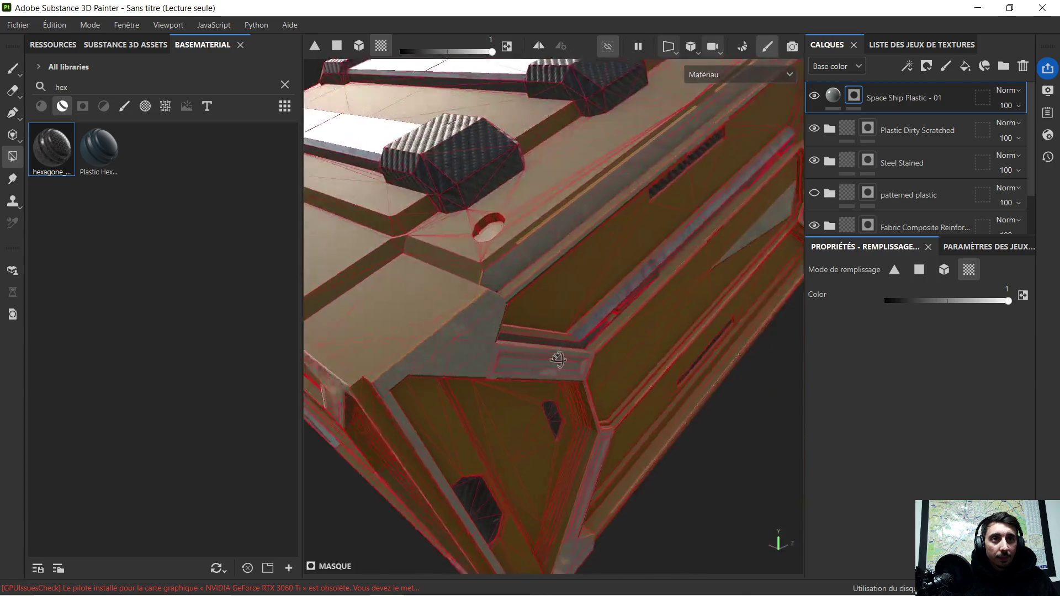
alt+drag(393, 317, 541, 368)
Fill the top corner faces into the mask, undoing an accidental fill of the neighbouring top panel.
click(541, 367)
click(434, 335)
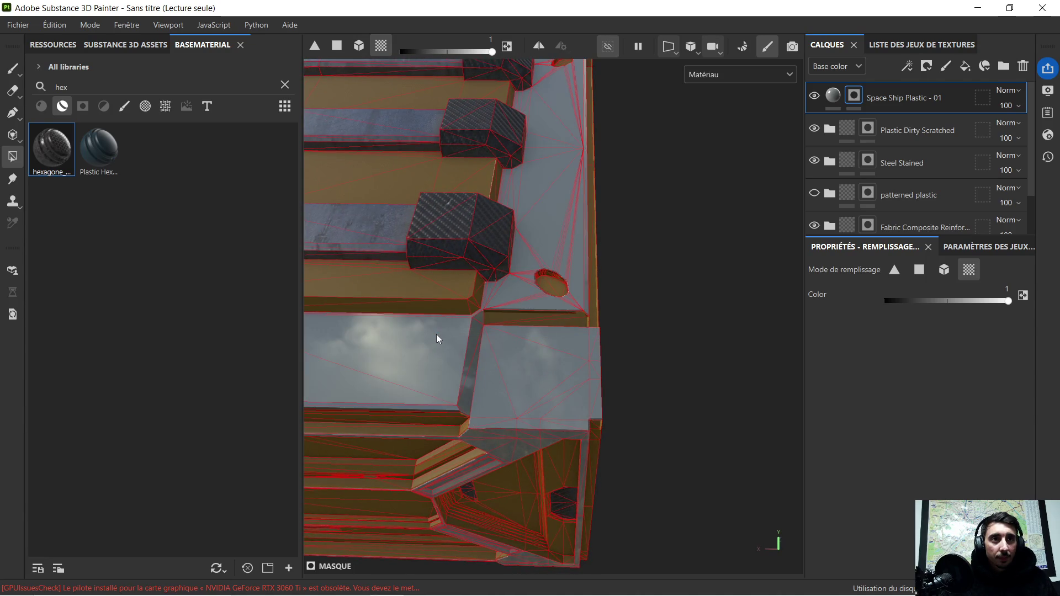
key(ctrl+z)
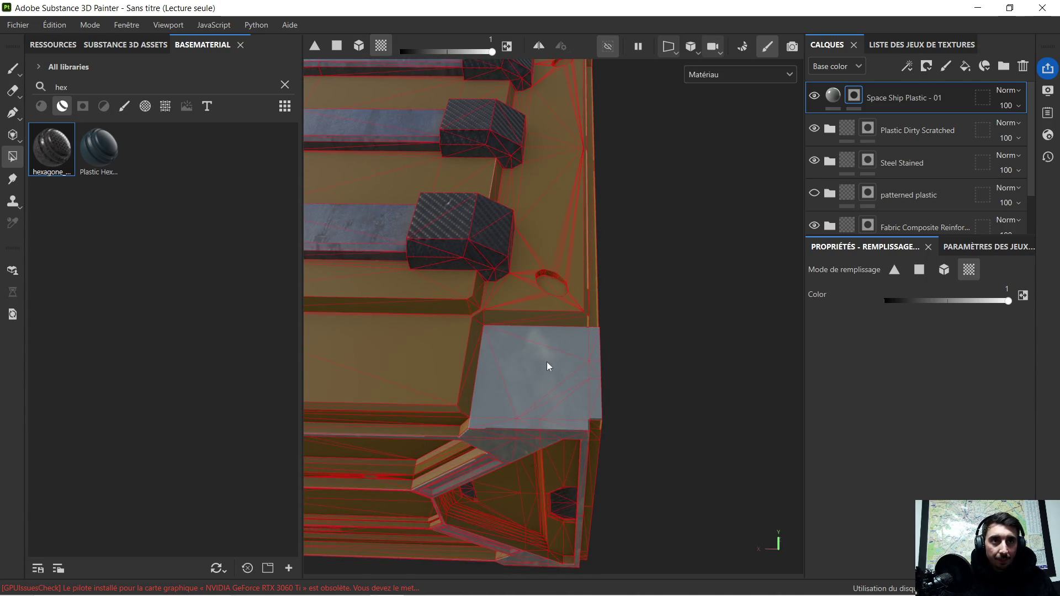
mouse_move(659, 357)
alt+mouse_down()
mouse_move(593, 322)
mouse_move(456, 337)
alt+mouse_up()
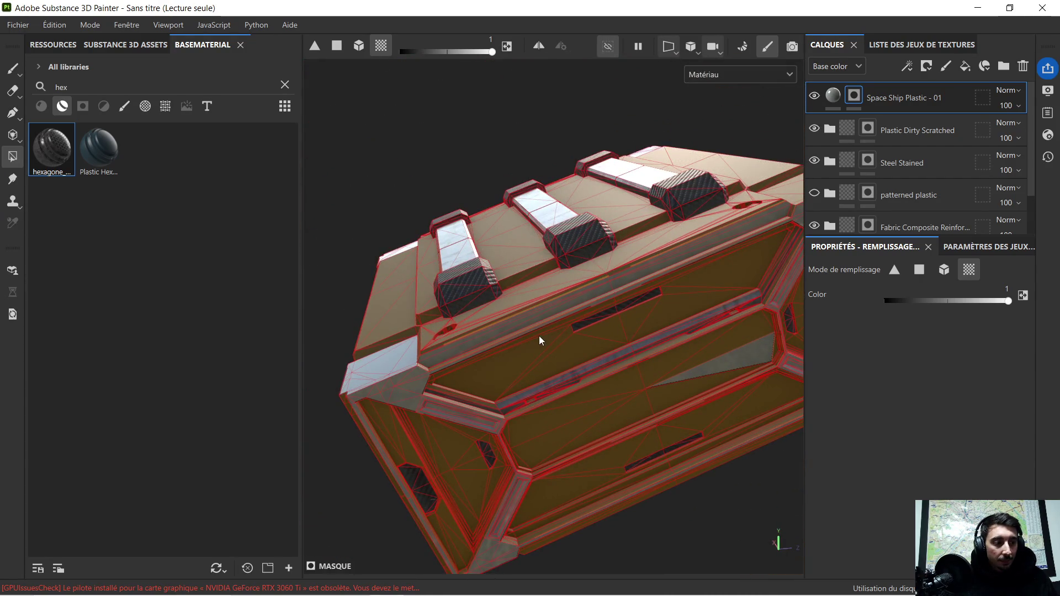
mouse_move(428, 286)
alt+mouse_down()
mouse_move(511, 324)
mouse_move(633, 353)
mouse_move(670, 265)
mouse_move(559, 309)
mouse_move(568, 260)
alt+mouse_up()
click(629, 315)
scroll(670, 264, up, 5)
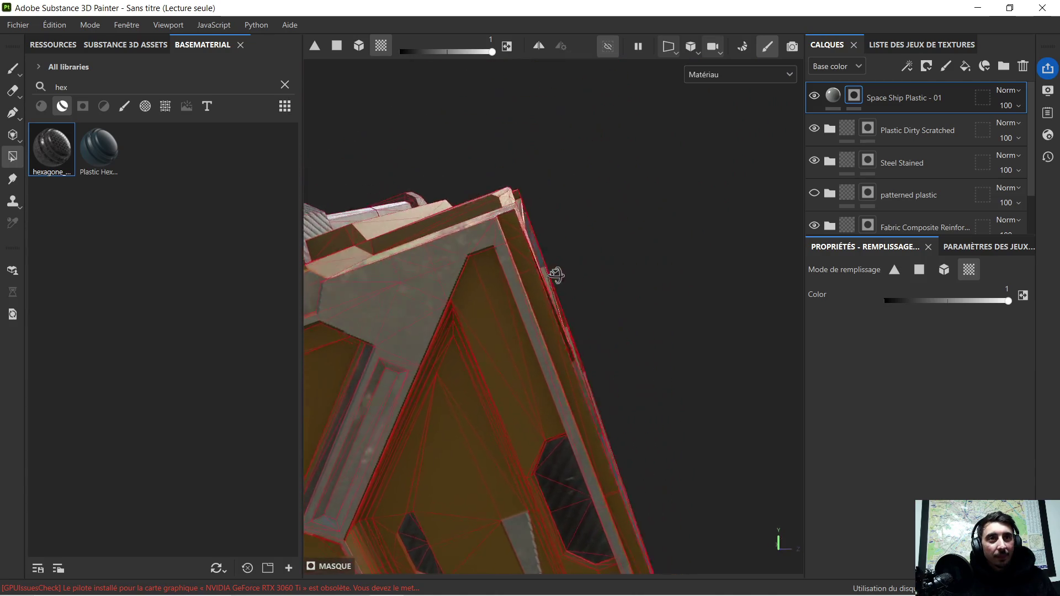
Close in on the crate's faces and set the mask fill value to 0.
alt+middle_drag(466, 384, 715, 175)
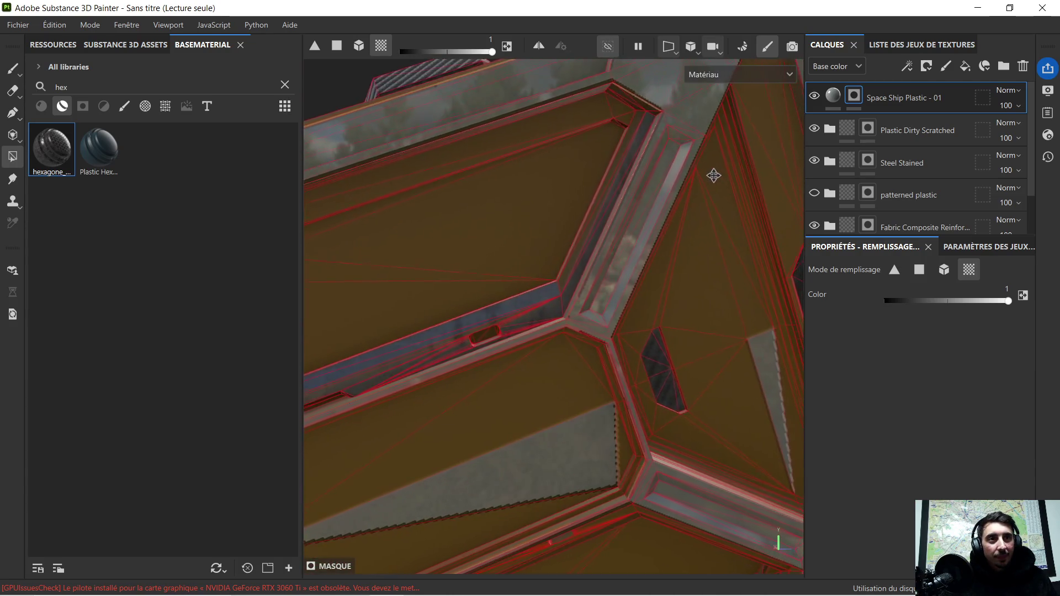
alt+drag(715, 174, 554, 307)
alt+middle_drag(554, 308, 767, 139)
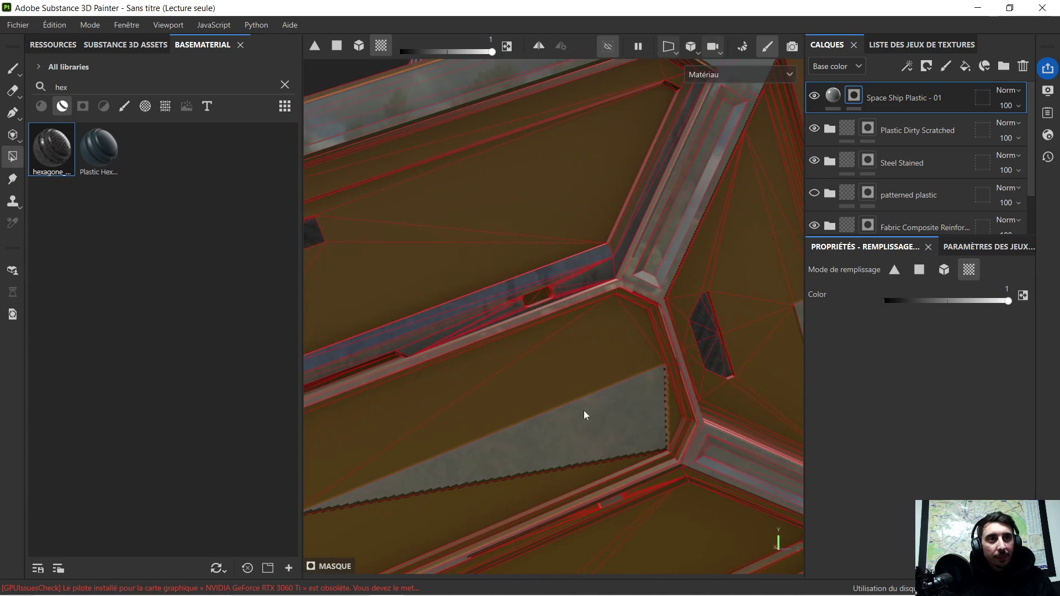
click(884, 302)
scroll(584, 413, down, 3)
alt+drag(598, 368, 687, 355)
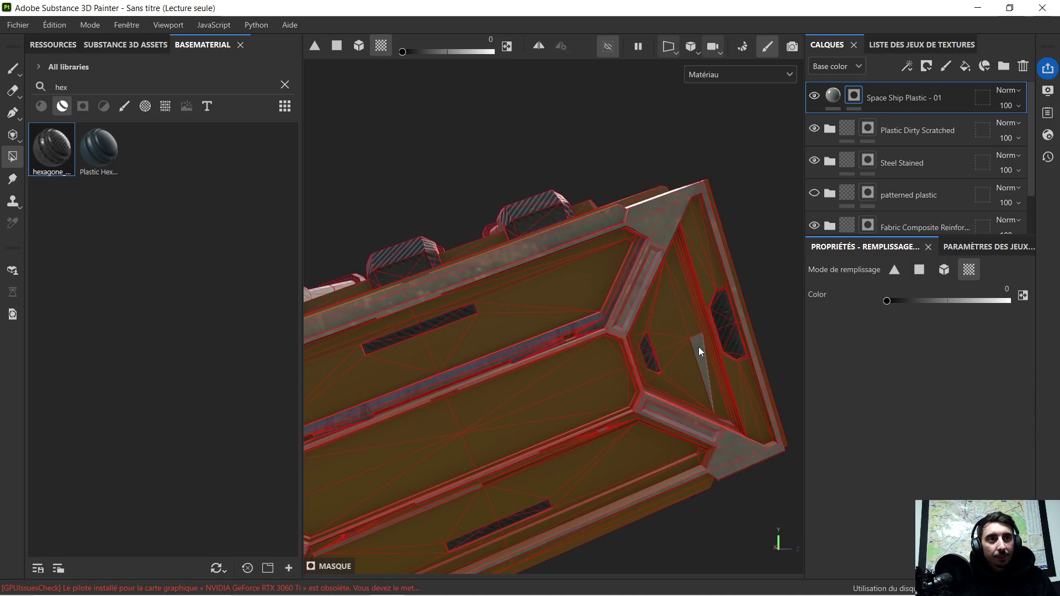
scroll(698, 341, up, 2)
scroll(708, 343, up, 2)
scroll(708, 344, up, 2)
scroll(707, 347, down, 3)
scroll(701, 349, down, 2)
mouse_move(695, 349)
alt+mouse_down()
mouse_move(509, 345)
mouse_move(655, 331)
mouse_move(402, 332)
mouse_move(609, 332)
mouse_move(482, 316)
mouse_move(511, 293)
mouse_move(619, 307)
mouse_move(544, 312)
mouse_move(558, 318)
alt+mouse_up()
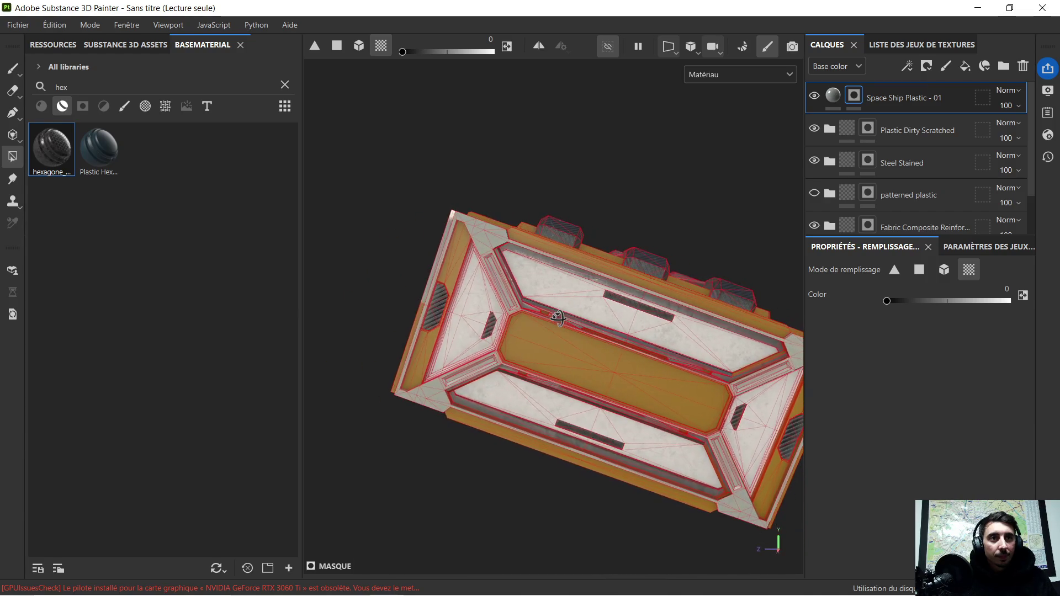
scroll(513, 286, up, 2)
scroll(551, 321, up, 3)
scroll(552, 321, up, 2)
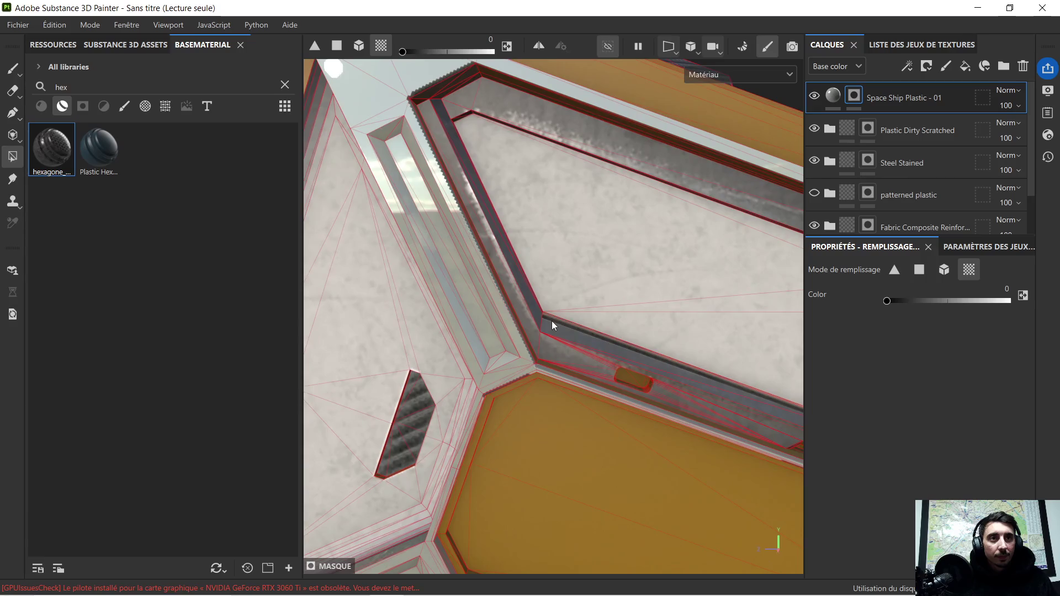
scroll(555, 321, down, 3)
mouse_move(619, 364)
alt+mouse_down()
mouse_move(524, 277)
mouse_move(538, 289)
mouse_move(526, 290)
mouse_move(631, 287)
mouse_move(559, 290)
mouse_move(568, 300)
mouse_move(528, 333)
mouse_move(621, 315)
mouse_move(559, 340)
mouse_move(685, 331)
mouse_move(755, 309)
mouse_move(776, 339)
mouse_move(769, 366)
mouse_move(747, 381)
mouse_move(768, 367)
alt+mouse_up()
scroll(542, 286, down, 2)
scroll(569, 301, up, 2)
scroll(599, 282, up, 2)
scroll(550, 320, up, 5)
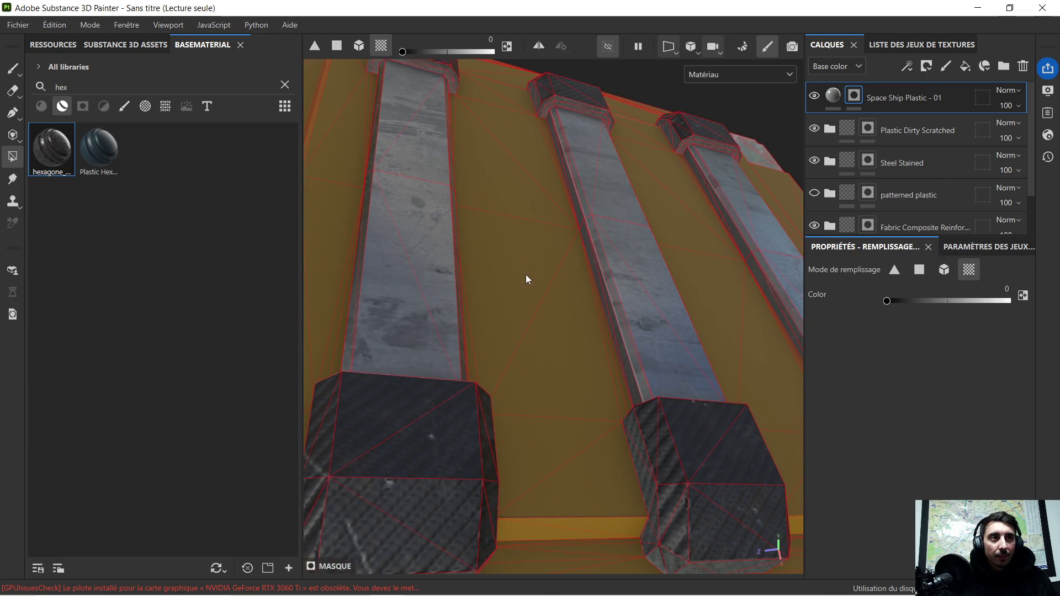
drag(885, 300, 1028, 301)
Add the four strips beside and between the top ribs to the plastic mask.
click(523, 274)
scroll(412, 254, down, 3)
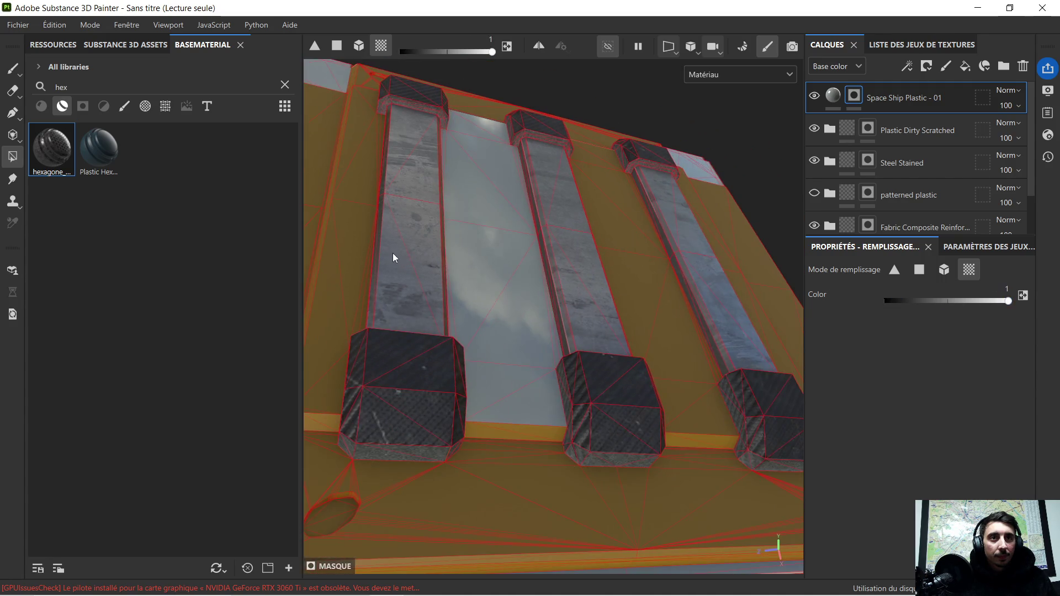
alt+drag(393, 254, 482, 306)
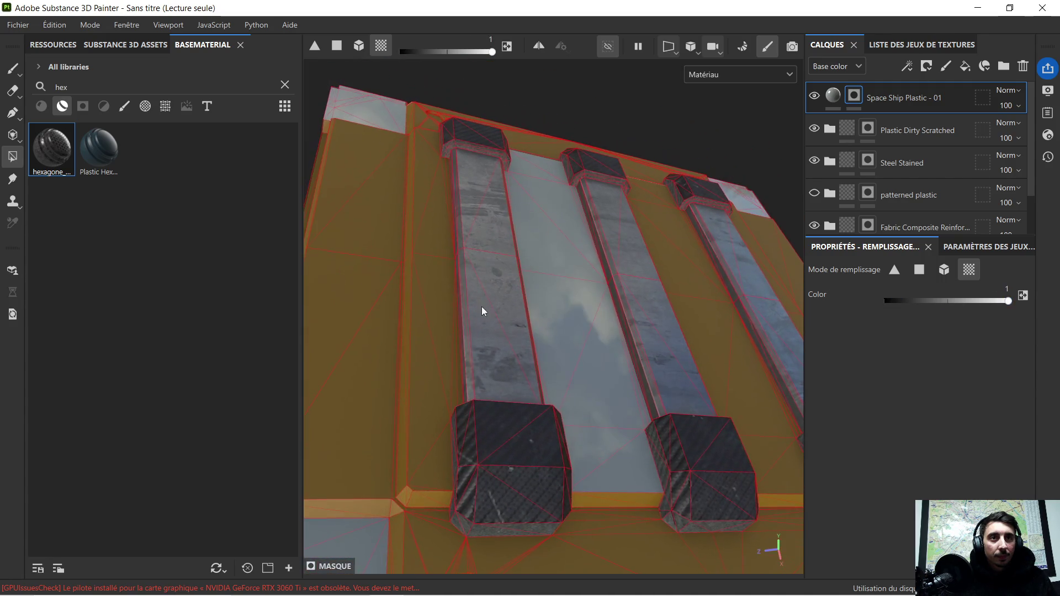
click(423, 299)
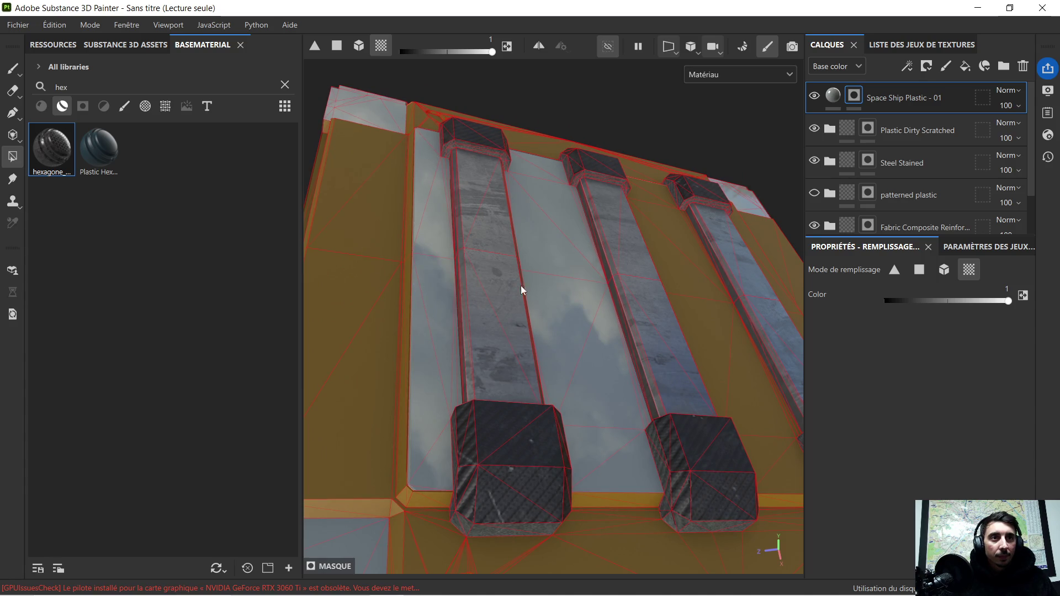
click(691, 312)
alt+drag(693, 312, 404, 311)
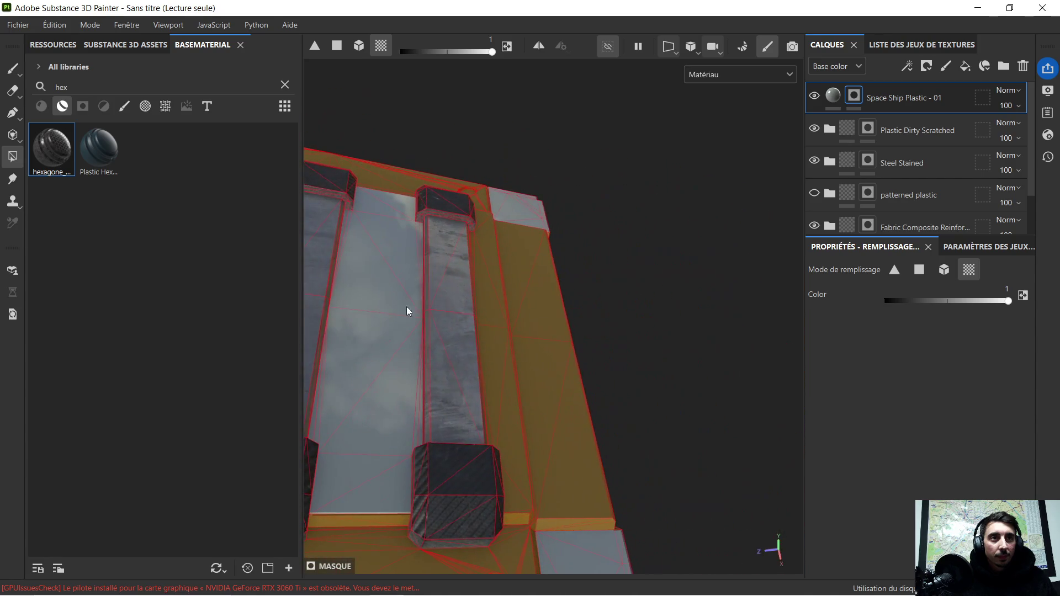
click(497, 328)
Add the face below the ribs and its neighbouring face to the mask.
mouse_move(505, 338)
alt+mouse_down()
mouse_move(485, 308)
mouse_move(490, 294)
alt+mouse_up()
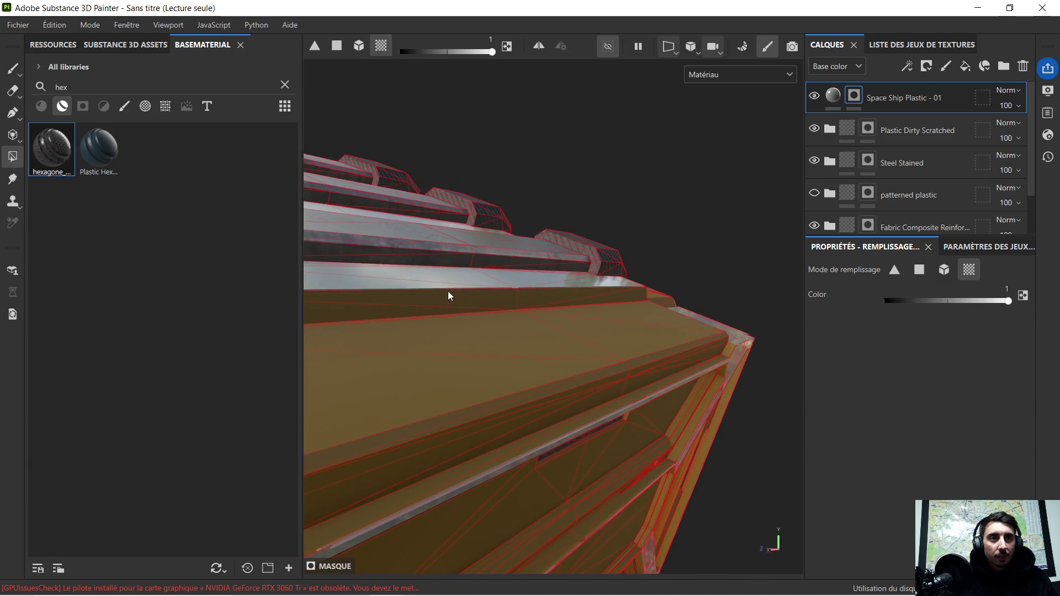
alt+drag(448, 294, 530, 330)
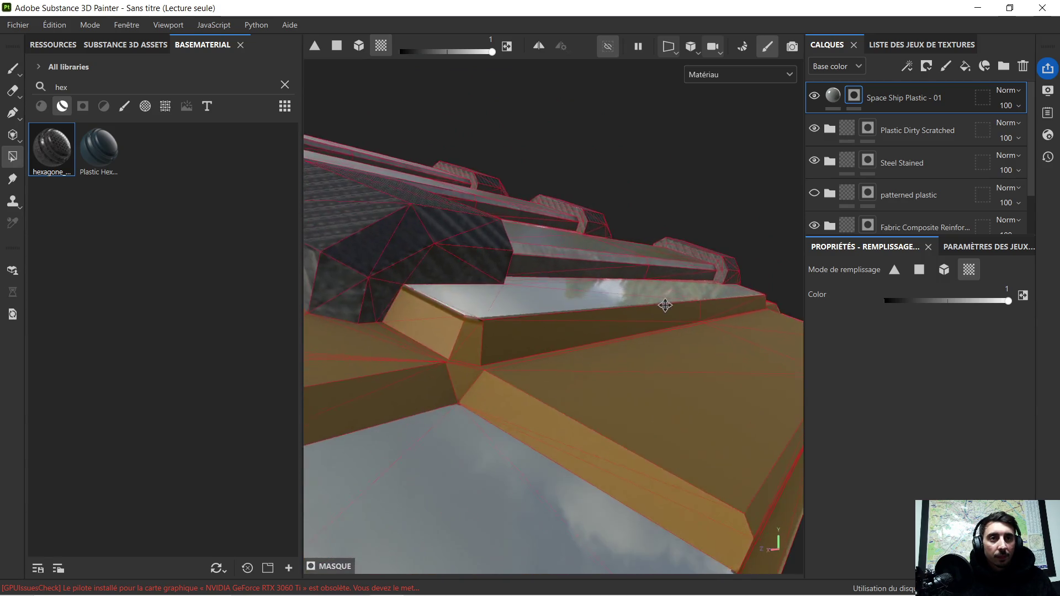
click(527, 336)
mouse_move(458, 352)
alt+mouse_down()
mouse_move(619, 316)
mouse_move(519, 353)
mouse_move(462, 434)
alt+mouse_up()
click(468, 346)
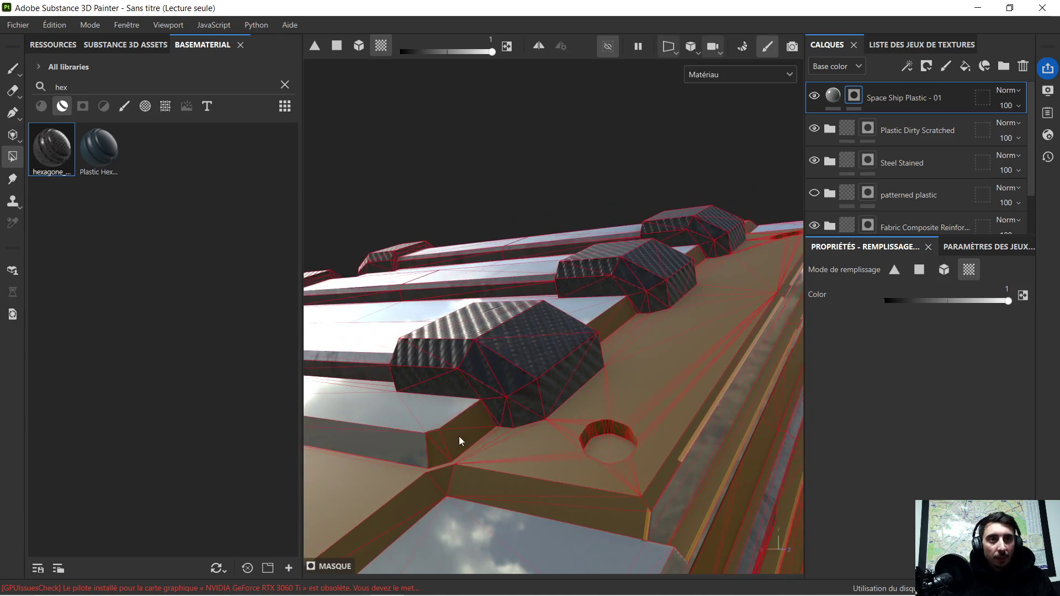
Add the strip between the two blocks and the small strip on the top panel to the mask.
alt+drag(648, 345, 427, 380)
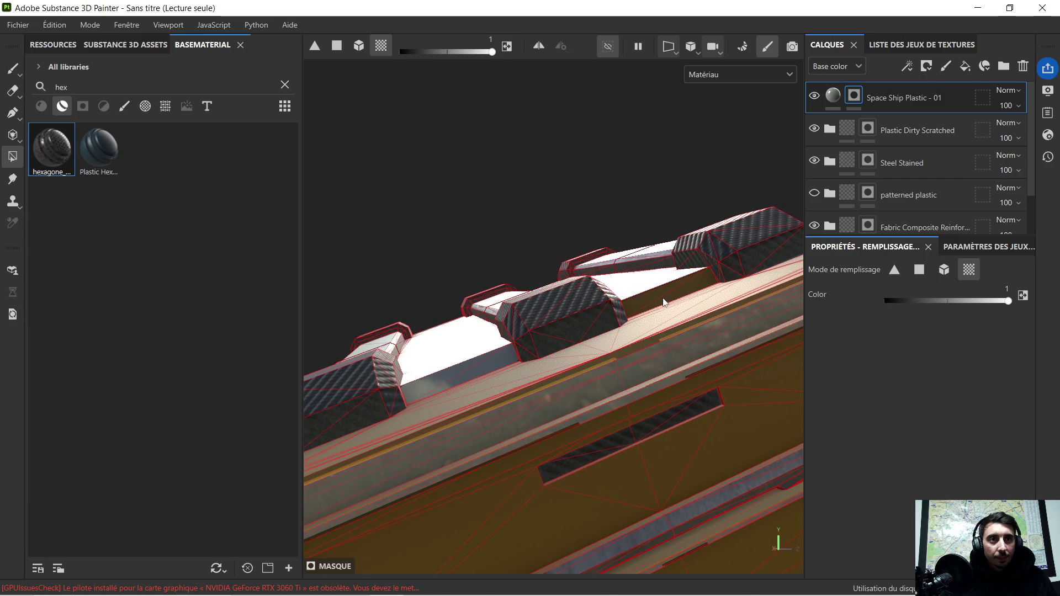
mouse_move(668, 292)
alt+mouse_down()
mouse_move(548, 364)
mouse_move(559, 357)
alt+mouse_up()
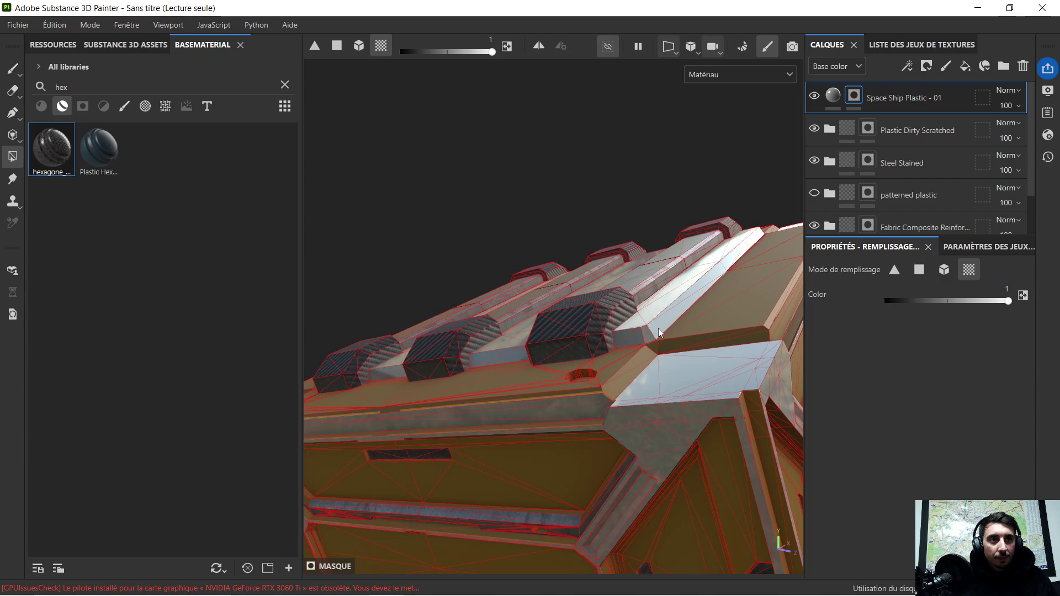
mouse_move(656, 328)
alt+mouse_down()
mouse_move(551, 361)
mouse_move(715, 265)
mouse_move(556, 315)
mouse_move(560, 329)
mouse_move(537, 344)
mouse_move(457, 296)
mouse_move(422, 215)
mouse_move(438, 198)
mouse_move(458, 260)
mouse_move(474, 260)
alt+mouse_up()
scroll(698, 227, up, 2)
scroll(698, 228, up, 2)
mouse_move(684, 232)
alt+mouse_down()
mouse_move(620, 272)
mouse_move(687, 260)
mouse_move(657, 258)
alt+mouse_up()
scroll(611, 291, up, 3)
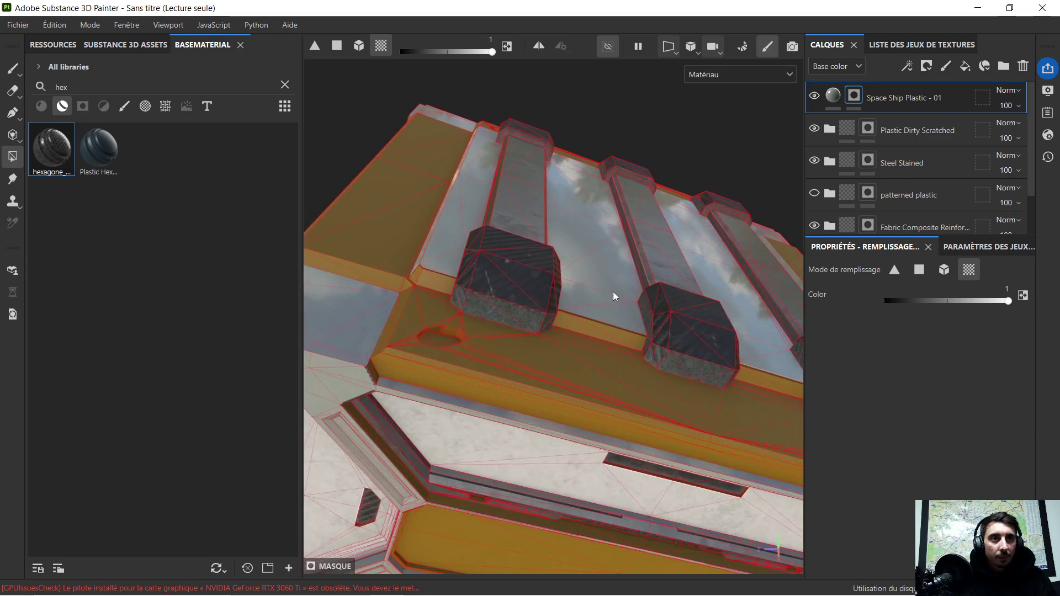
ctrl+click(605, 331)
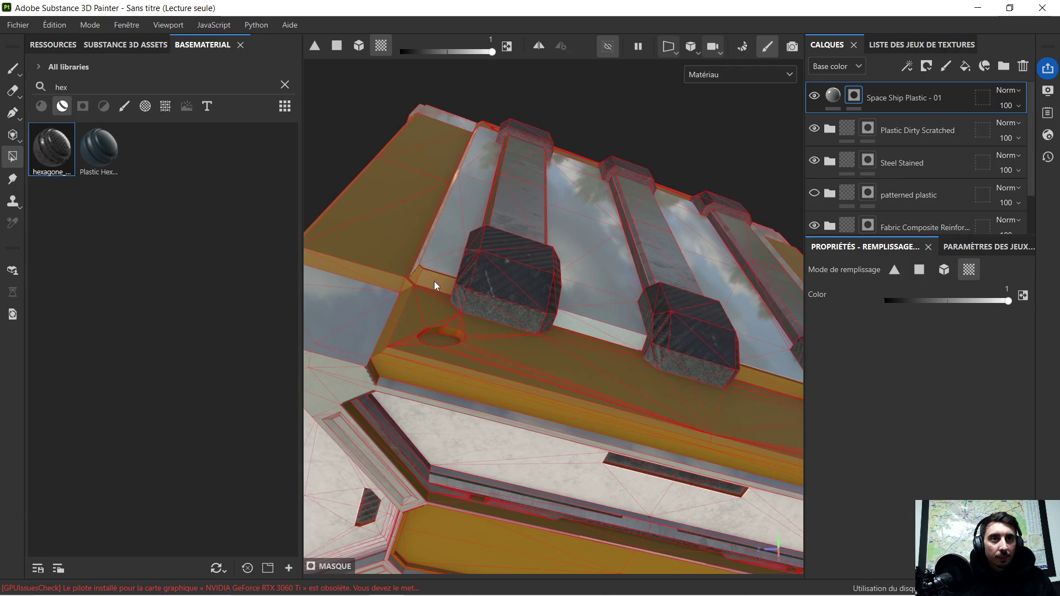
ctrl+click(417, 278)
mouse_move(754, 373)
alt+mouse_down()
mouse_move(560, 283)
mouse_move(588, 315)
alt+mouse_up()
scroll(560, 283, down, 5)
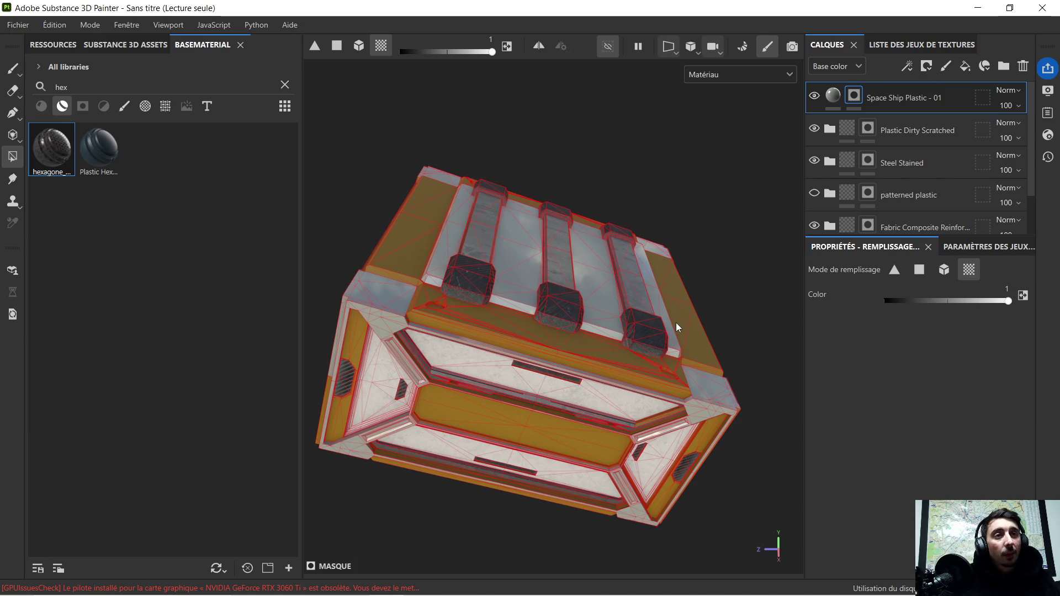
scroll(655, 323, down, 3)
scroll(634, 327, up, 3)
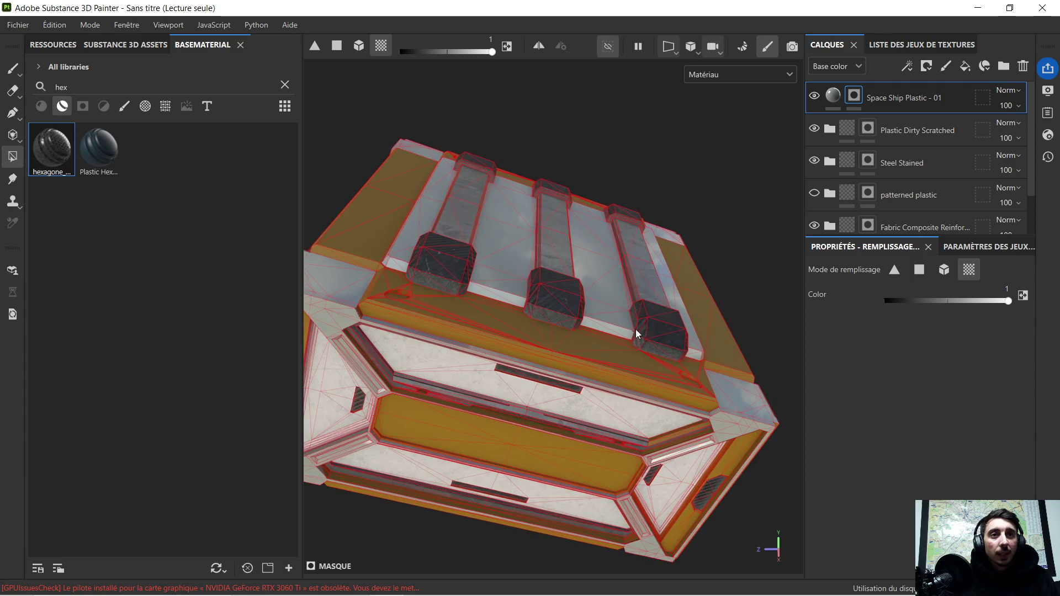
scroll(635, 329, up, 2)
scroll(648, 326, up, 3)
Turn to the crate's end faces and select the Plastic Dirty Scratched layer.
mouse_move(648, 325)
alt+mouse_down()
mouse_move(627, 265)
mouse_move(561, 274)
mouse_move(498, 308)
mouse_move(669, 297)
mouse_move(670, 429)
mouse_move(669, 291)
mouse_move(489, 269)
mouse_move(580, 298)
mouse_move(470, 258)
mouse_move(506, 231)
mouse_move(657, 250)
alt+mouse_up()
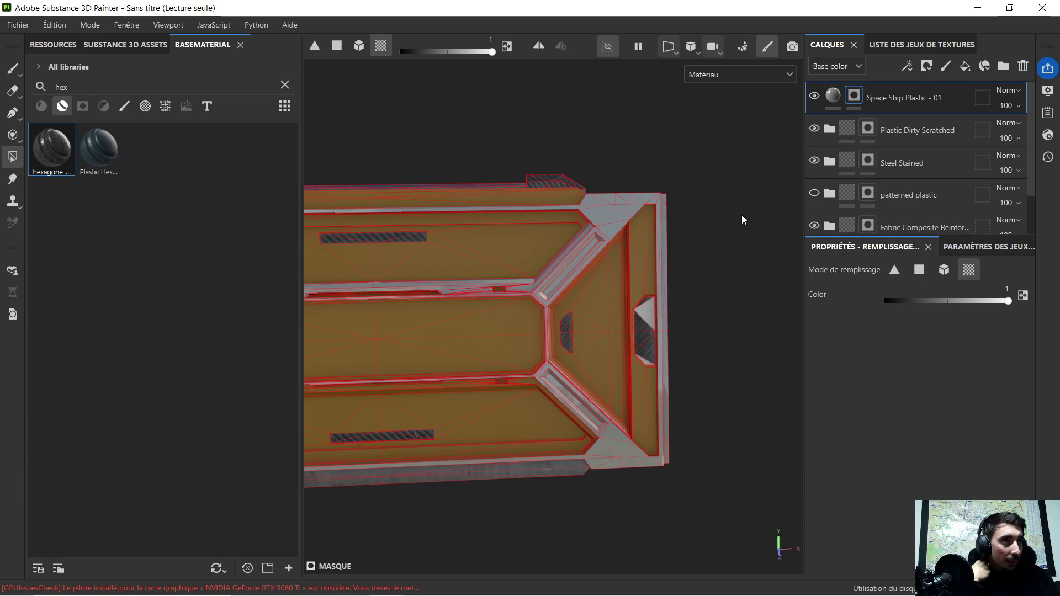
mouse_move(723, 235)
alt+mouse_down()
mouse_move(648, 237)
mouse_move(601, 272)
mouse_move(604, 334)
alt+mouse_up()
scroll(520, 346, up, 2)
alt+middle_drag(520, 345, 620, 276)
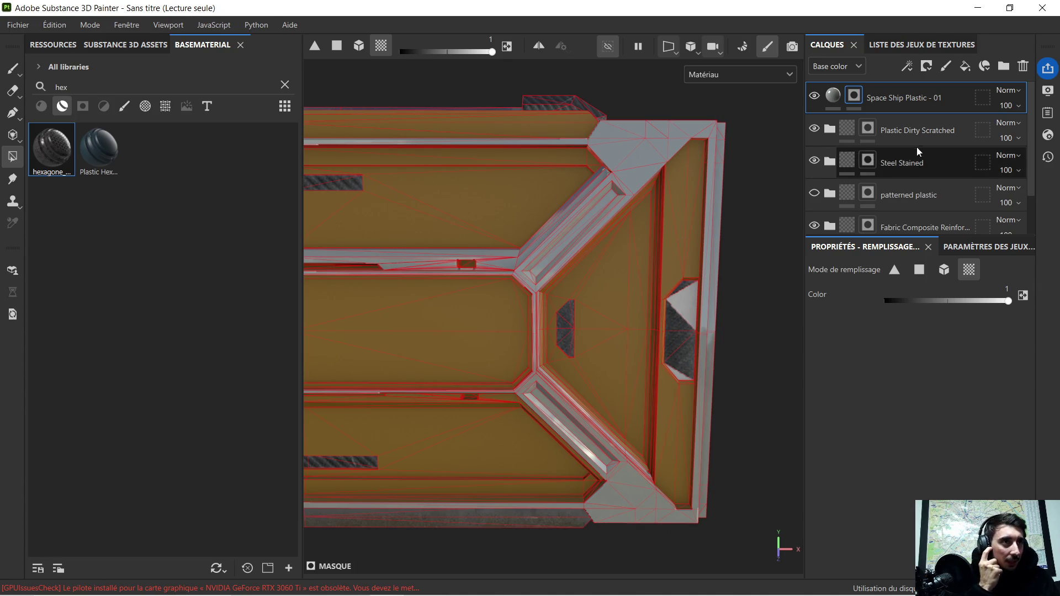
click(923, 134)
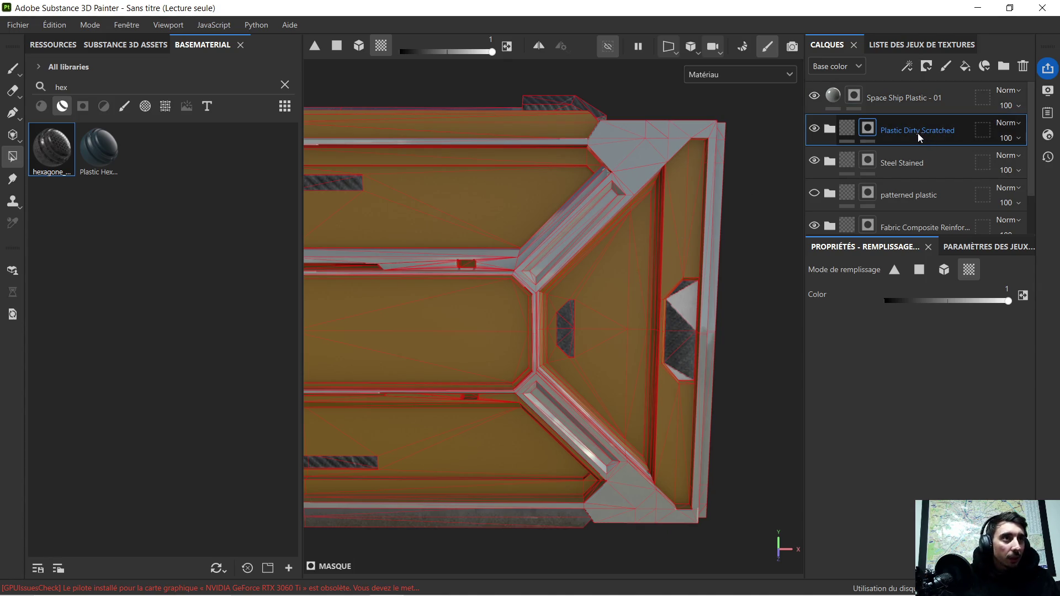
Polygon-fill the upper, bottom and left panels into the Plastic Dirty Scratched mask.
click(605, 282)
scroll(605, 282, down, 2)
click(530, 230)
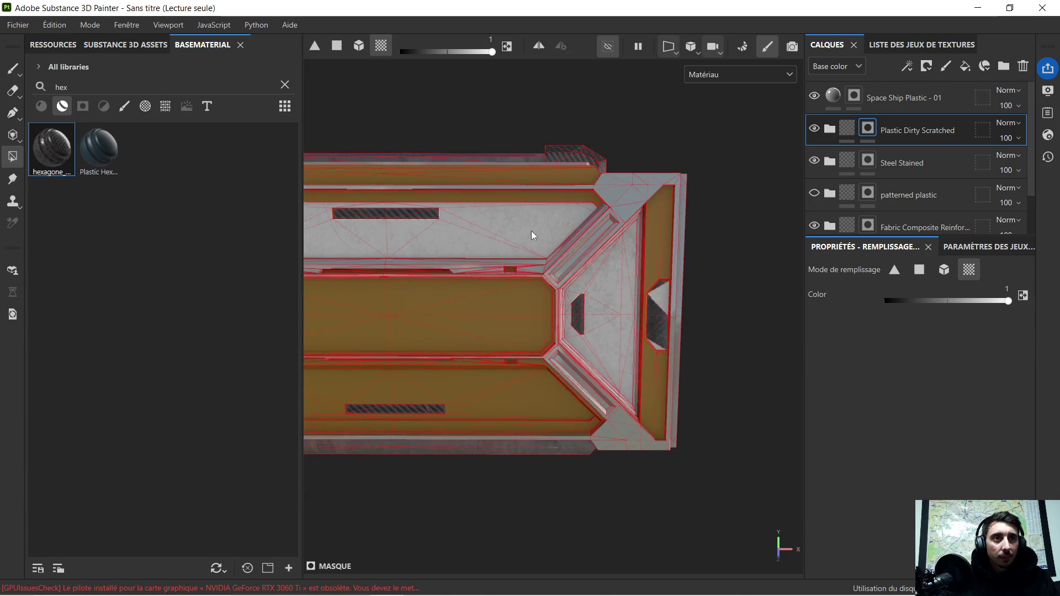
middle_drag(490, 300, 500, 296)
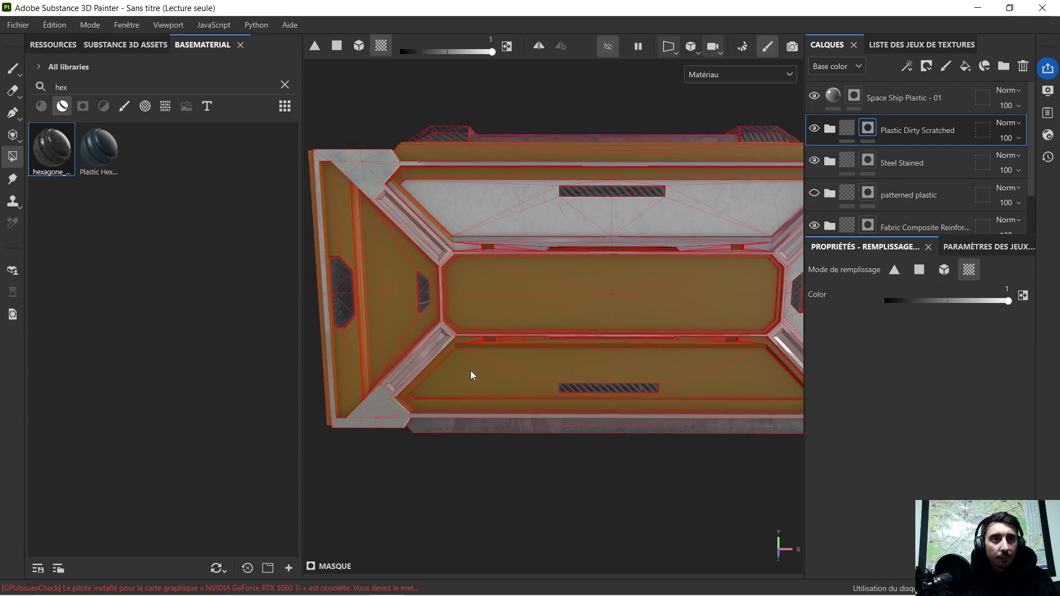
alt+drag(470, 372, 492, 365)
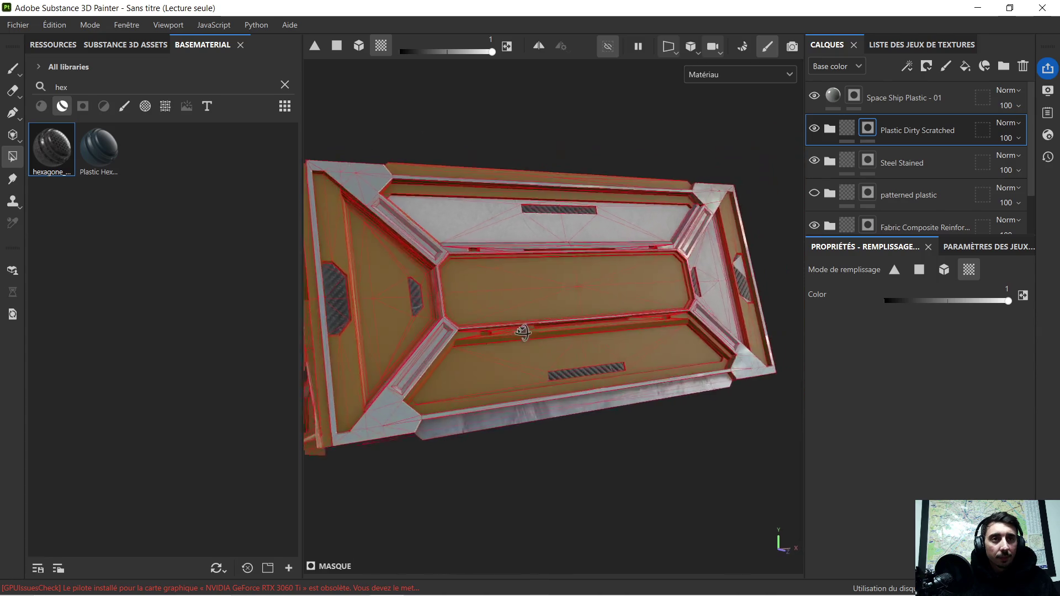
click(509, 366)
click(393, 315)
Add the triangular end face and the upper-left and lower faces to the mask.
mouse_move(443, 290)
alt+mouse_down()
mouse_move(469, 335)
mouse_move(612, 323)
mouse_move(723, 273)
alt+mouse_up()
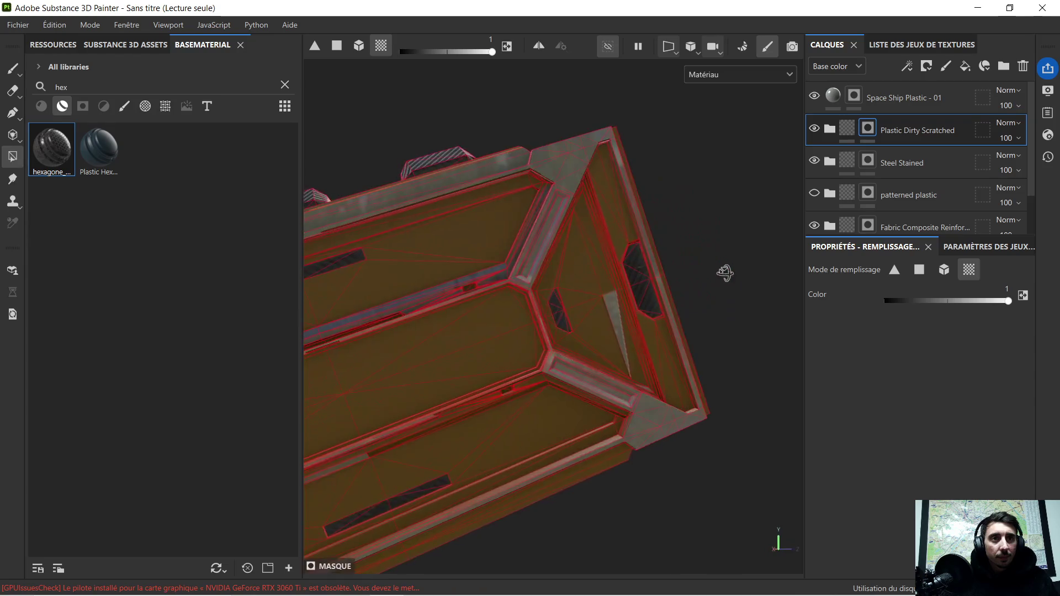
click(586, 284)
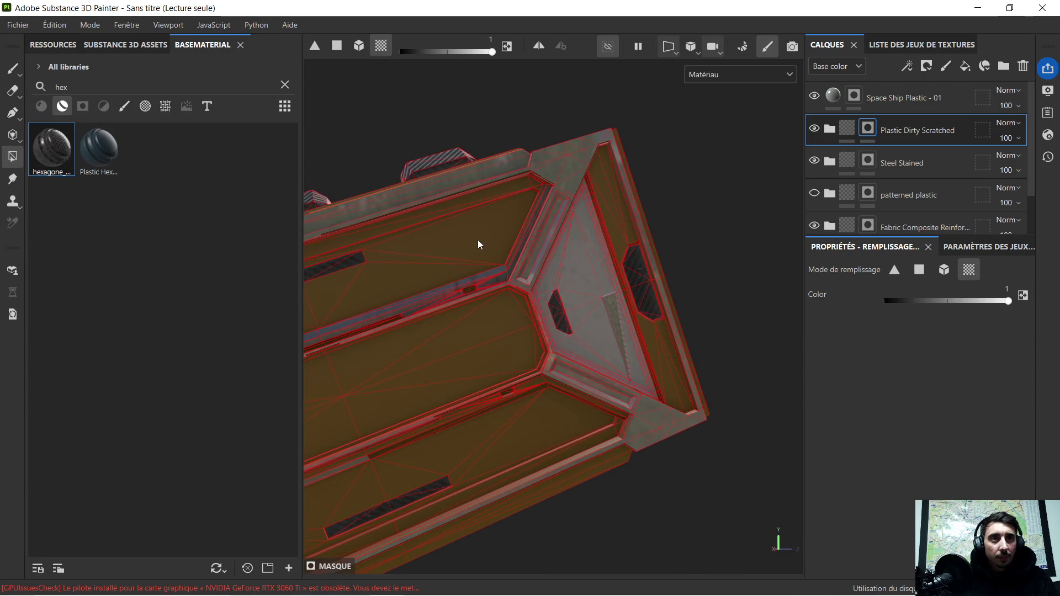
click(463, 241)
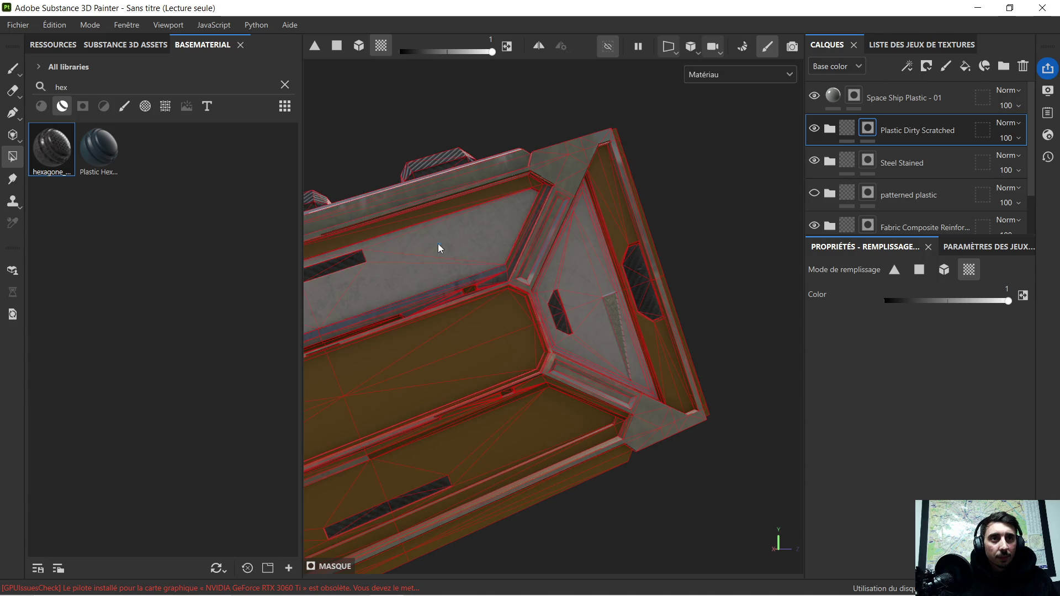
click(525, 426)
mouse_move(524, 426)
alt+mouse_down()
mouse_move(525, 336)
mouse_move(682, 312)
alt+mouse_up()
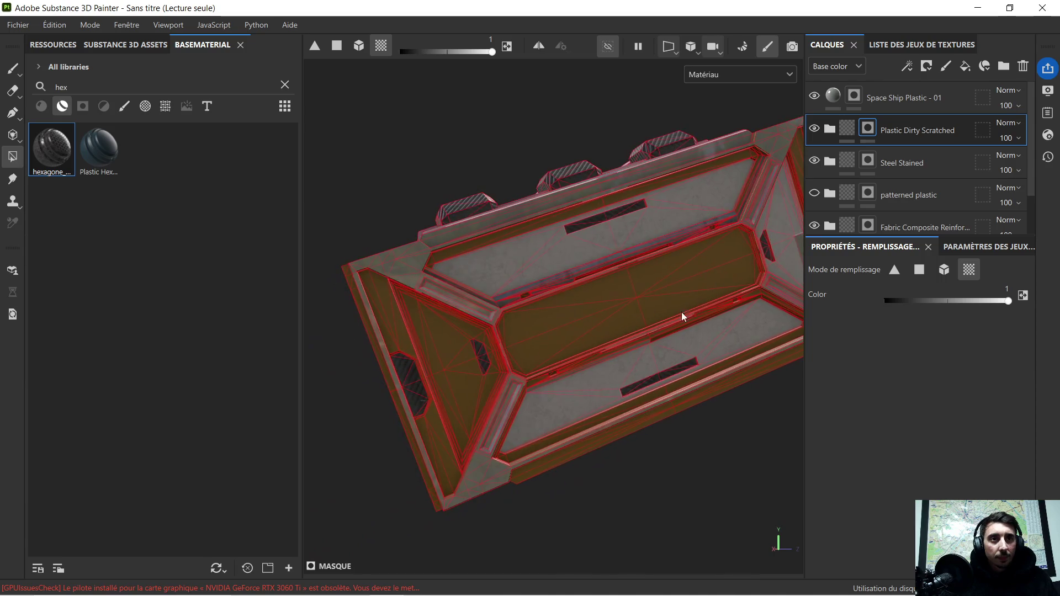
Paint the remaining end-face triangles into the mask.
click(450, 371)
mouse_move(450, 372)
alt+mouse_down()
mouse_move(553, 290)
mouse_move(486, 364)
alt+mouse_up()
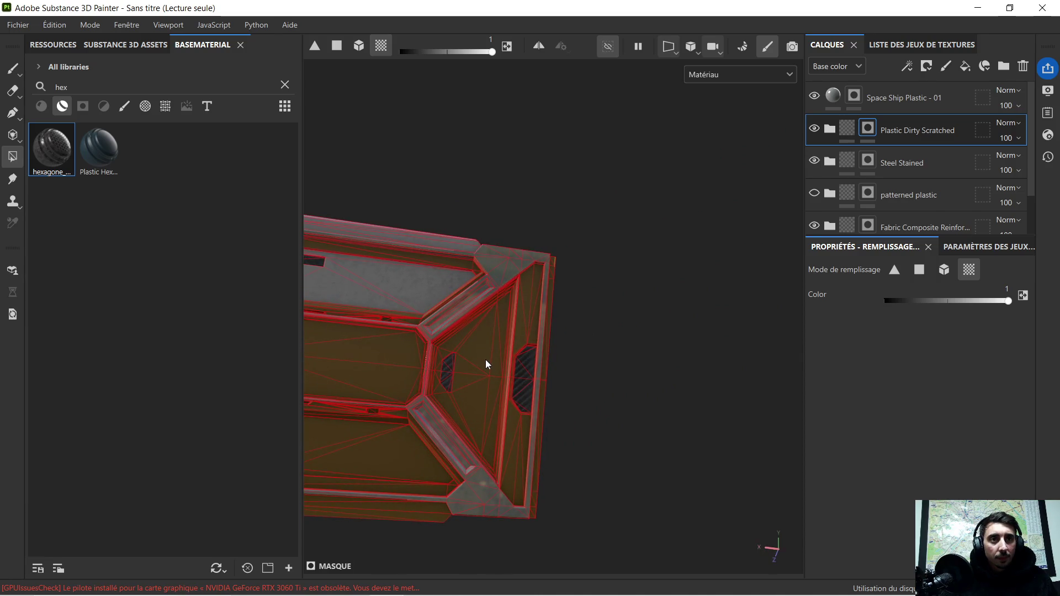
click(478, 358)
mouse_move(476, 359)
alt+mouse_down()
mouse_move(430, 358)
mouse_move(528, 370)
alt+mouse_up()
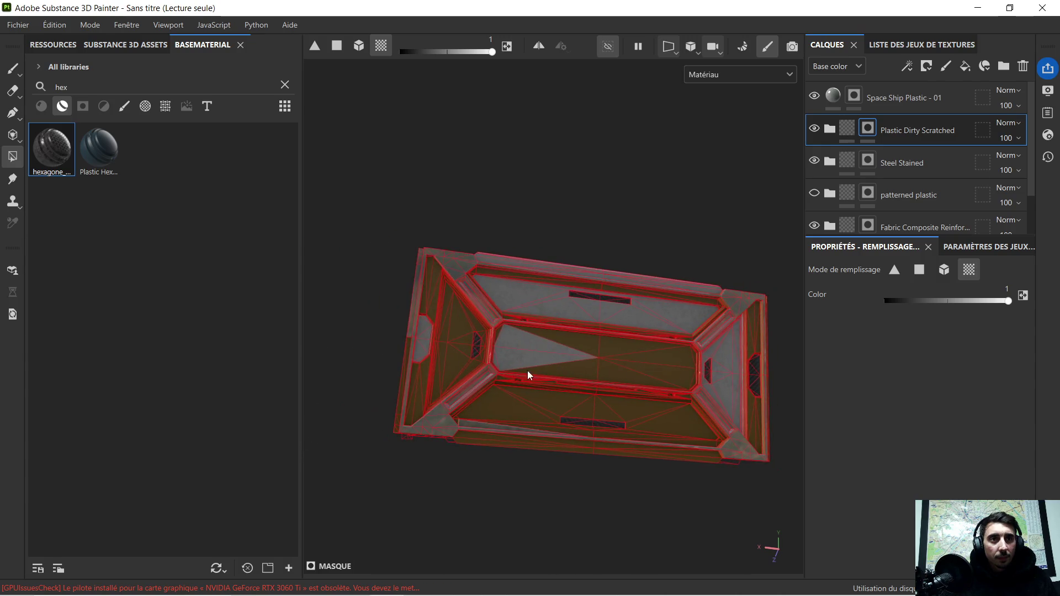
click(453, 355)
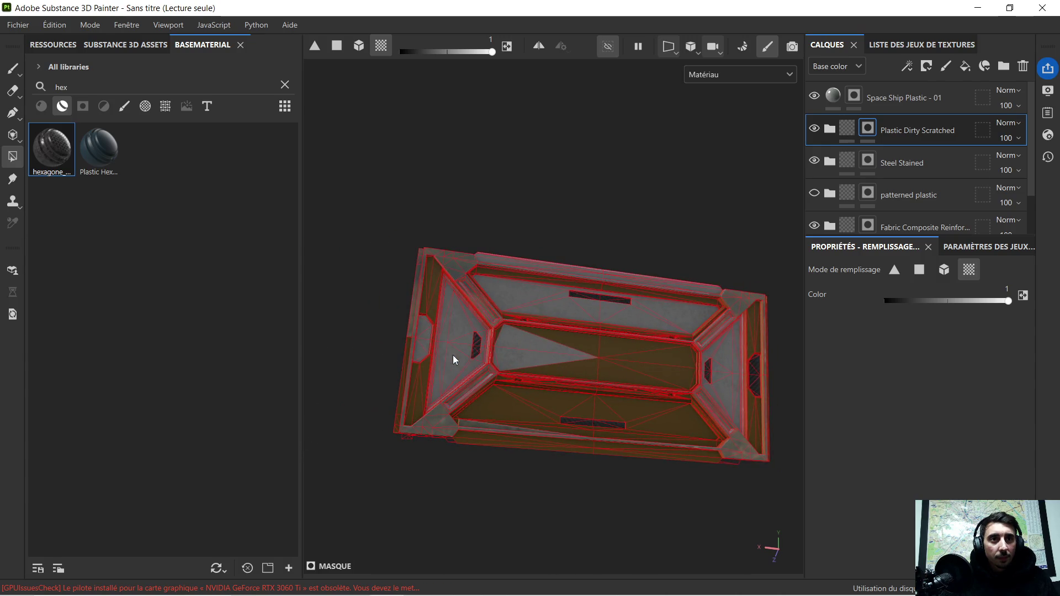
Paint the lower trapezoid panel, then at fill 0 clear the last centre-panel triangle.
click(539, 401)
alt+drag(498, 356, 513, 365)
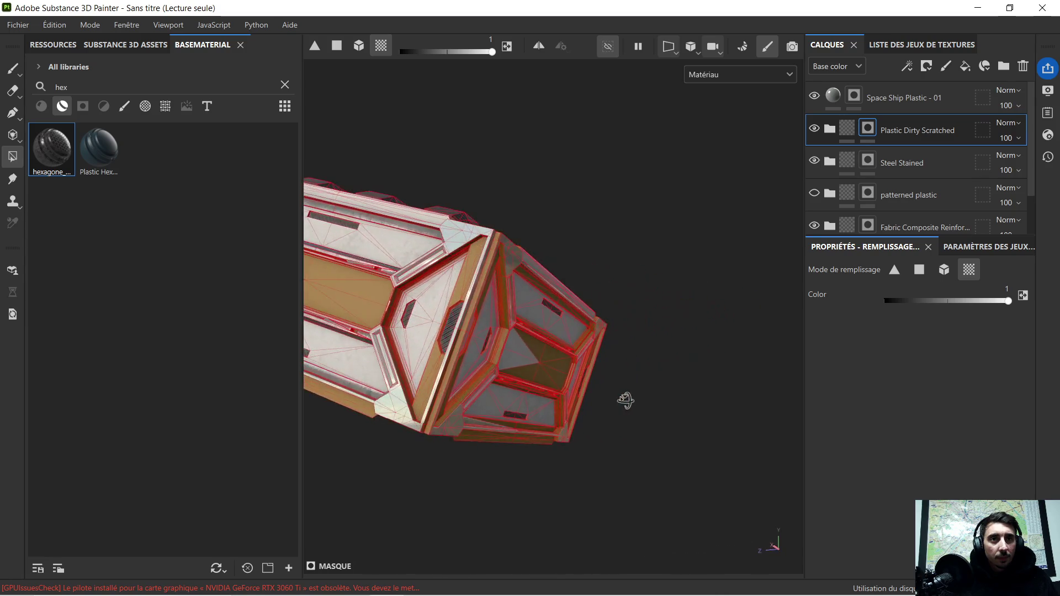
scroll(513, 365, up, 2)
drag(898, 301, 831, 318)
click(570, 355)
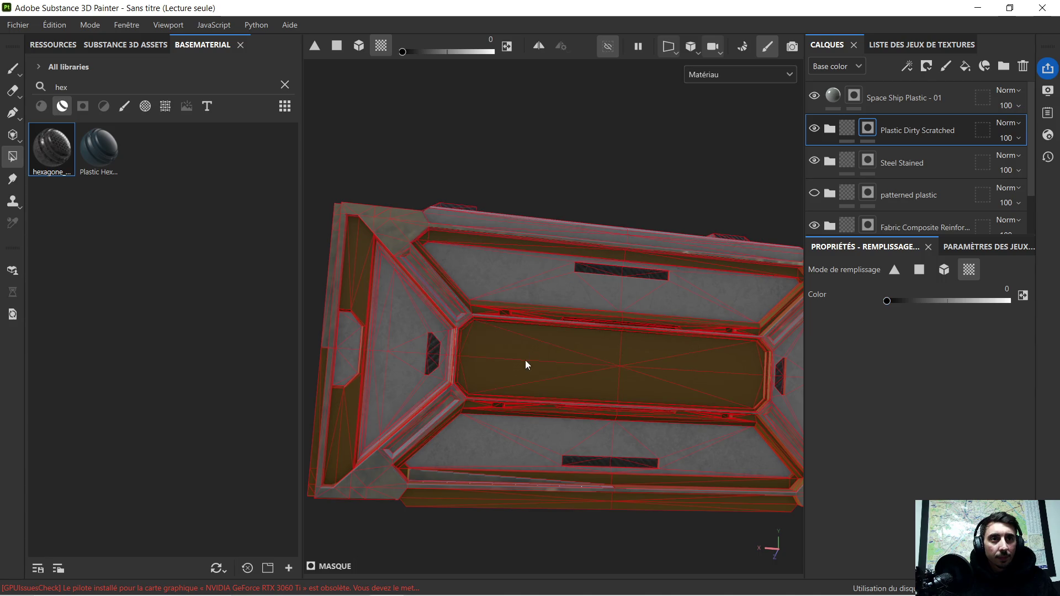
Inspect the reworked panel mask from several angles, then select the Space Ship Plastic - 01 layer.
mouse_move(579, 368)
alt+mouse_down()
mouse_move(658, 378)
mouse_move(611, 384)
mouse_move(693, 338)
mouse_move(573, 392)
alt+mouse_up()
scroll(477, 412, up, 2)
scroll(467, 445, up, 2)
scroll(465, 446, down, 1)
scroll(489, 423, down, 3)
alt+drag(609, 384, 638, 368)
scroll(650, 360, up, 1)
scroll(650, 360, down, 2)
mouse_move(492, 437)
alt+mouse_down()
mouse_move(678, 367)
mouse_move(561, 390)
mouse_move(696, 358)
mouse_move(504, 409)
mouse_move(670, 383)
mouse_move(543, 409)
alt+mouse_up()
scroll(560, 390, up, 2)
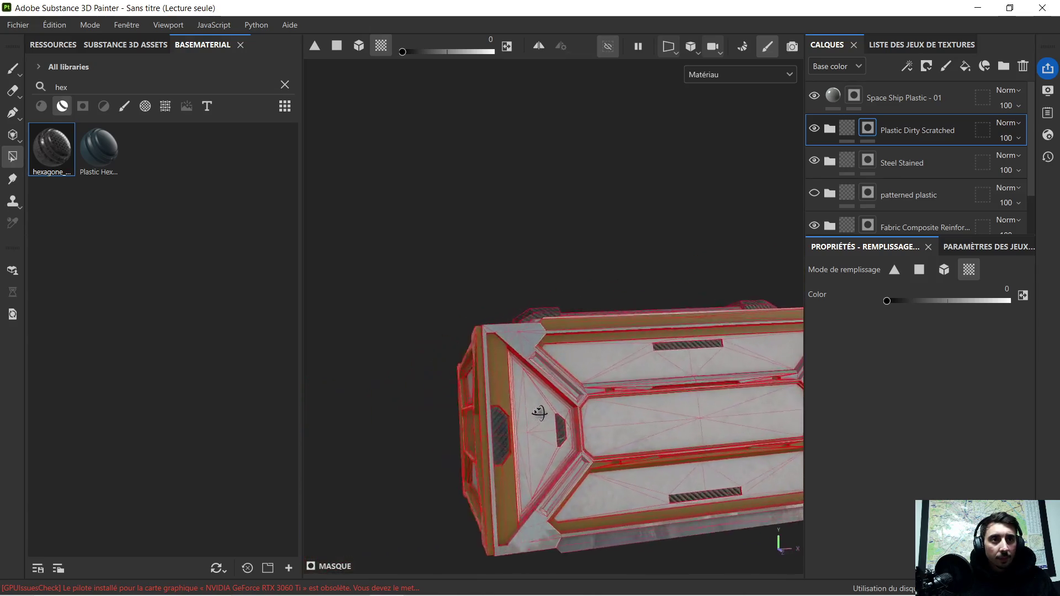
scroll(503, 406, up, 2)
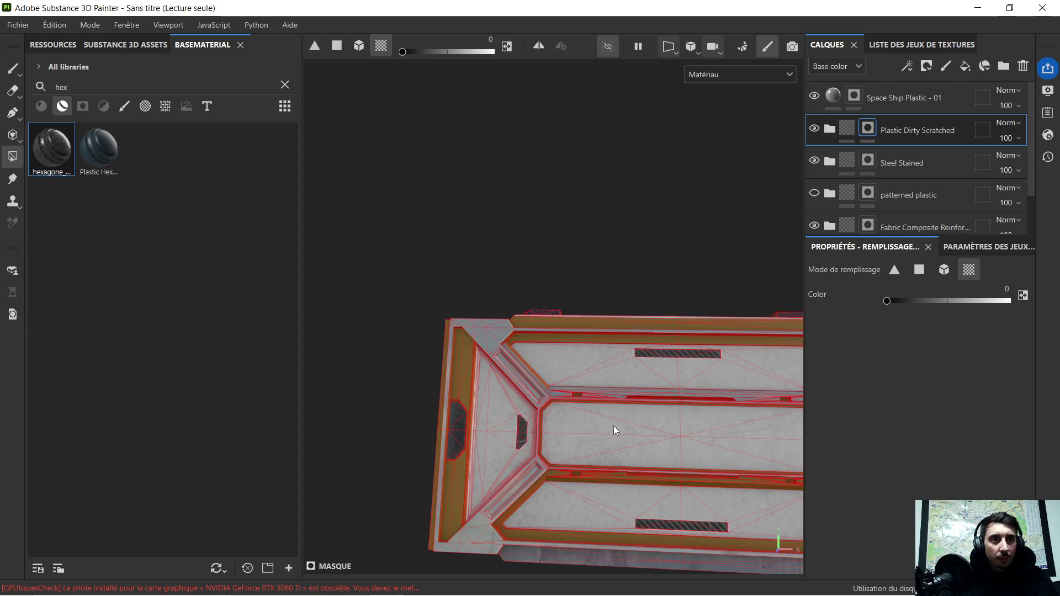
scroll(612, 427, down, 1)
mouse_move(612, 425)
alt+mouse_down()
mouse_move(605, 350)
mouse_move(580, 407)
mouse_move(616, 407)
mouse_move(625, 372)
mouse_move(613, 374)
alt+mouse_up()
scroll(608, 336, up, 2)
scroll(607, 336, up, 1)
scroll(606, 337, up, 1)
scroll(606, 337, down, 2)
scroll(606, 339, down, 2)
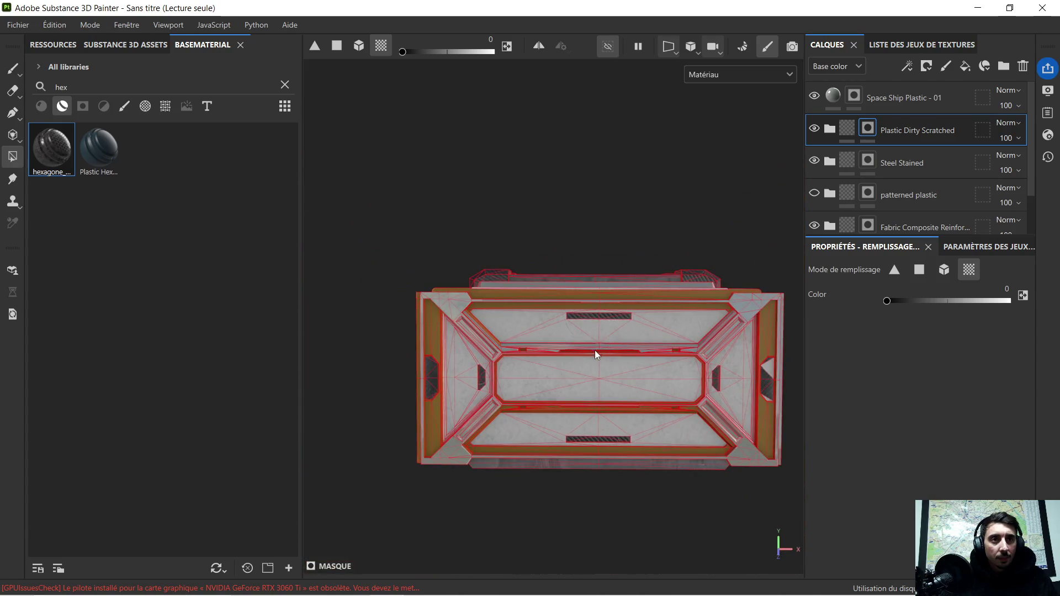
mouse_move(632, 355)
alt+mouse_down()
mouse_move(522, 348)
mouse_move(485, 323)
mouse_move(697, 407)
mouse_move(533, 350)
mouse_move(661, 362)
mouse_move(536, 338)
mouse_move(574, 320)
mouse_move(779, 350)
alt+mouse_up()
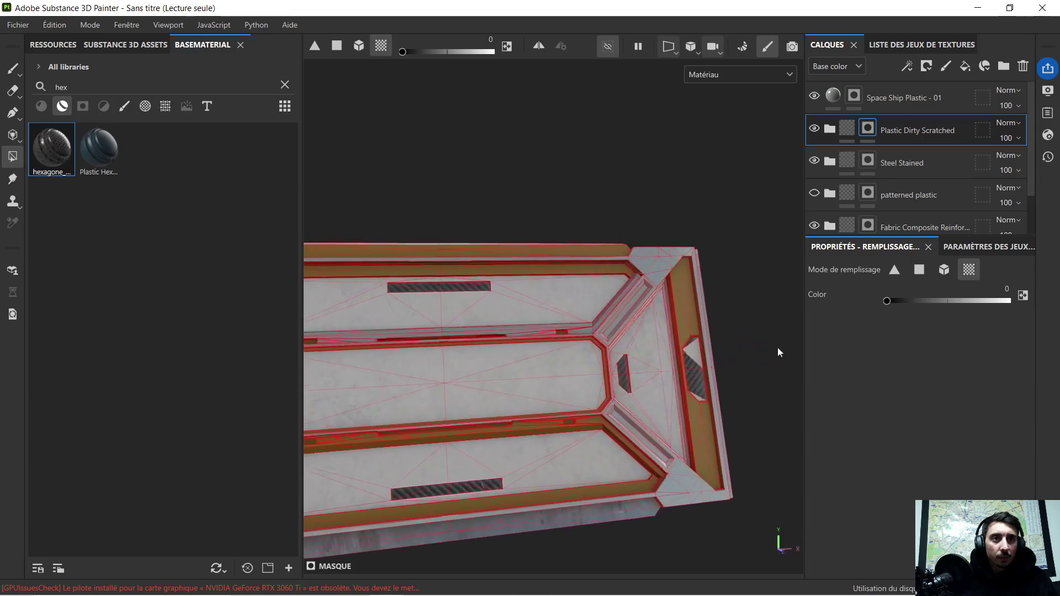
scroll(552, 339, up, 1)
scroll(511, 351, up, 1)
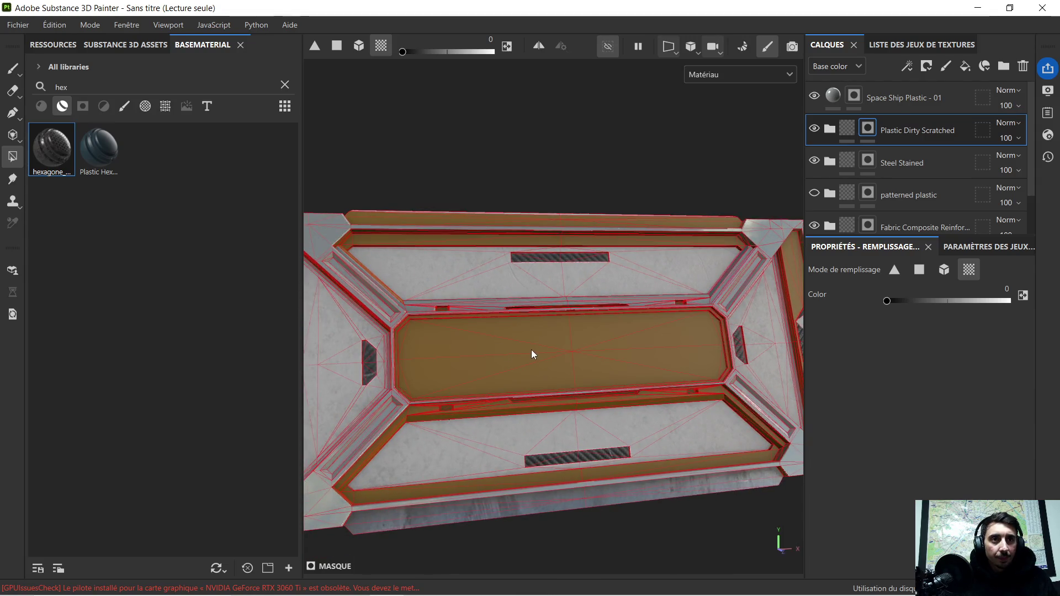
scroll(530, 350, down, 2)
mouse_move(527, 351)
alt+mouse_down()
mouse_move(627, 334)
mouse_move(577, 308)
mouse_move(623, 331)
mouse_move(533, 352)
mouse_move(622, 336)
mouse_move(492, 355)
mouse_move(697, 283)
mouse_move(639, 340)
alt+mouse_up()
scroll(721, 273, up, 3)
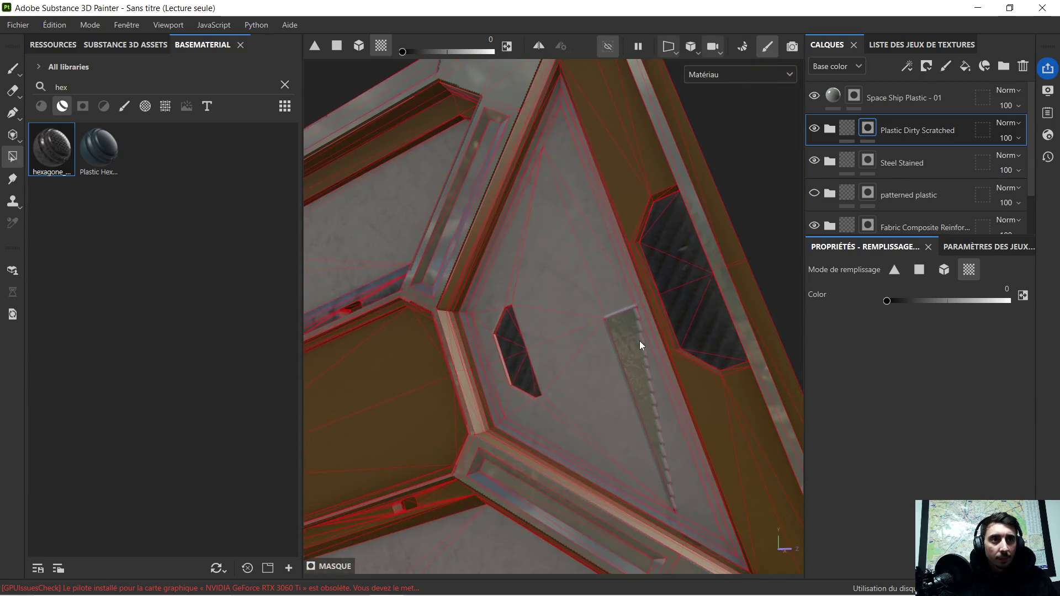
scroll(639, 341, up, 1)
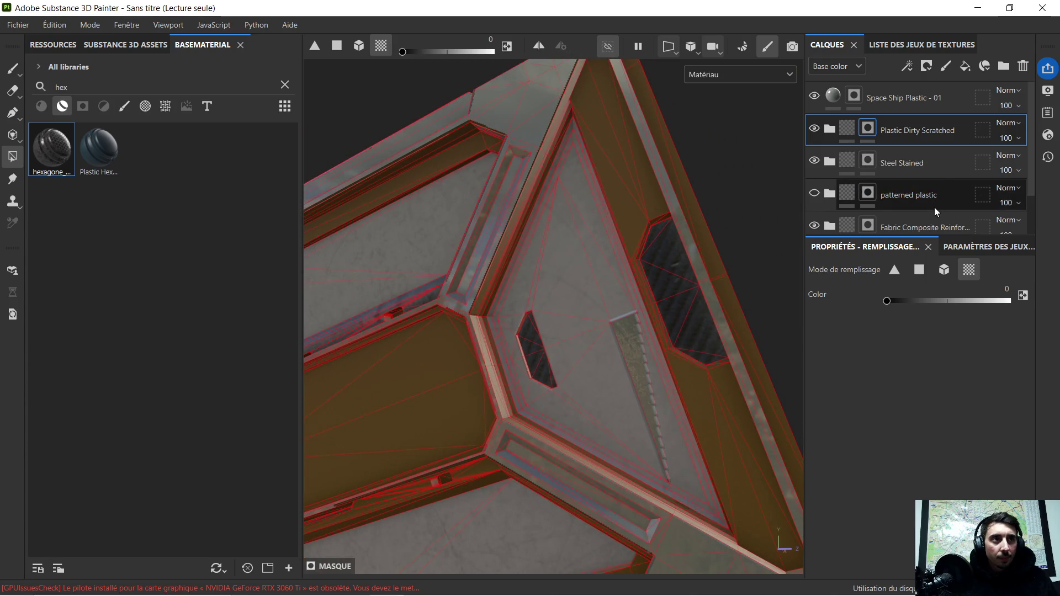
click(935, 106)
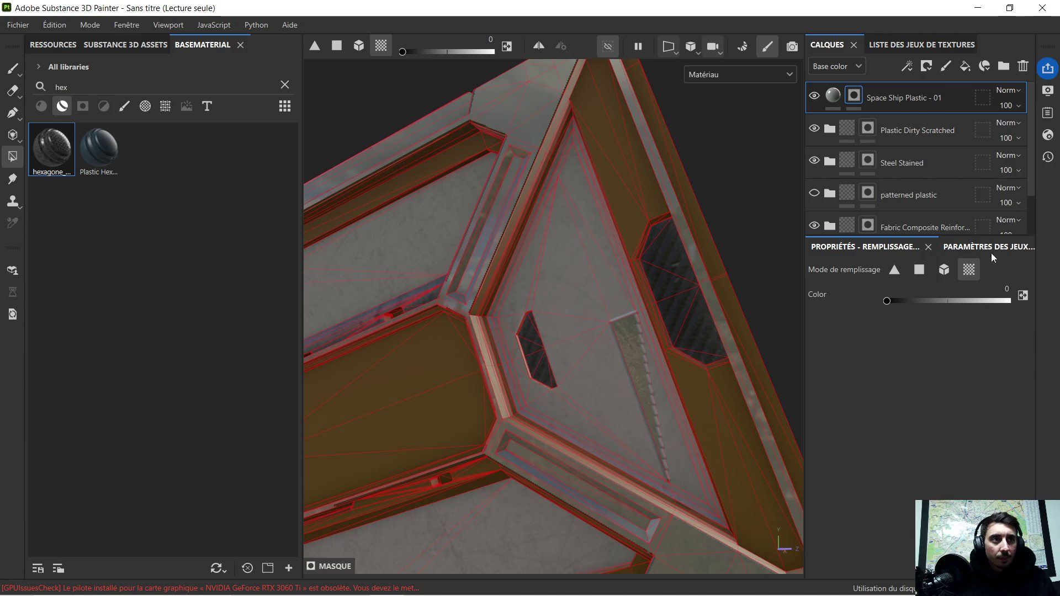
Switch polygon fill to single-triangle mode, review the ochre top panel, then make Steel Stained active.
click(892, 276)
scroll(640, 339, down, 3)
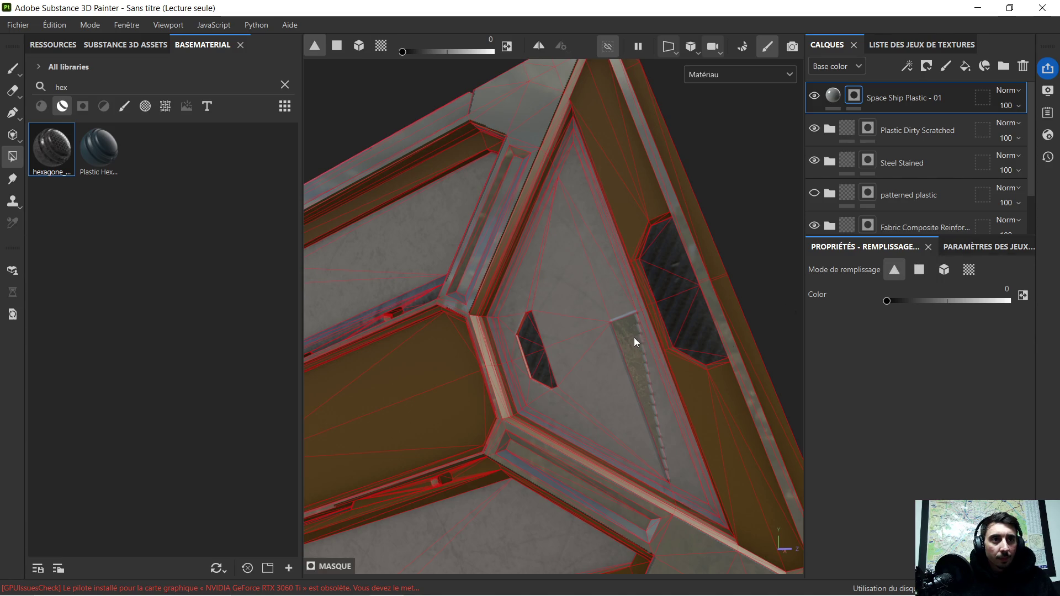
scroll(627, 336, down, 3)
mouse_move(629, 337)
alt+mouse_down()
mouse_move(511, 432)
mouse_move(733, 360)
mouse_move(559, 398)
mouse_move(780, 361)
mouse_move(434, 385)
mouse_move(658, 372)
mouse_move(599, 386)
mouse_move(491, 380)
mouse_move(597, 379)
alt+mouse_up()
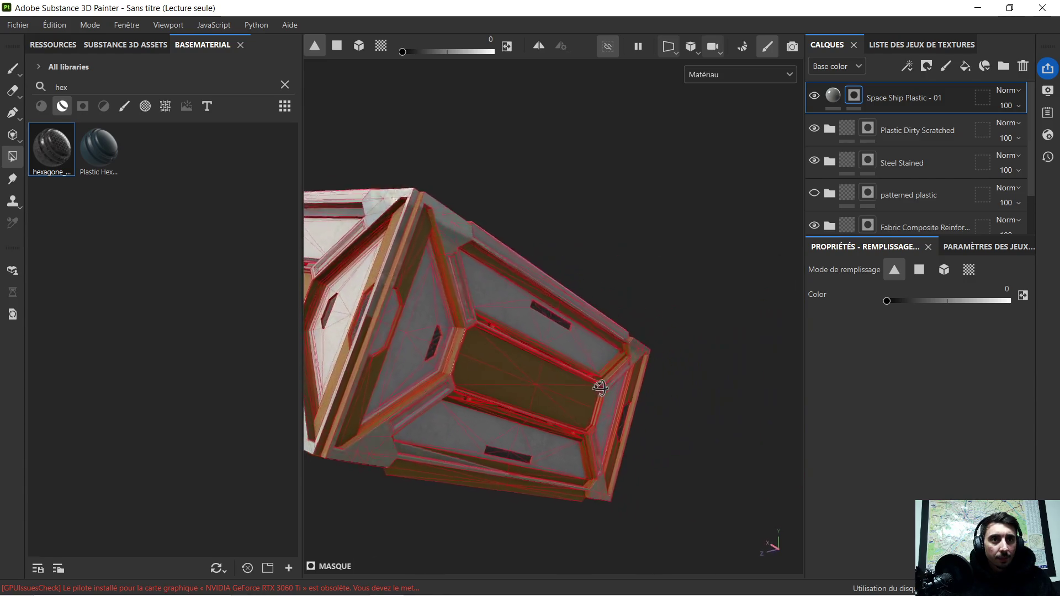
scroll(698, 421, up, 2)
scroll(685, 428, up, 2)
scroll(685, 428, down, 3)
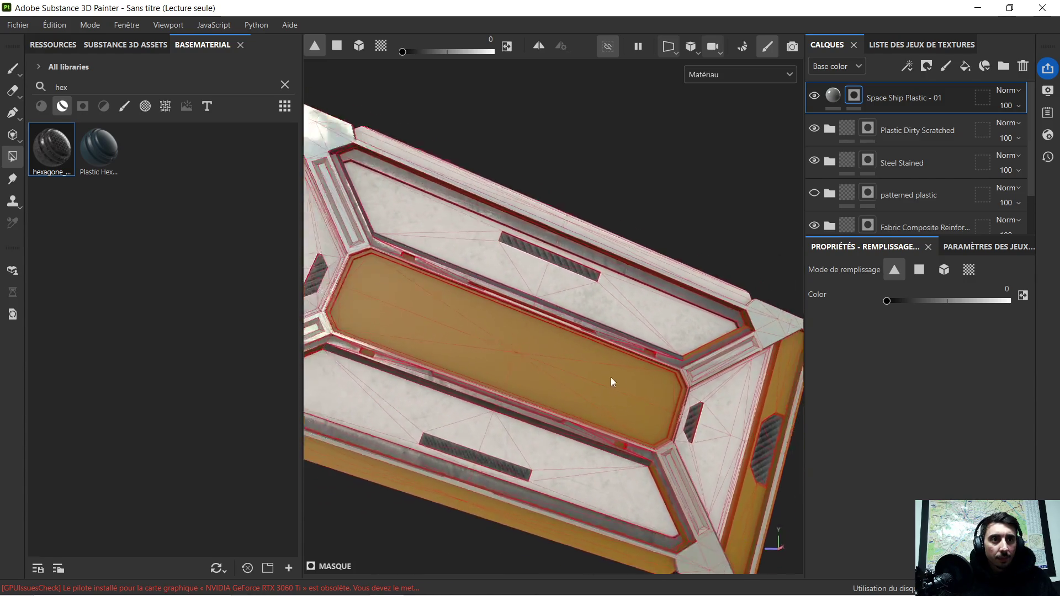
scroll(613, 377, down, 1)
mouse_move(442, 329)
alt+mouse_down()
mouse_move(440, 367)
mouse_move(613, 383)
alt+mouse_up()
scroll(550, 315, up, 2)
alt+middle_drag(549, 315, 796, 340)
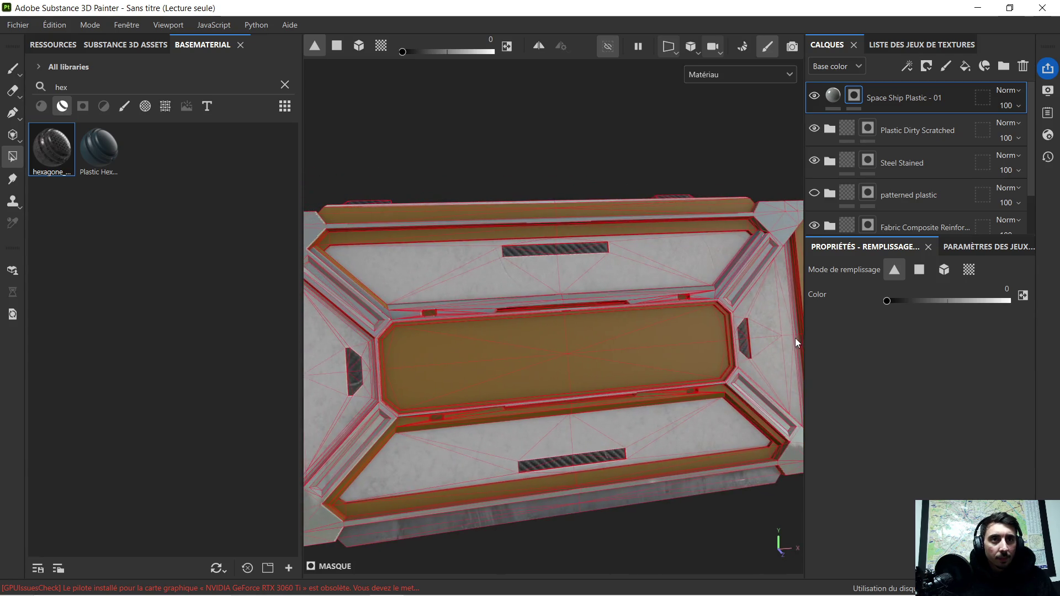
mouse_move(496, 324)
alt+mouse_down()
mouse_move(459, 344)
mouse_move(481, 303)
mouse_move(456, 326)
mouse_move(663, 320)
mouse_move(539, 301)
mouse_move(613, 316)
mouse_move(580, 307)
mouse_move(630, 299)
alt+mouse_up()
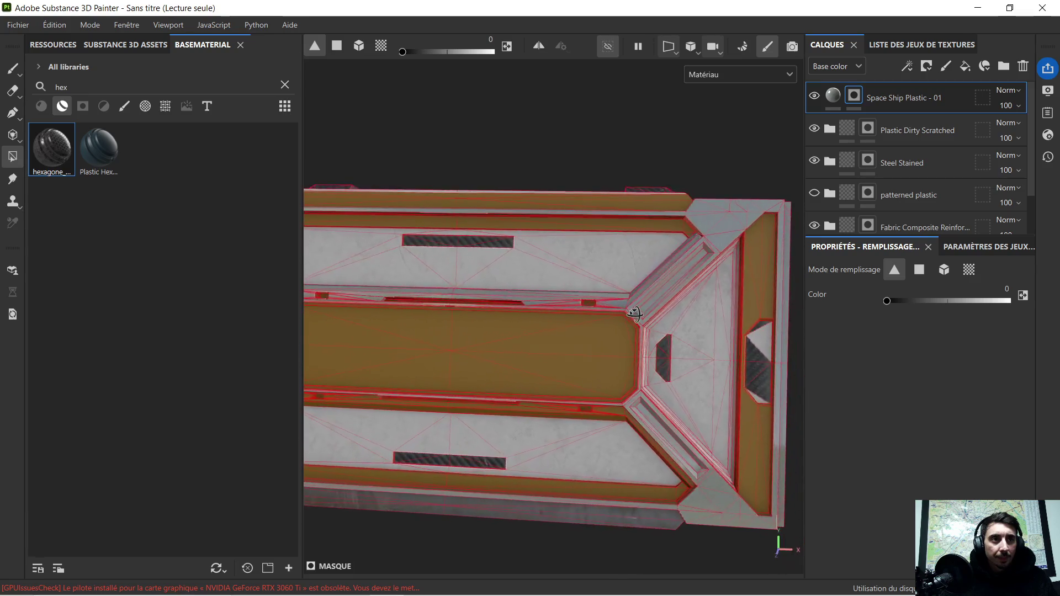
click(929, 159)
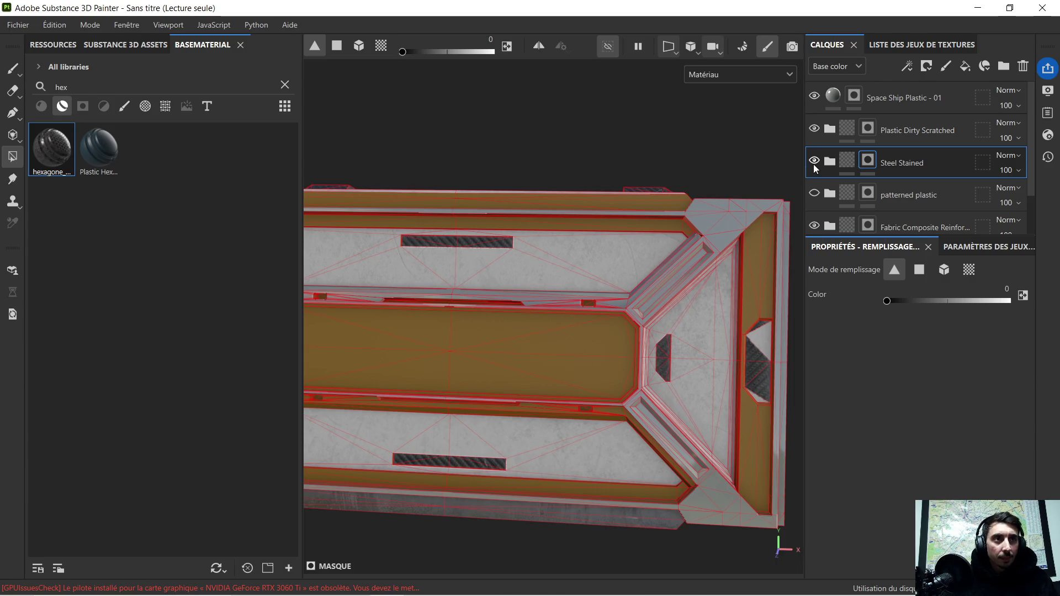
scroll(665, 292, down, 2)
scroll(665, 293, down, 3)
Add the right-end recess triangle to the Plastic Dirty Scratched mask so the hexagons show.
mouse_move(665, 293)
alt+mouse_down()
mouse_move(630, 296)
mouse_move(715, 281)
alt+mouse_up()
scroll(714, 281, up, 2)
scroll(720, 317, up, 3)
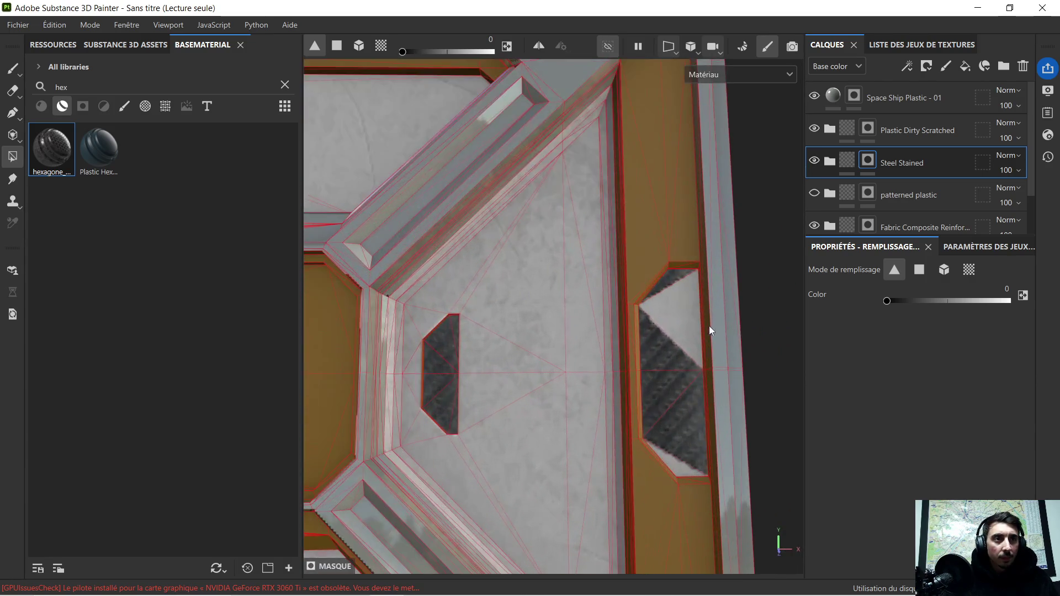
click(923, 127)
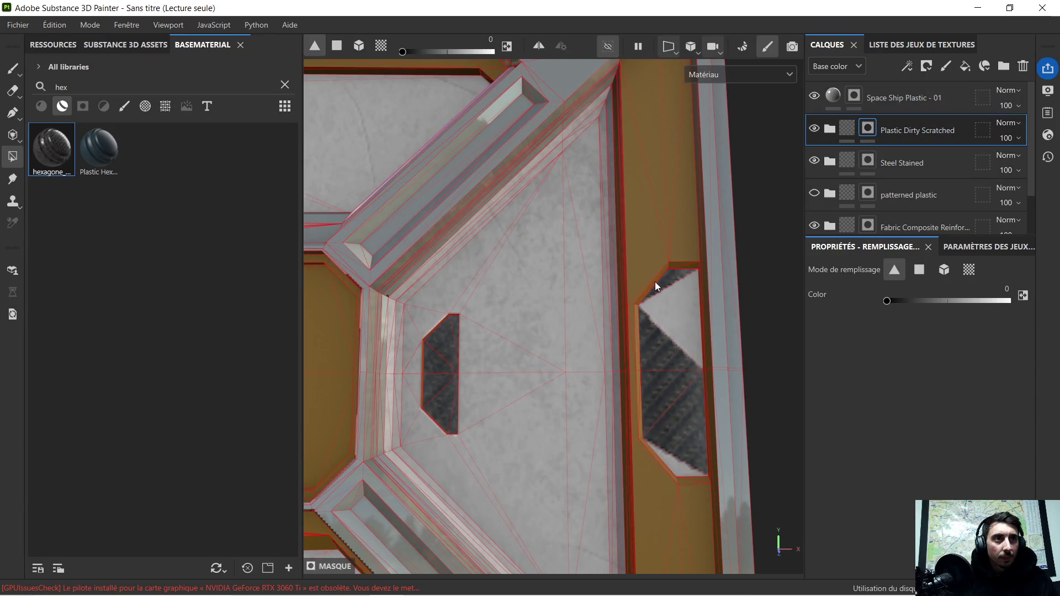
click(657, 307)
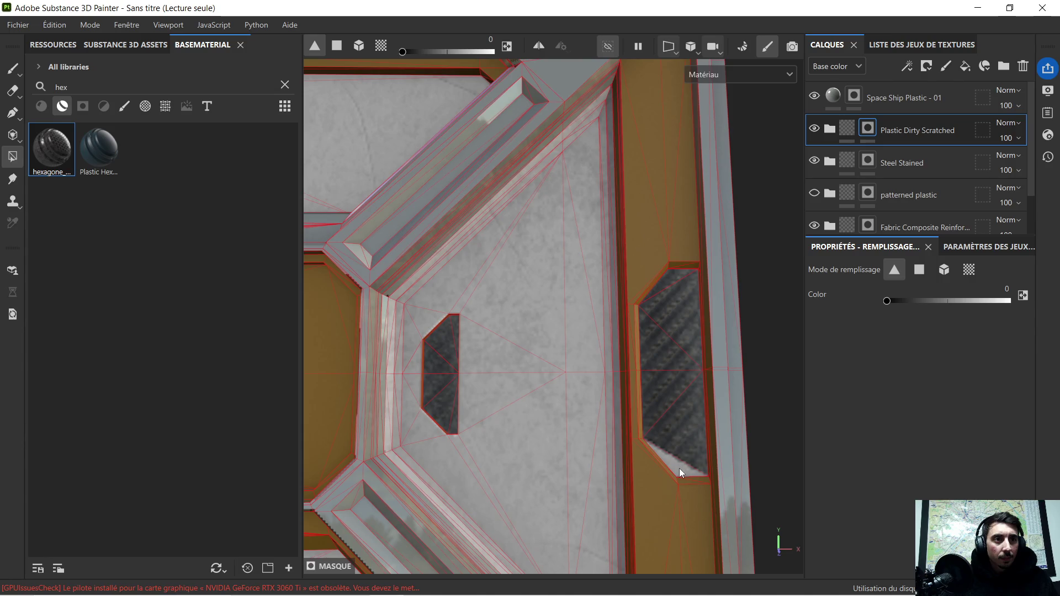
scroll(632, 389, down, 3)
scroll(663, 379, down, 2)
mouse_move(690, 377)
alt+mouse_down()
mouse_move(610, 370)
mouse_move(693, 382)
mouse_move(451, 314)
mouse_move(543, 292)
mouse_move(711, 188)
alt+mouse_up()
Toggle Steel Stained's visibility to compare the plastic areas, then restore fill value 1 and UV-chunk fill mode.
click(814, 161)
click(815, 161)
click(869, 160)
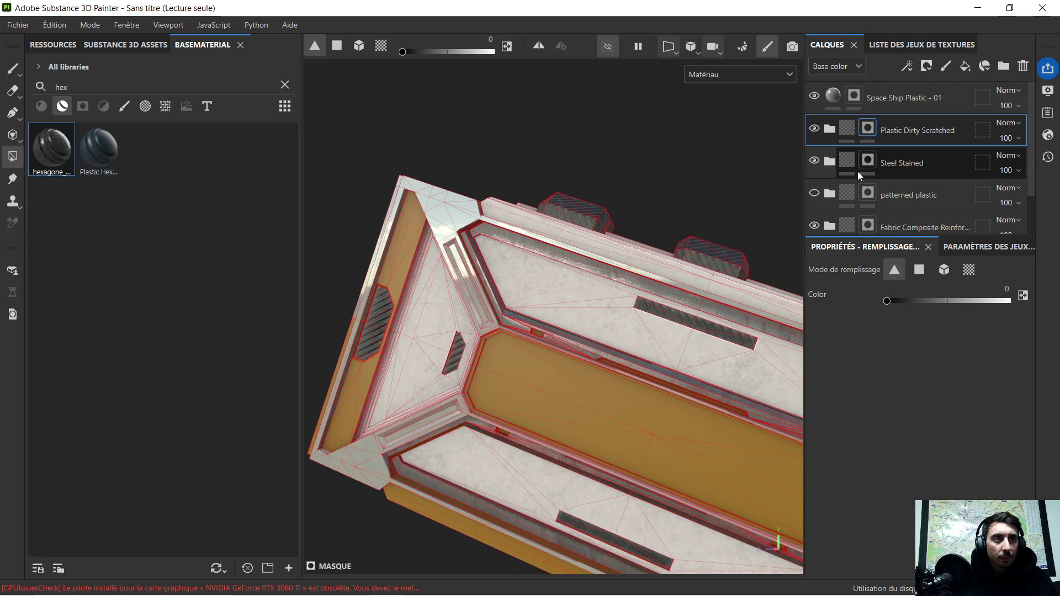
click(815, 161)
mouse_move(631, 233)
alt+mouse_down()
mouse_move(675, 269)
mouse_move(561, 284)
mouse_move(473, 339)
mouse_move(522, 336)
mouse_move(473, 328)
alt+mouse_up()
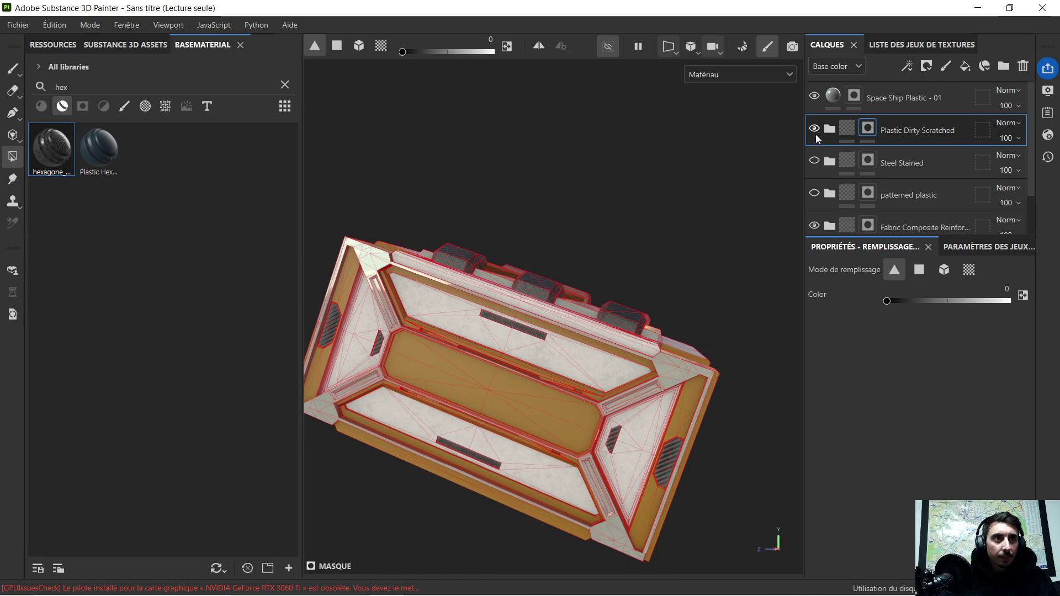
click(815, 161)
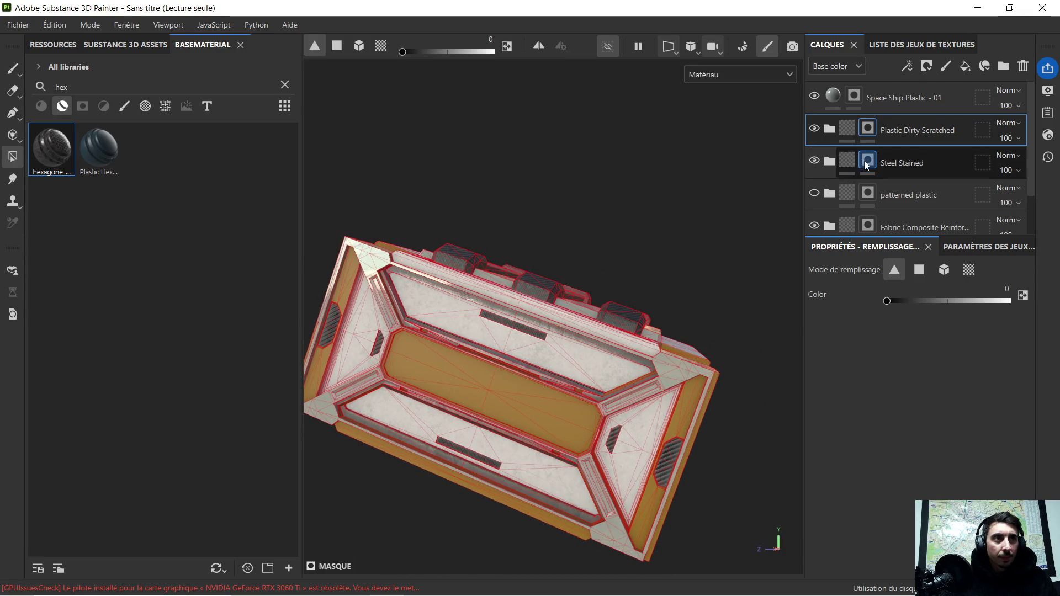
drag(913, 304, 1020, 301)
click(969, 269)
scroll(492, 343, up, 5)
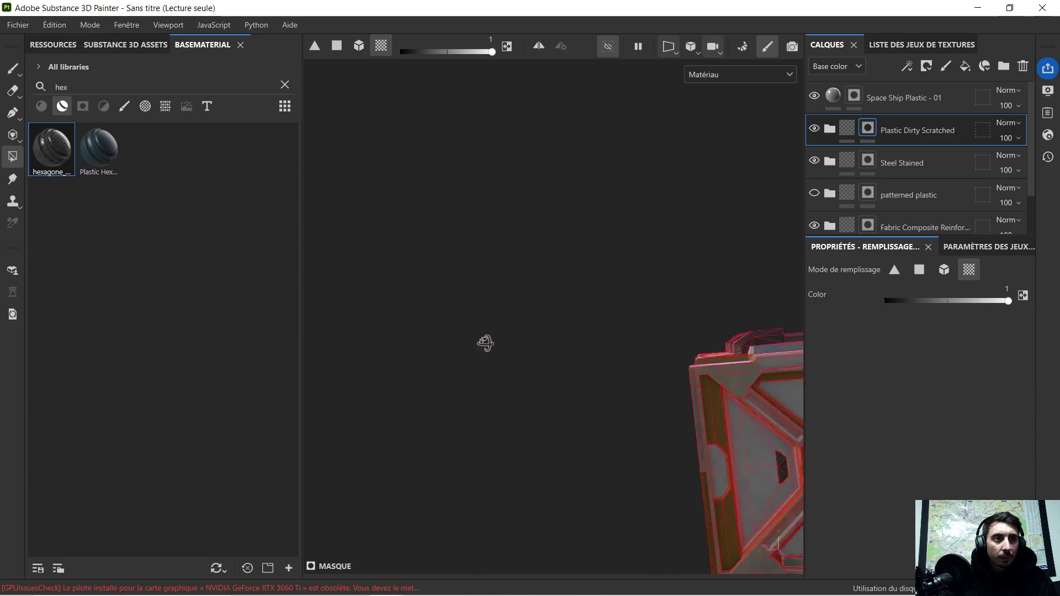
Paint the diagonal strip and the upper inner strips into the plastic mask.
alt+middle_drag(725, 375, 566, 290)
alt+right_drag(567, 289, 665, 367)
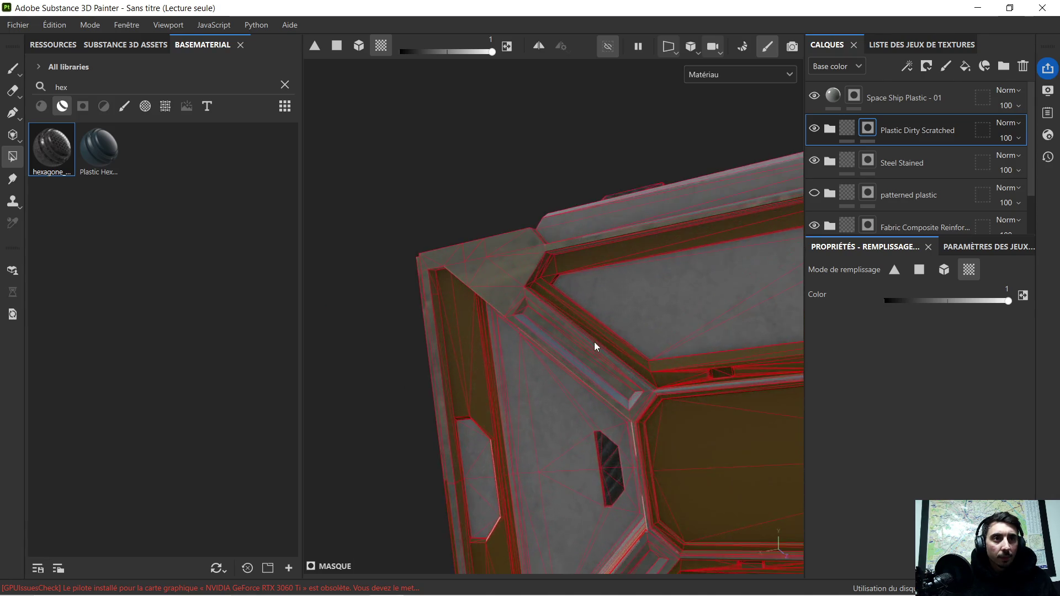
shift+click(669, 369)
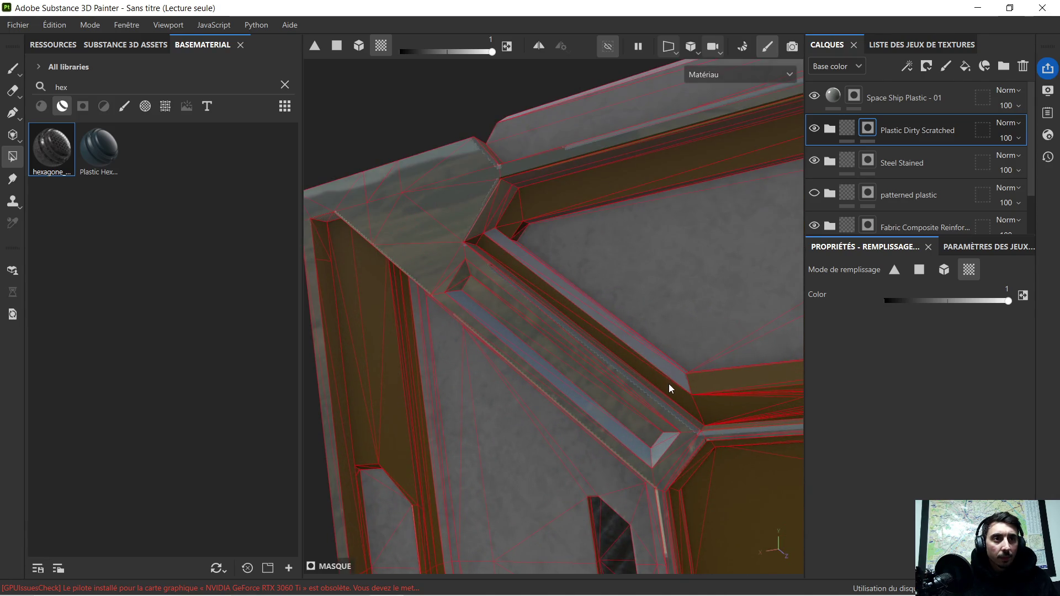
shift+click(670, 385)
shift+click(584, 197)
Undo the last fill on the upper strip after checking it, then make Steel Stained active.
alt+drag(568, 194, 637, 235)
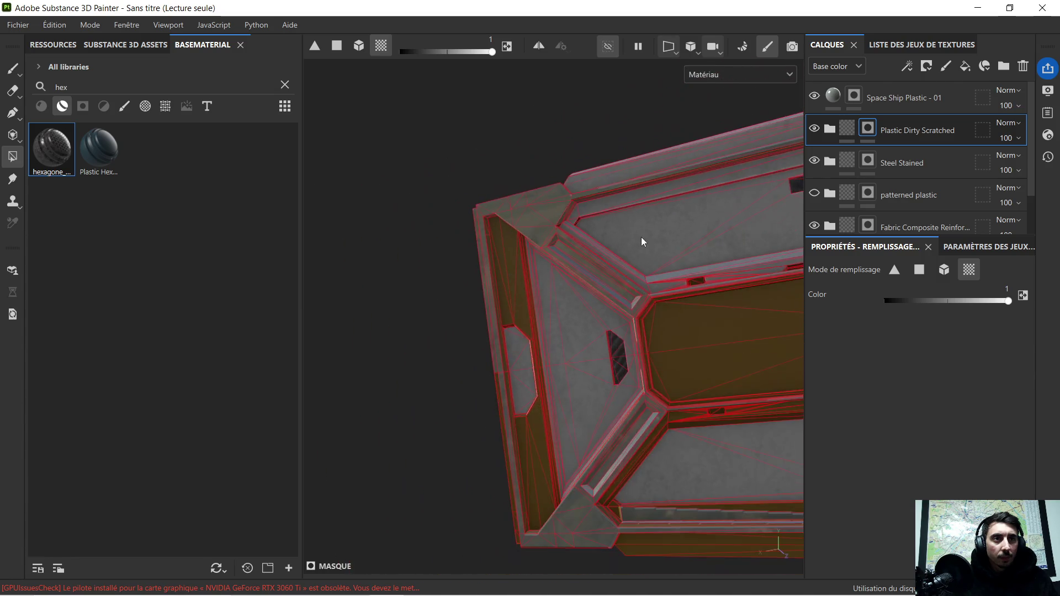
alt+drag(703, 262, 578, 302)
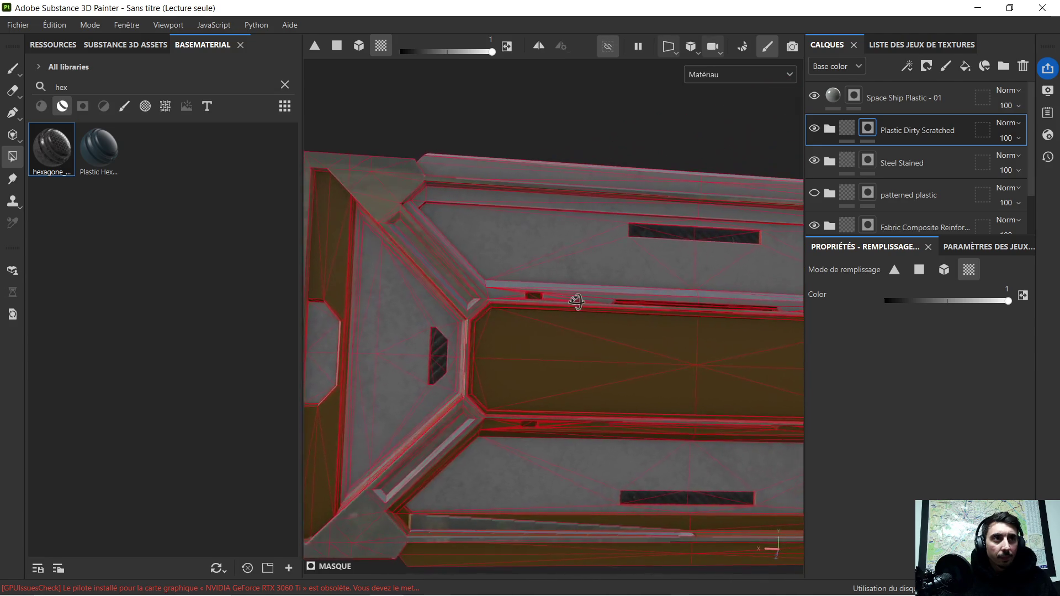
alt+drag(577, 301, 535, 267)
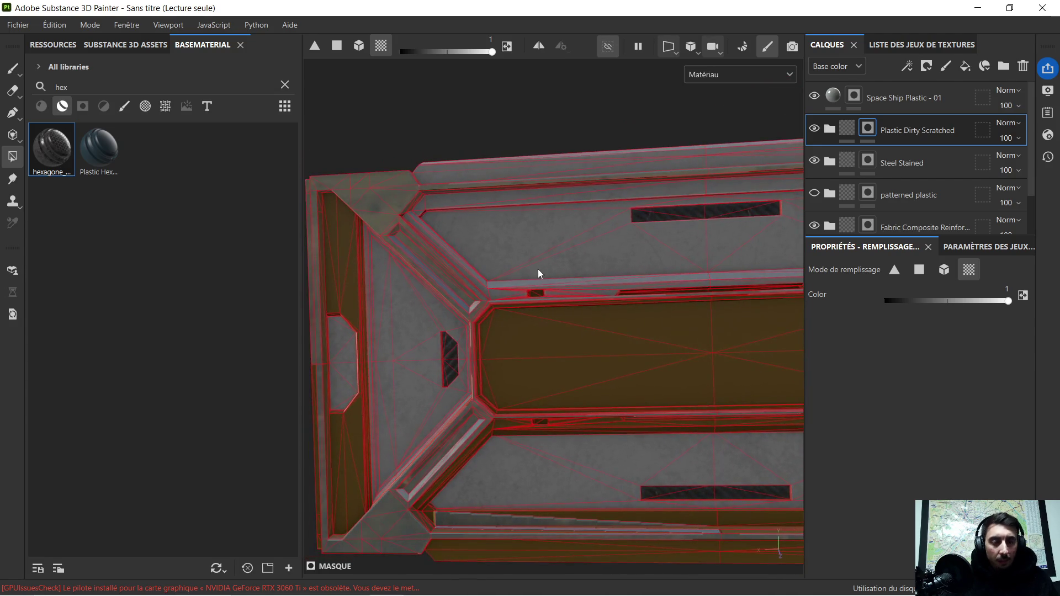
key(ctrl+z)
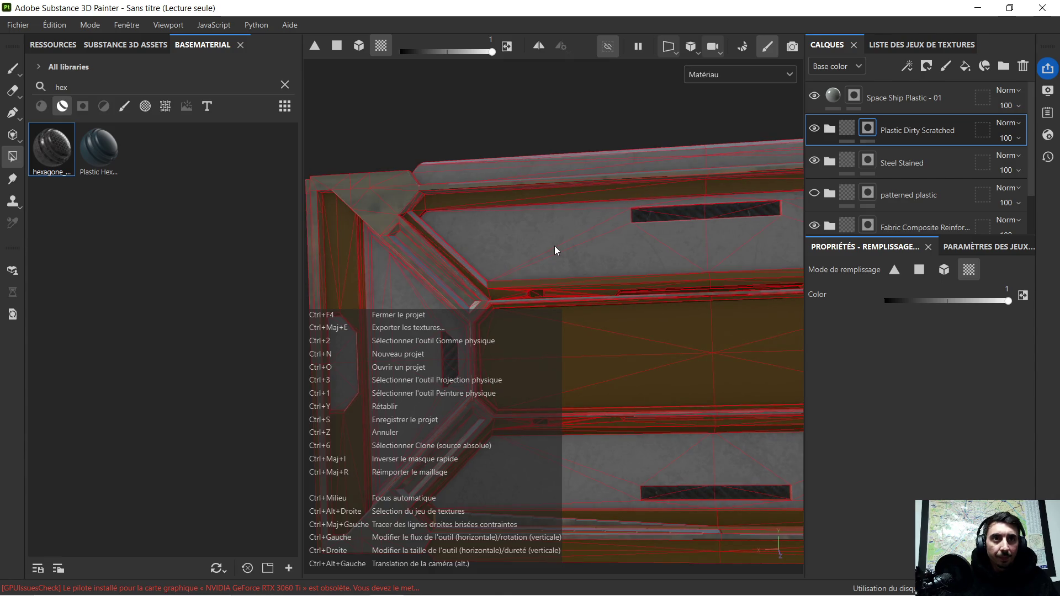
click(918, 165)
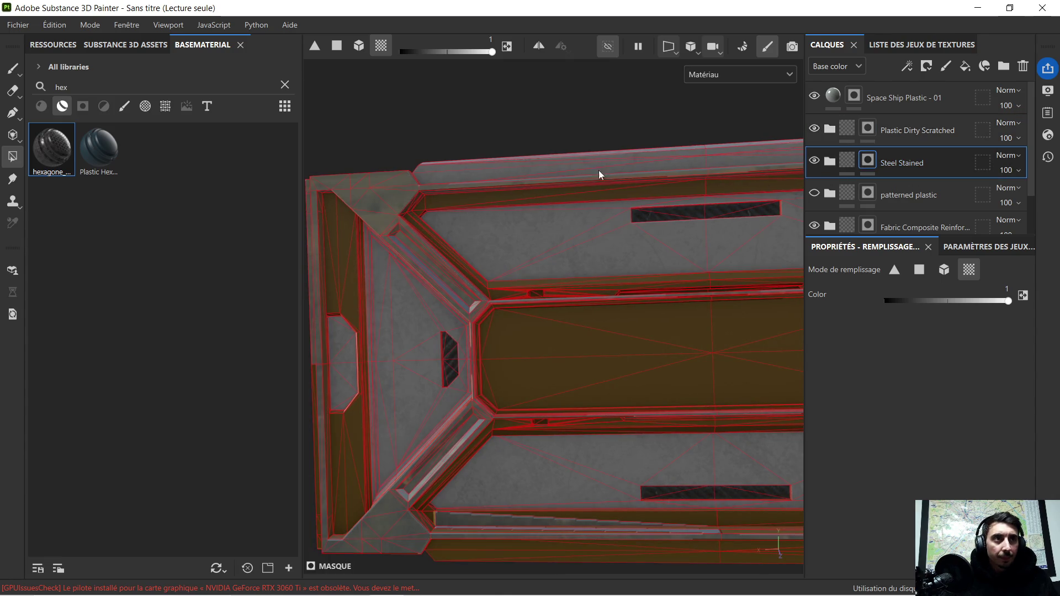
scroll(497, 176, up, 2)
Add the upper inner strip, the strips below the vent and the small lower face to the steel mask.
click(423, 238)
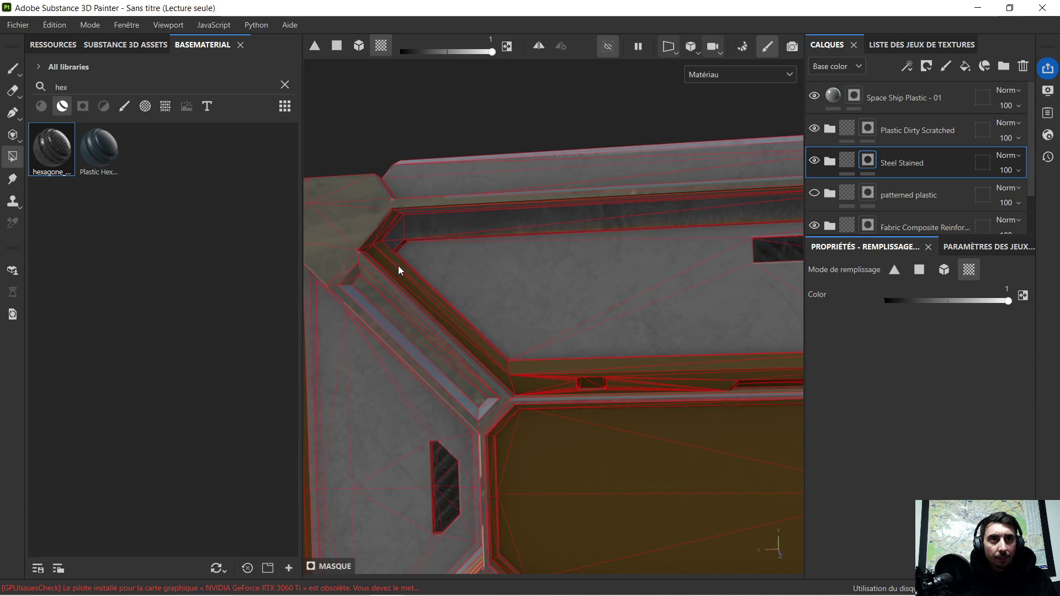
scroll(636, 345, down, 2)
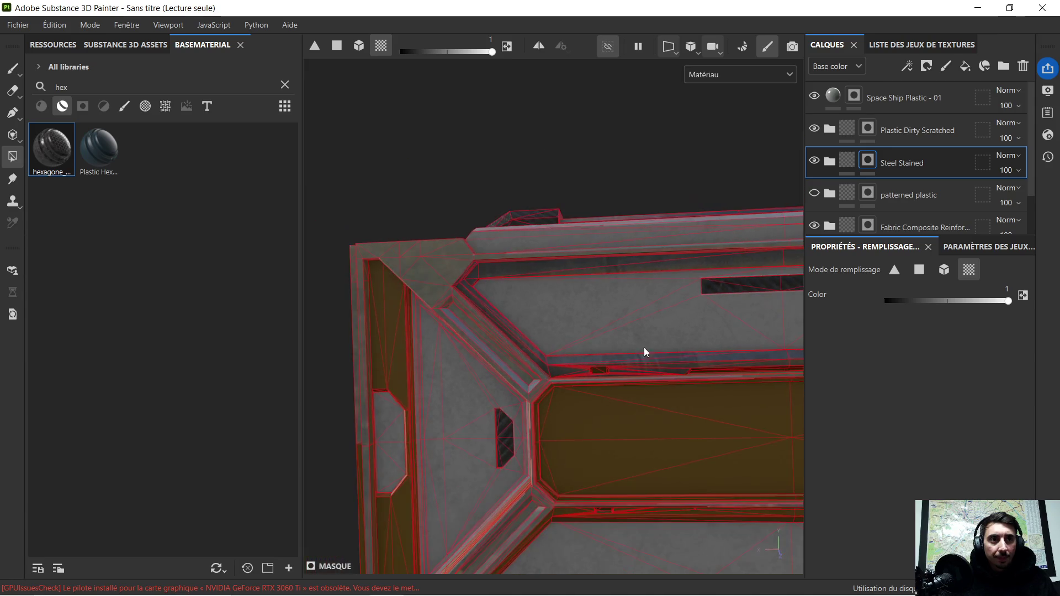
scroll(636, 346, up, 2)
scroll(422, 331, up, 2)
click(513, 308)
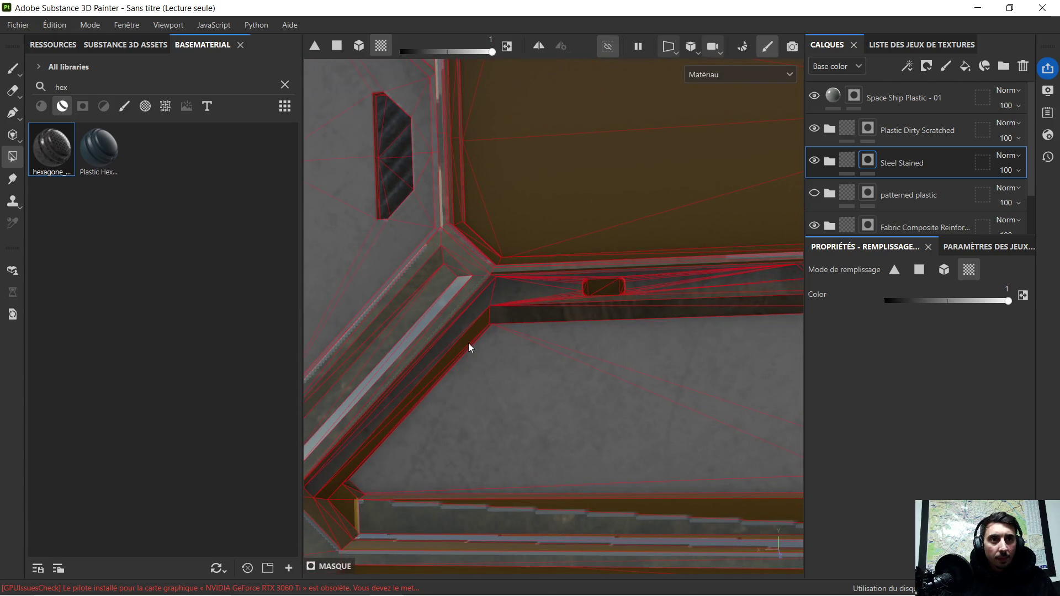
click(411, 516)
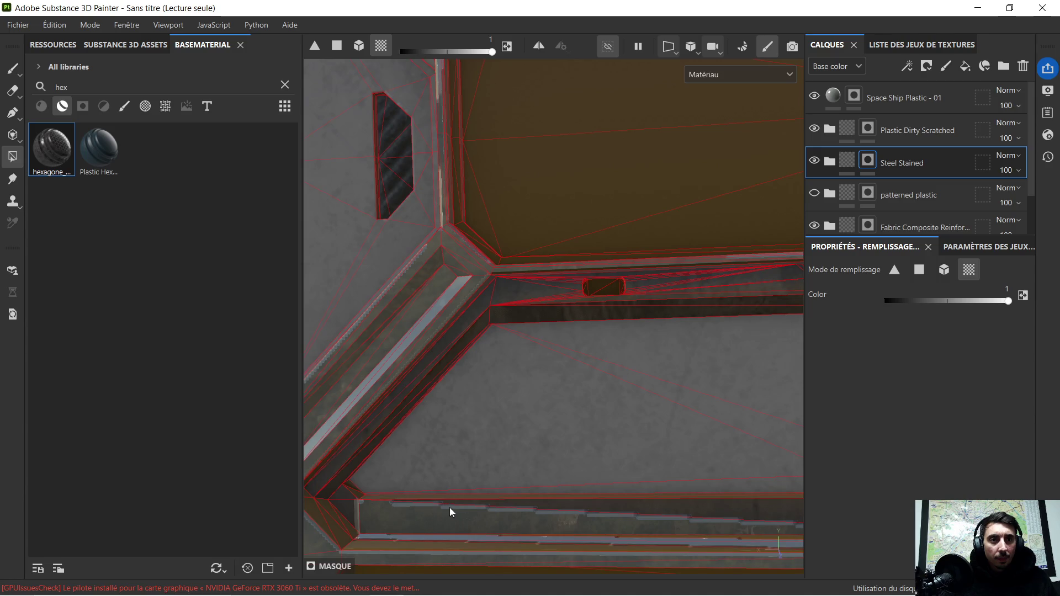
scroll(639, 483, down, 1)
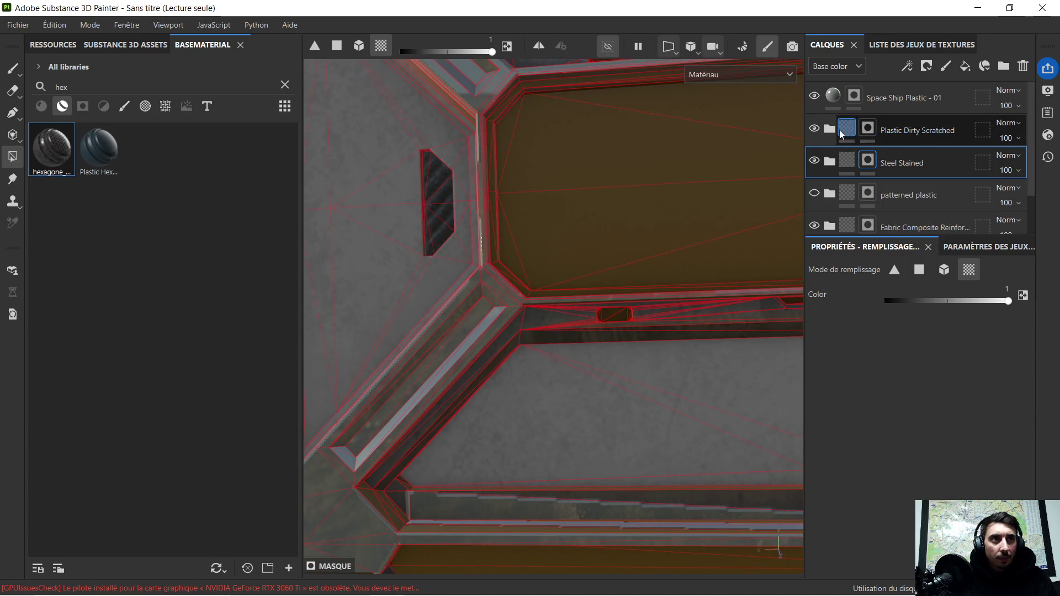
Compare with the plastic layers hidden, then select Space Ship Plastic - 01 and set its mask fill value to 0.
click(814, 130)
click(815, 98)
click(903, 88)
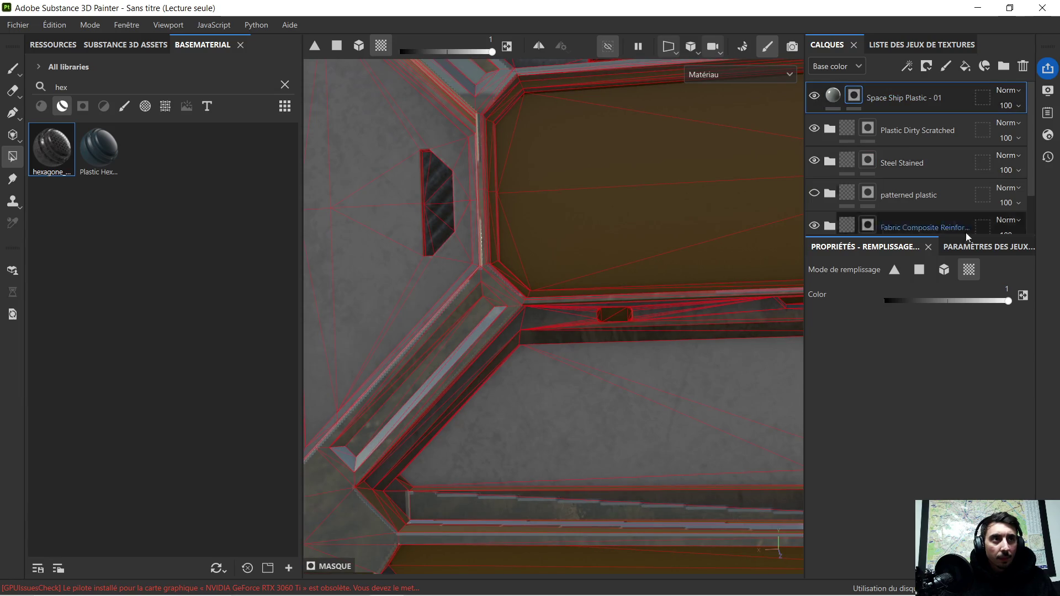
click(1018, 296)
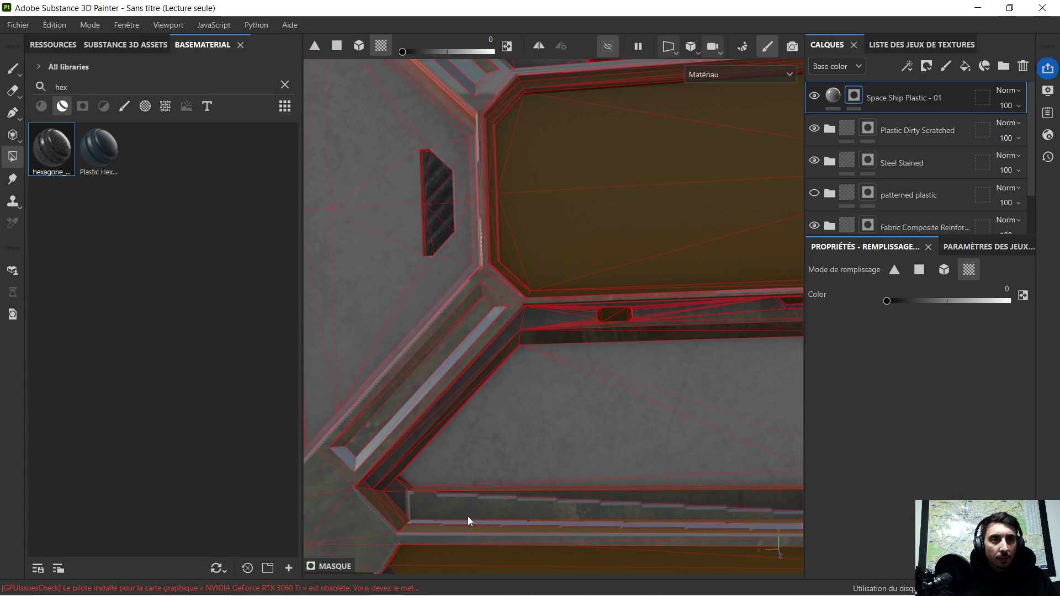
scroll(453, 507, down, 1)
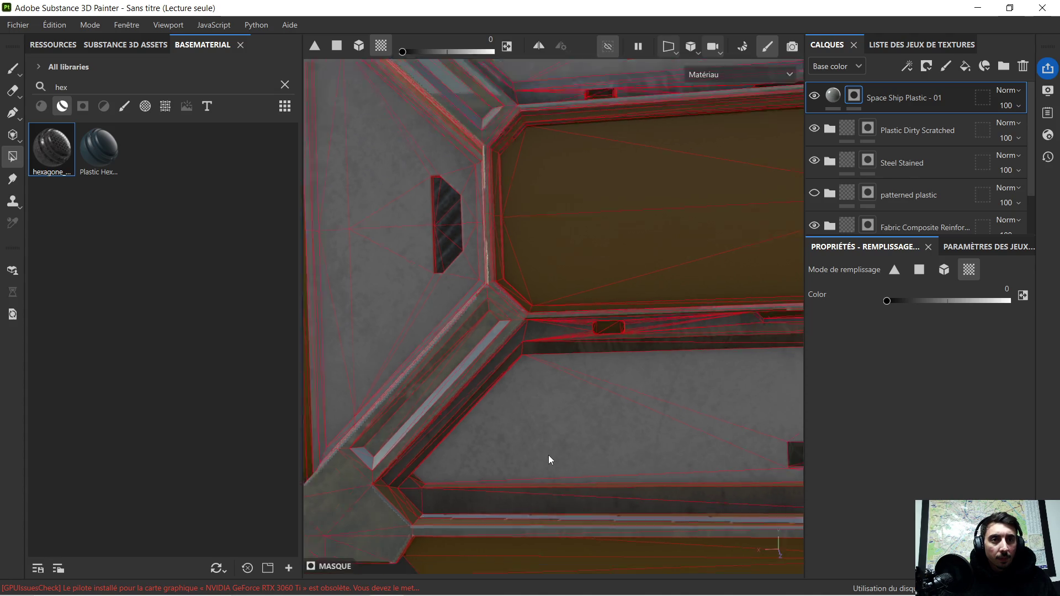
scroll(549, 455, down, 4)
alt+drag(578, 428, 676, 367)
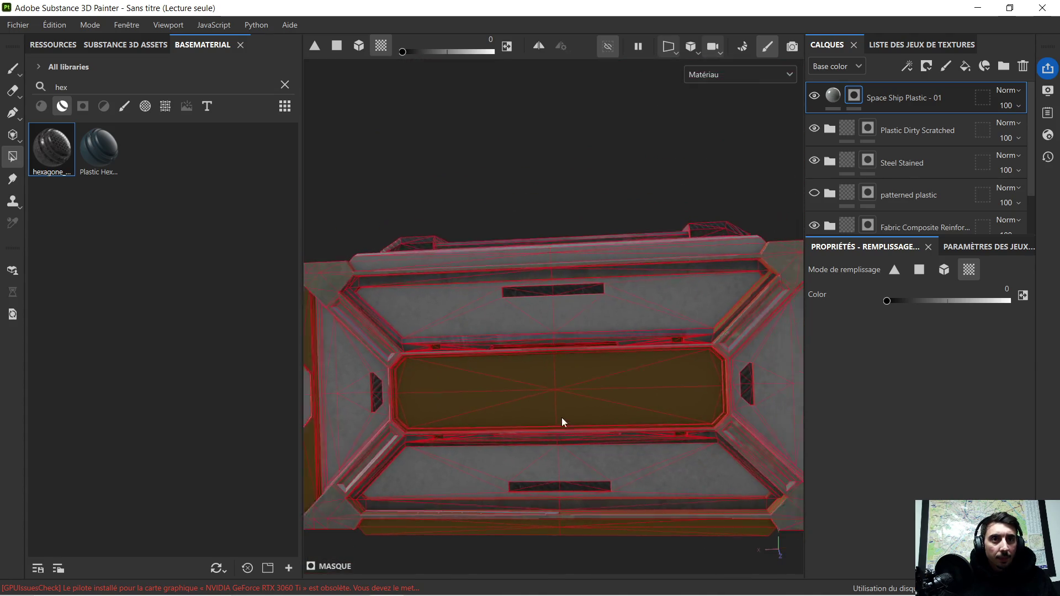
scroll(509, 414, up, 2)
scroll(589, 401, up, 1)
scroll(588, 400, up, 1)
mouse_move(599, 443)
alt+mouse_down()
mouse_move(521, 375)
mouse_move(604, 437)
alt+mouse_up()
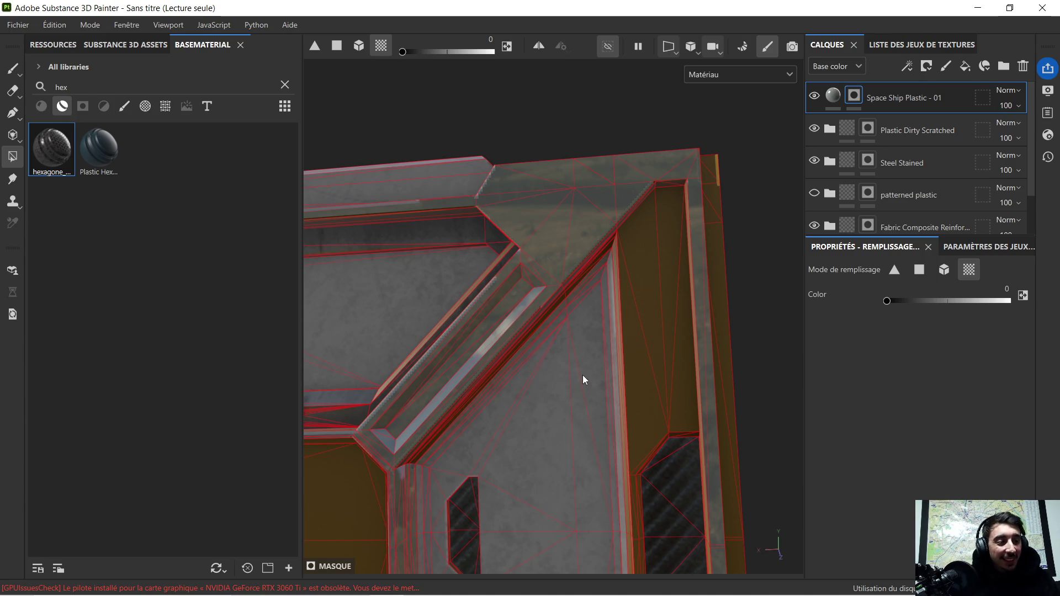
scroll(583, 365, down, 5)
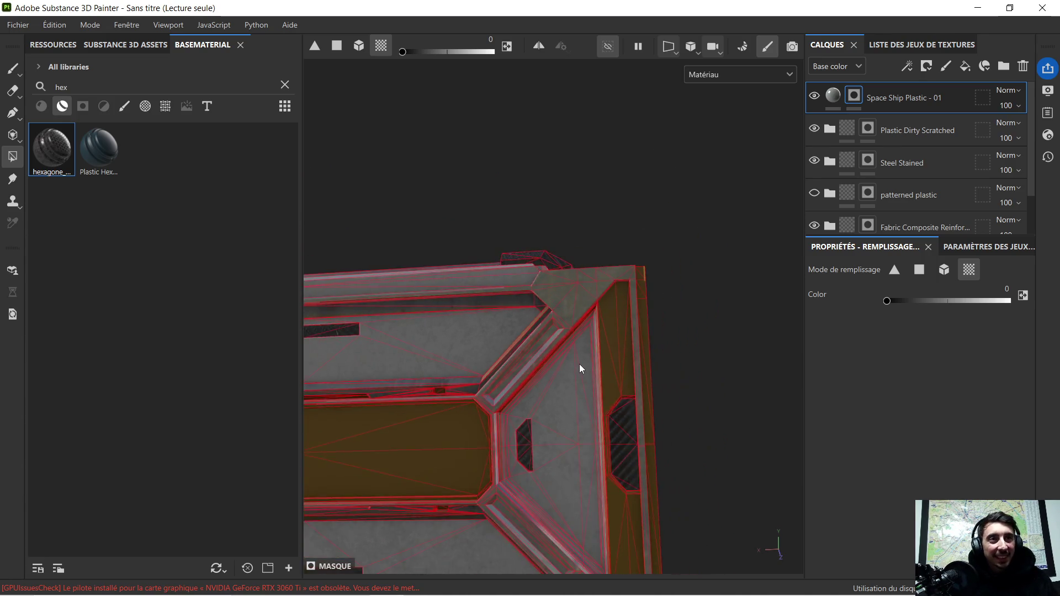
mouse_move(666, 339)
alt+mouse_down()
mouse_move(508, 407)
mouse_move(596, 399)
alt+mouse_up()
scroll(547, 394, up, 3)
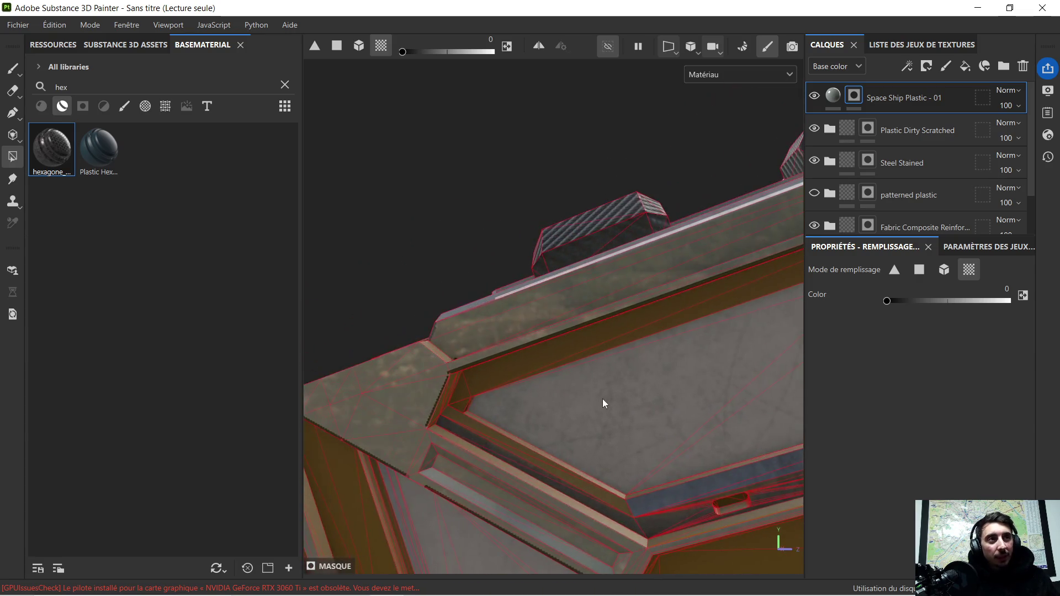
With Steel Stained active and fill value 1, add the orange top strip, bevel strip and trim strips to steel.
click(926, 157)
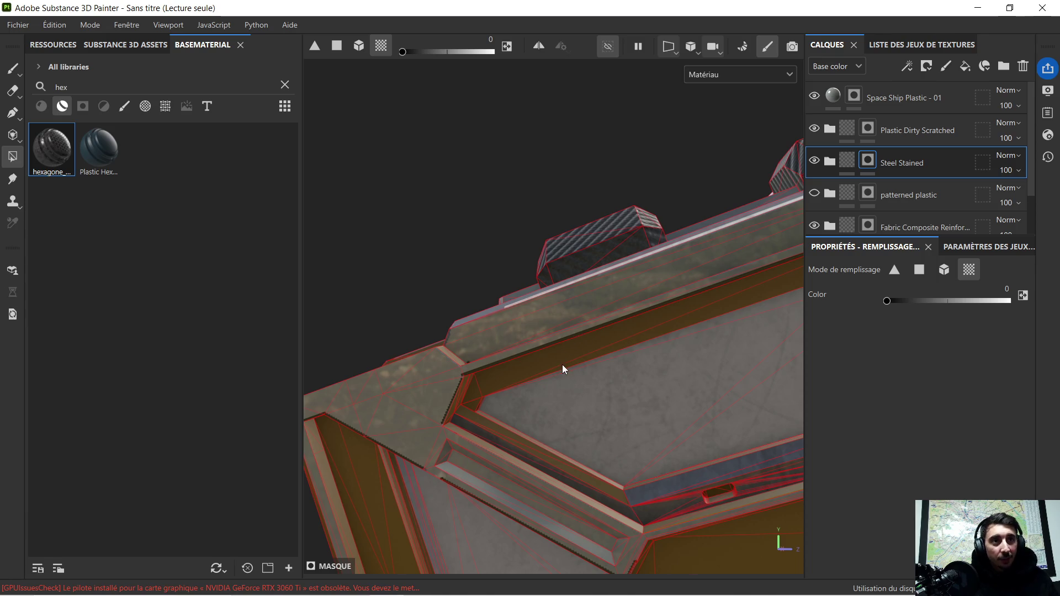
alt+drag(547, 365, 570, 312)
drag(952, 302, 1008, 301)
click(565, 304)
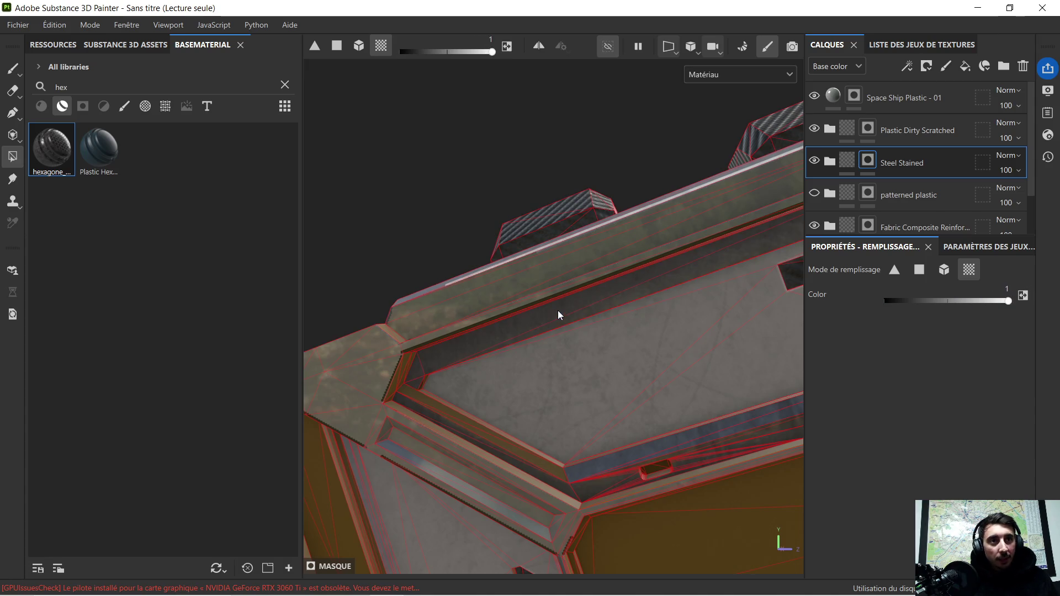
click(509, 449)
mouse_move(635, 472)
alt+mouse_down()
mouse_move(695, 478)
mouse_move(539, 296)
mouse_move(539, 404)
alt+mouse_up()
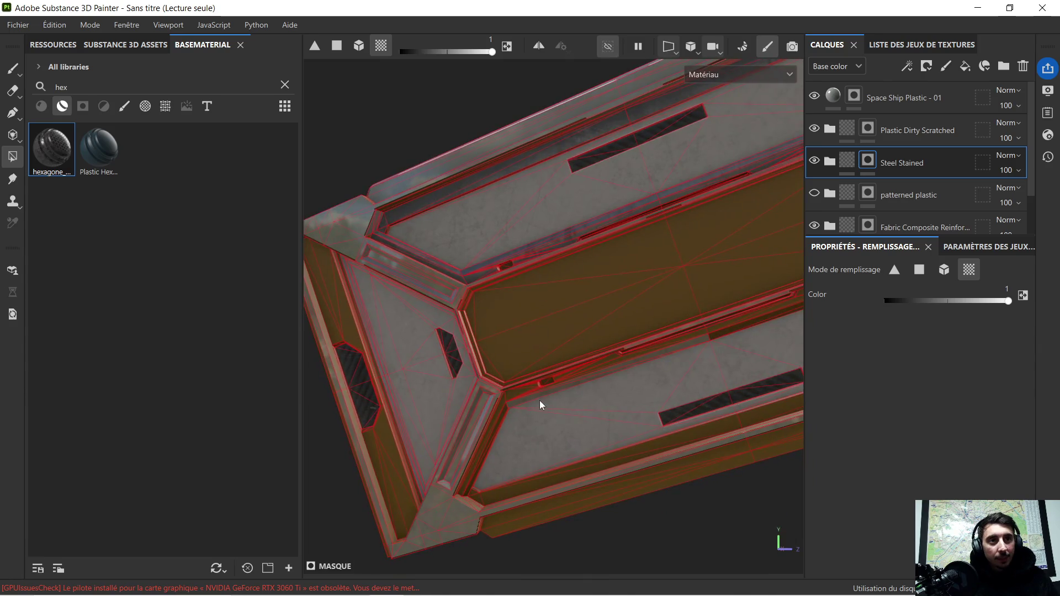
scroll(553, 379, up, 3)
click(482, 407)
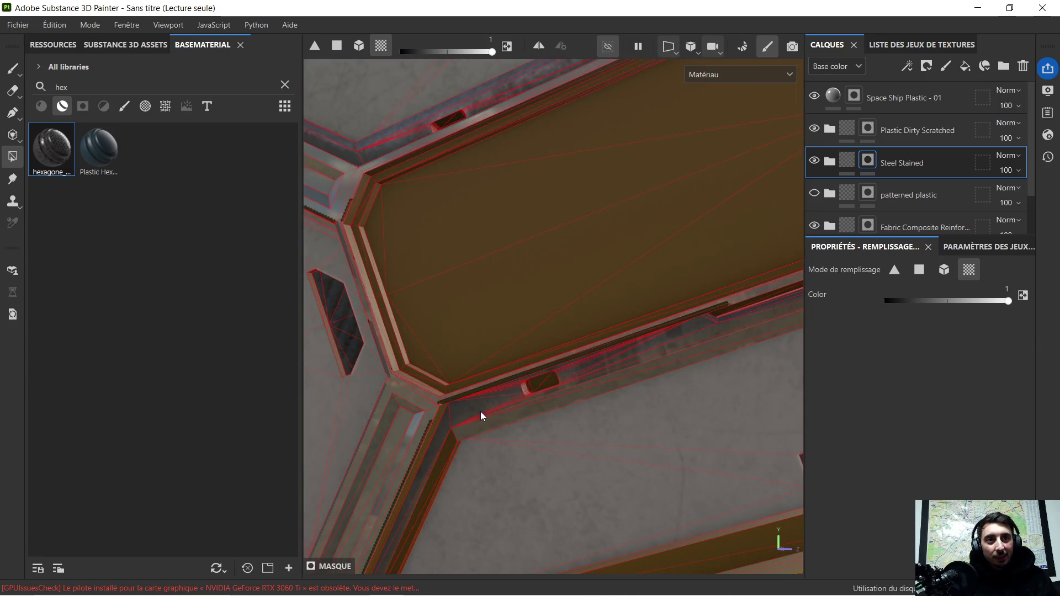
Orbit to the top-left corner and add the corner face strip and the thin strip under the beam to steel.
mouse_move(482, 430)
alt+mouse_down()
mouse_move(524, 402)
mouse_move(548, 408)
mouse_move(522, 491)
alt+mouse_up()
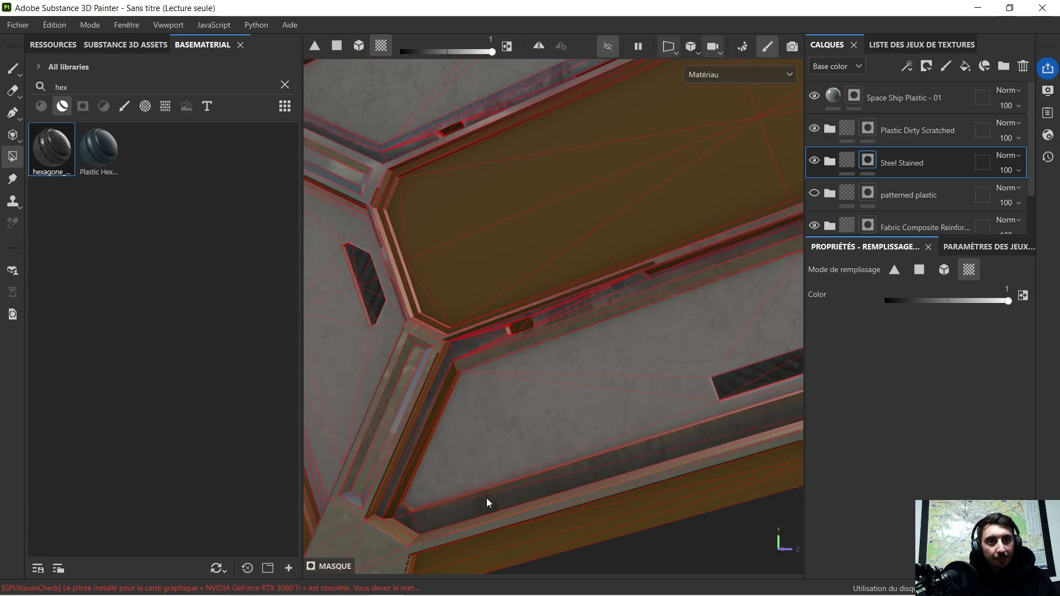
mouse_move(515, 446)
alt+mouse_down()
mouse_move(629, 366)
mouse_move(513, 473)
mouse_move(608, 406)
mouse_move(383, 450)
alt+mouse_up()
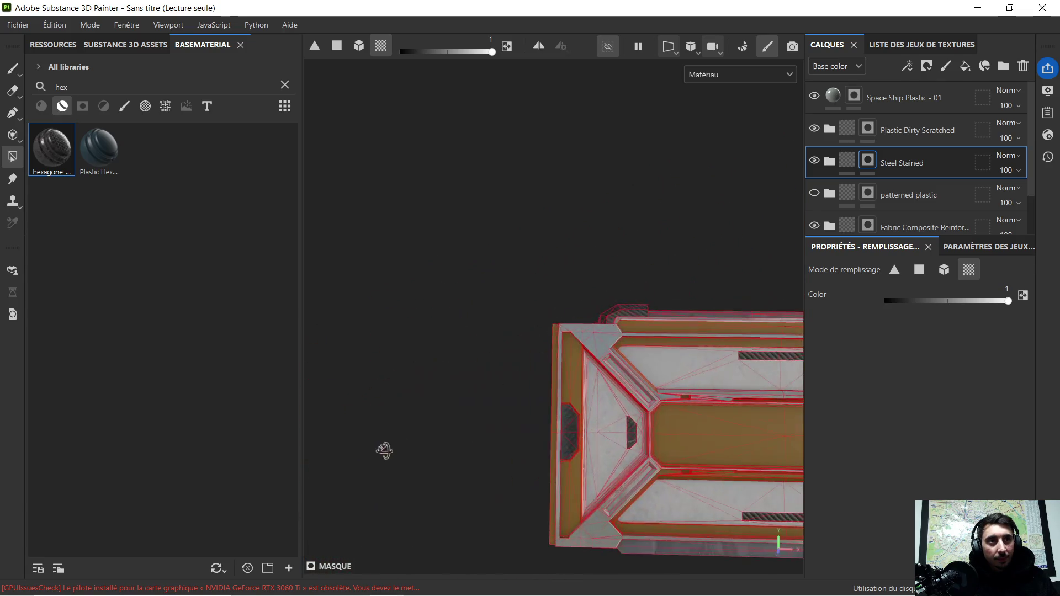
scroll(649, 368, up, 3)
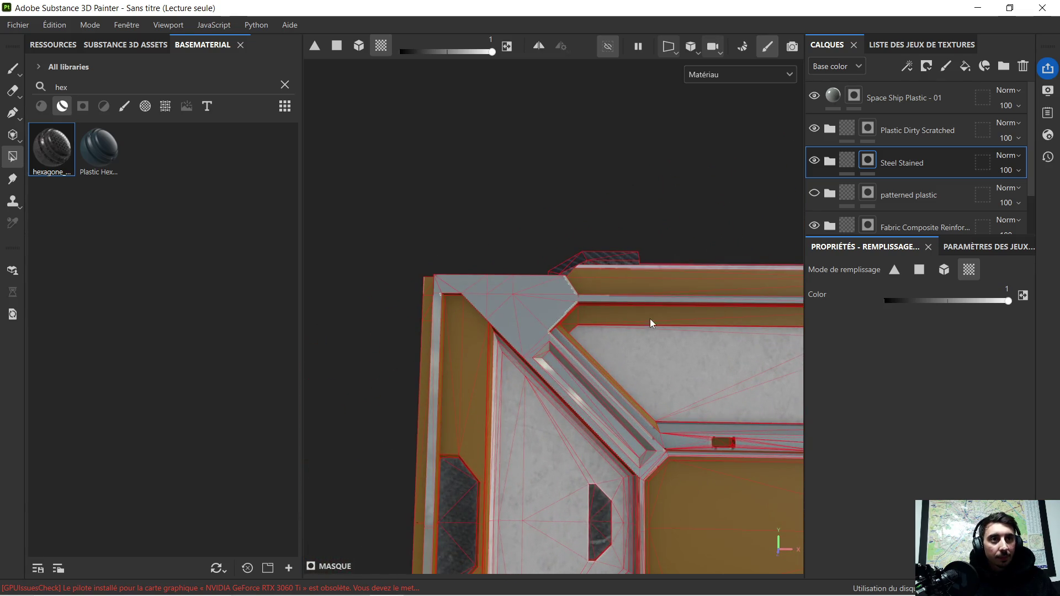
mouse_move(627, 326)
alt+mouse_down()
mouse_move(710, 355)
mouse_move(571, 364)
mouse_move(489, 411)
alt+mouse_up()
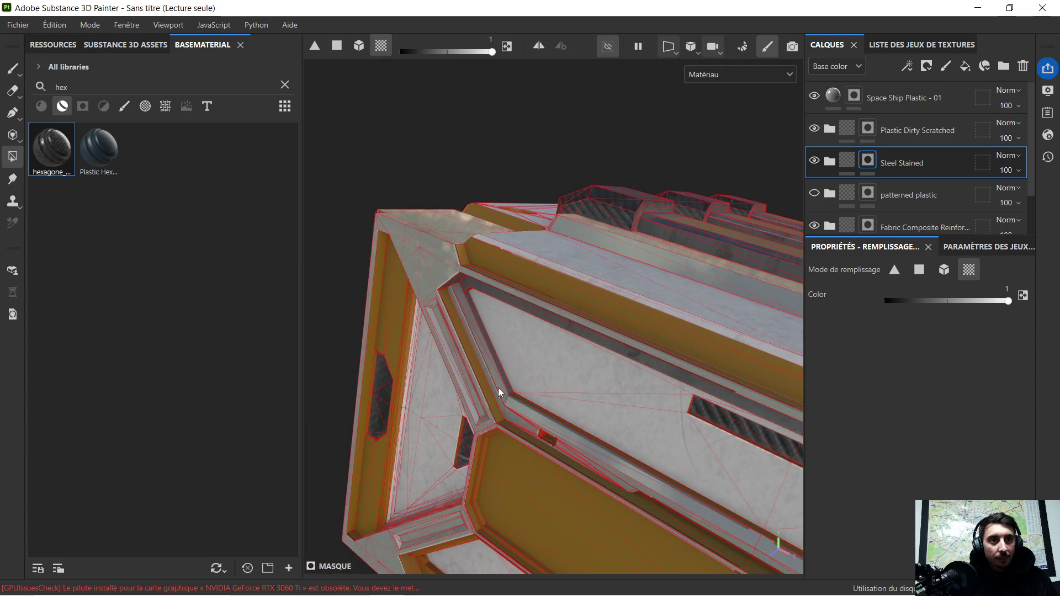
mouse_move(522, 498)
alt+mouse_down()
mouse_move(568, 284)
mouse_move(521, 303)
mouse_move(463, 352)
alt+mouse_up()
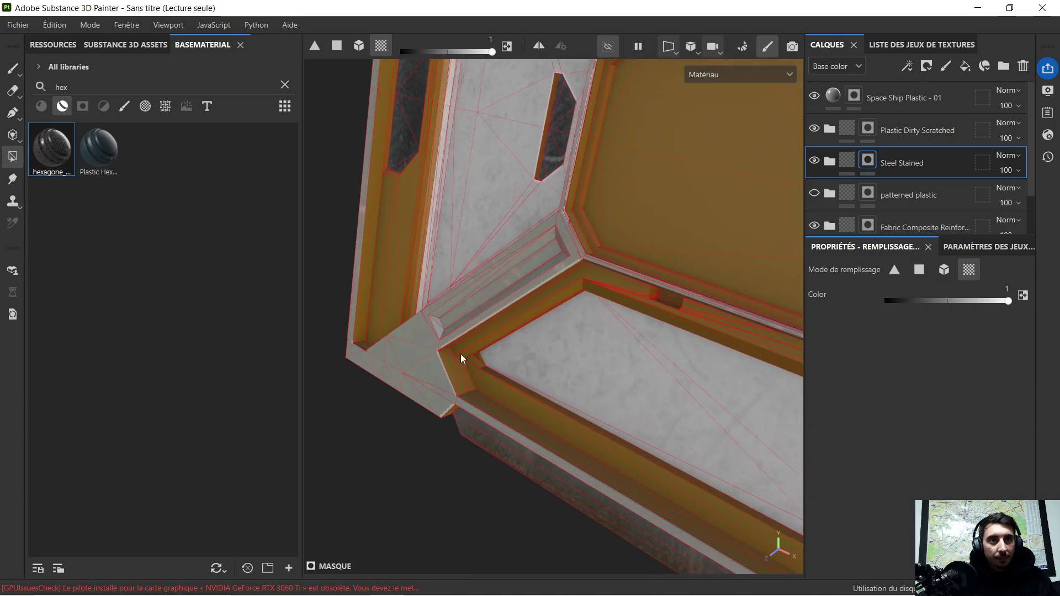
scroll(460, 367, up, 2)
click(482, 366)
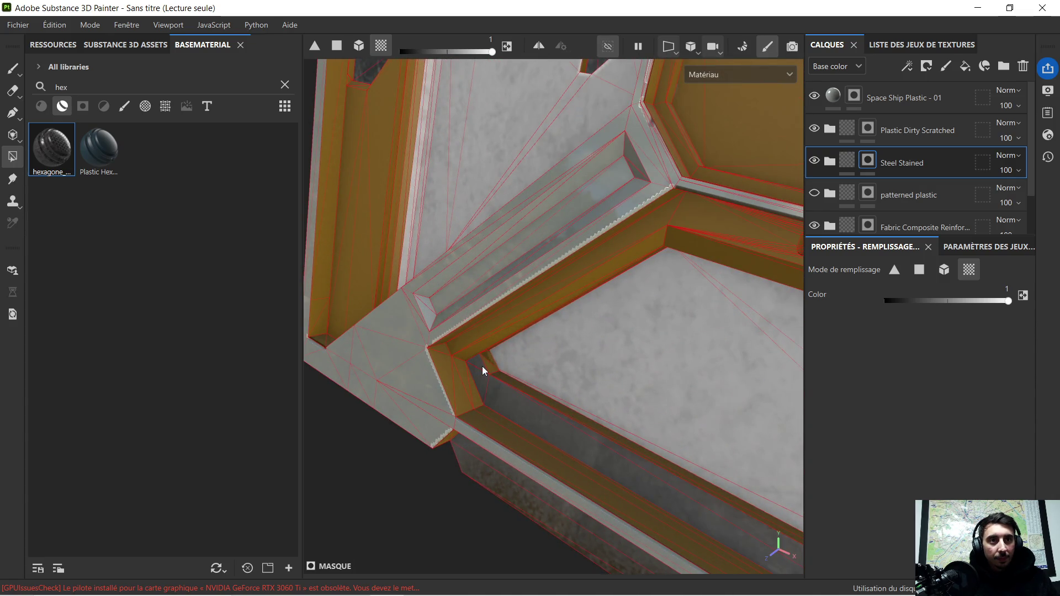
click(505, 334)
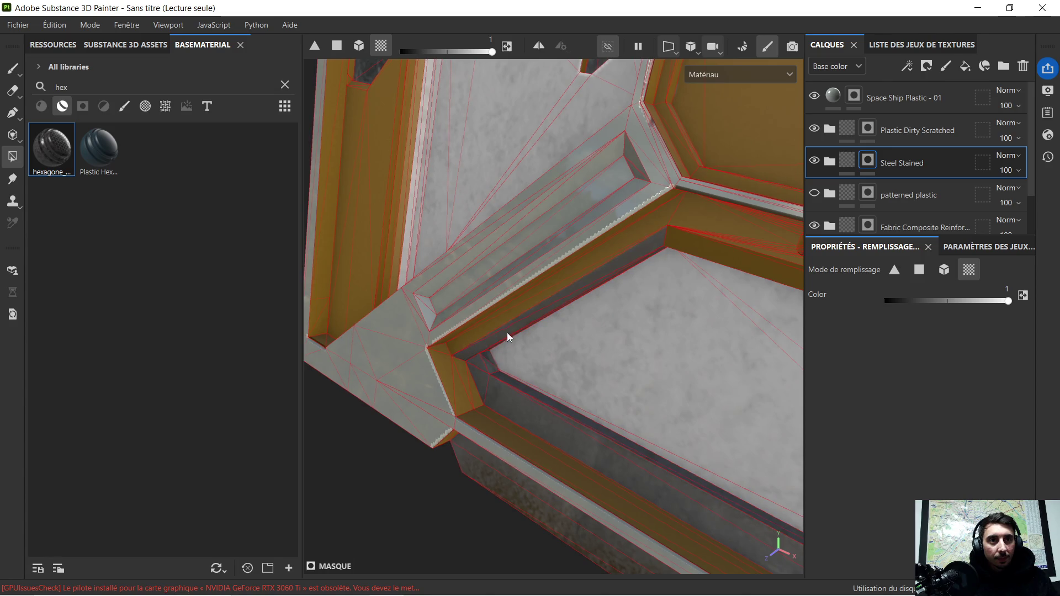
mouse_move(524, 308)
alt+mouse_down()
mouse_move(584, 305)
mouse_move(670, 341)
mouse_move(446, 297)
mouse_move(403, 269)
mouse_move(588, 301)
mouse_move(460, 260)
mouse_move(486, 277)
mouse_move(533, 259)
mouse_move(502, 255)
mouse_move(556, 293)
mouse_move(571, 273)
mouse_move(455, 334)
mouse_move(485, 325)
mouse_move(458, 382)
mouse_move(631, 377)
mouse_move(572, 315)
mouse_move(546, 265)
mouse_move(531, 270)
mouse_move(602, 284)
alt+mouse_up()
scroll(625, 347, up, 3)
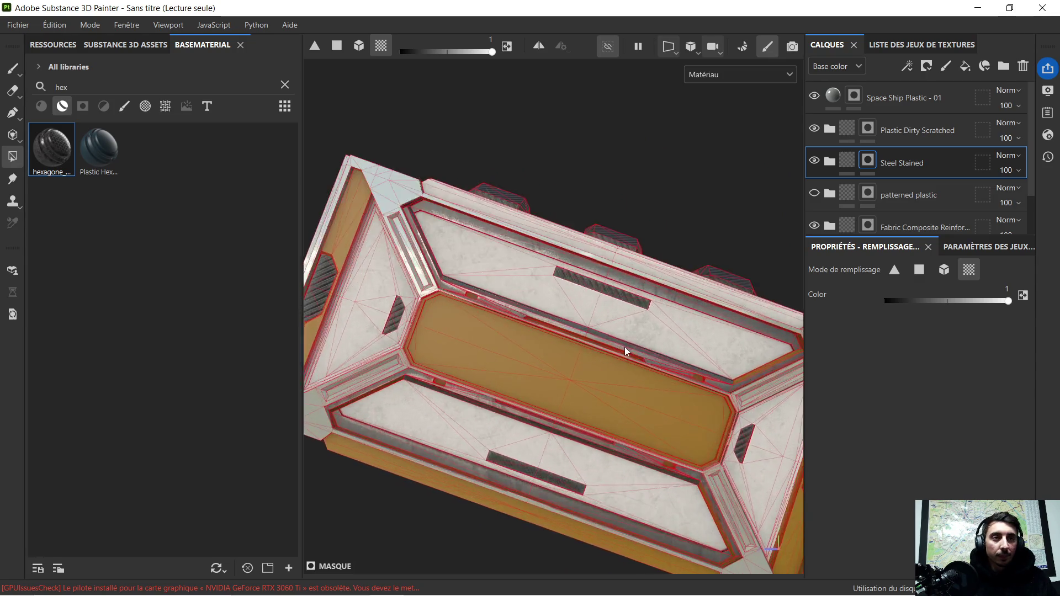
scroll(624, 348, up, 3)
scroll(624, 350, down, 5)
scroll(611, 356, down, 2)
scroll(608, 364, up, 1)
scroll(596, 360, up, 1)
scroll(590, 363, down, 1)
alt+drag(585, 358, 526, 347)
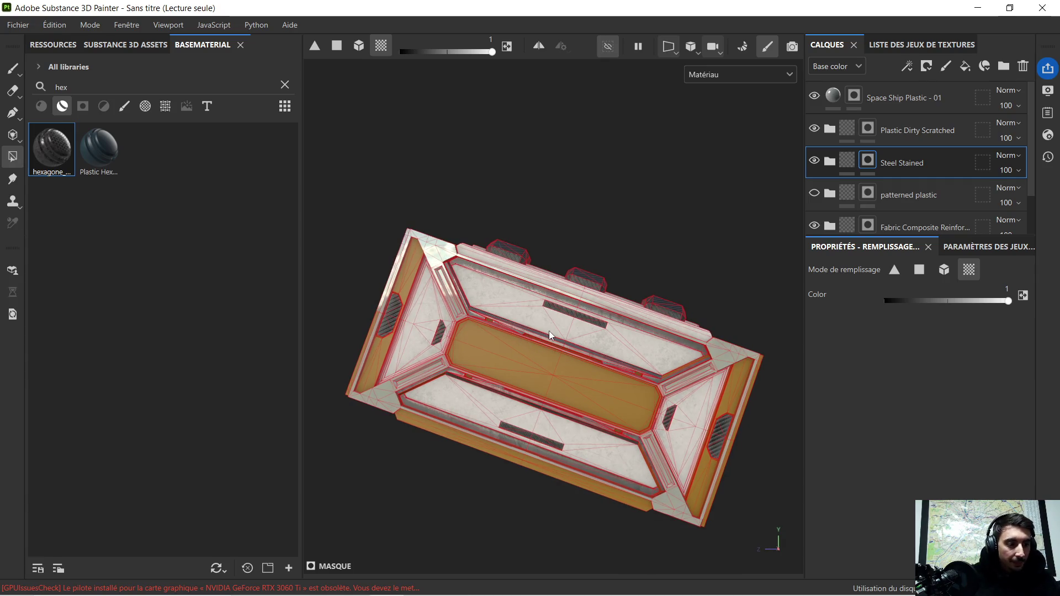
scroll(560, 319, up, 1)
scroll(564, 329, up, 1)
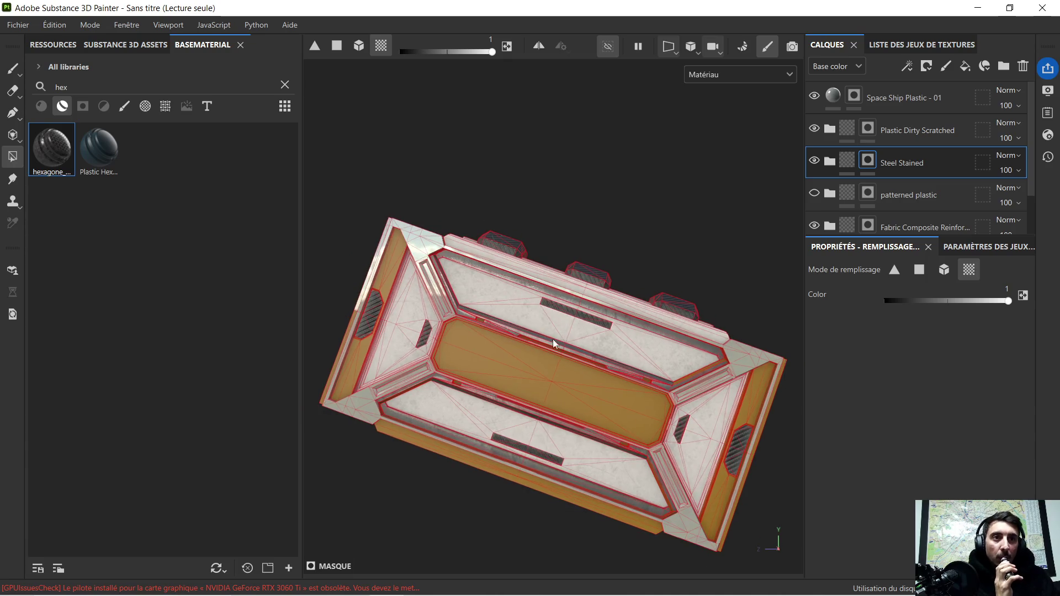
scroll(505, 355, down, 1)
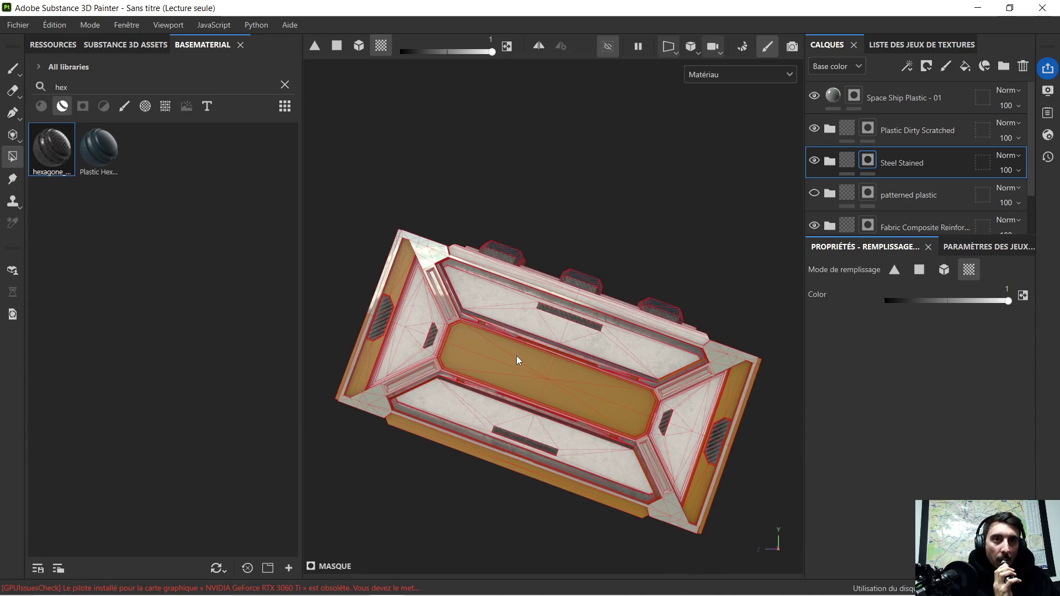
scroll(516, 356, up, 2)
alt+drag(541, 361, 525, 357)
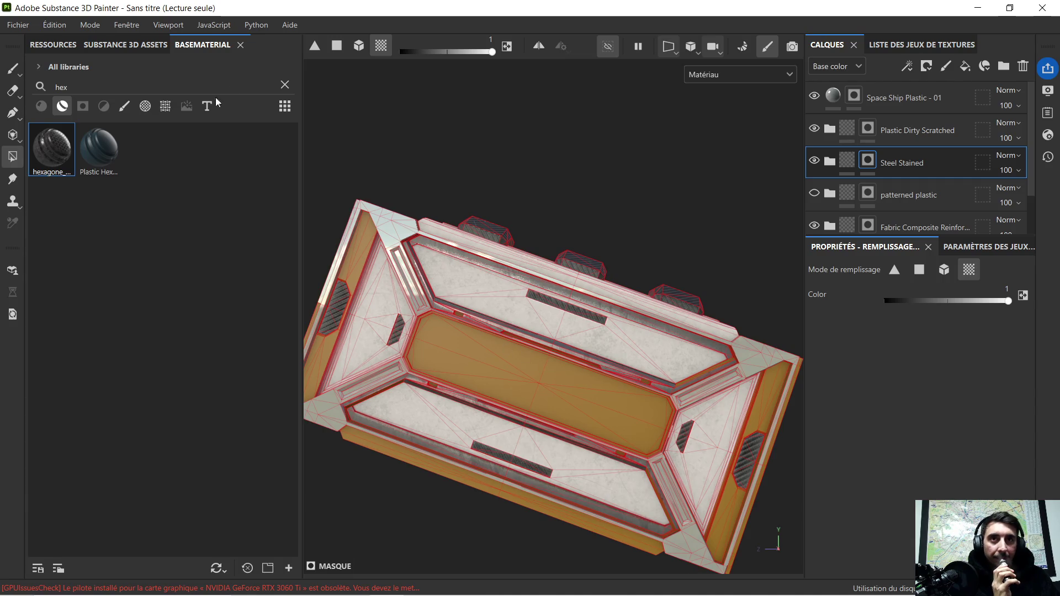
click(166, 108)
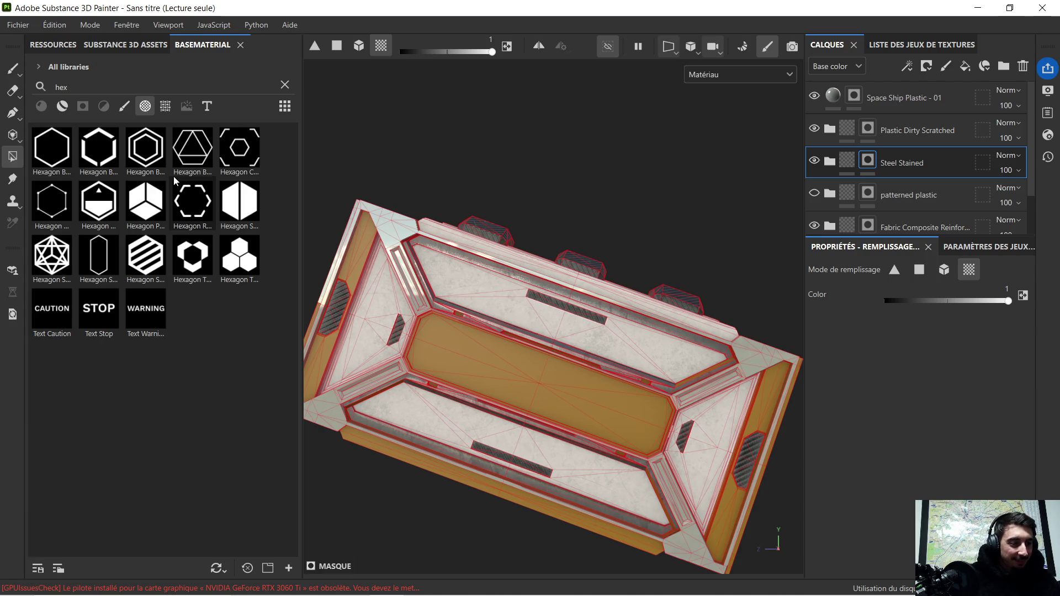
mouse_move(239, 150)
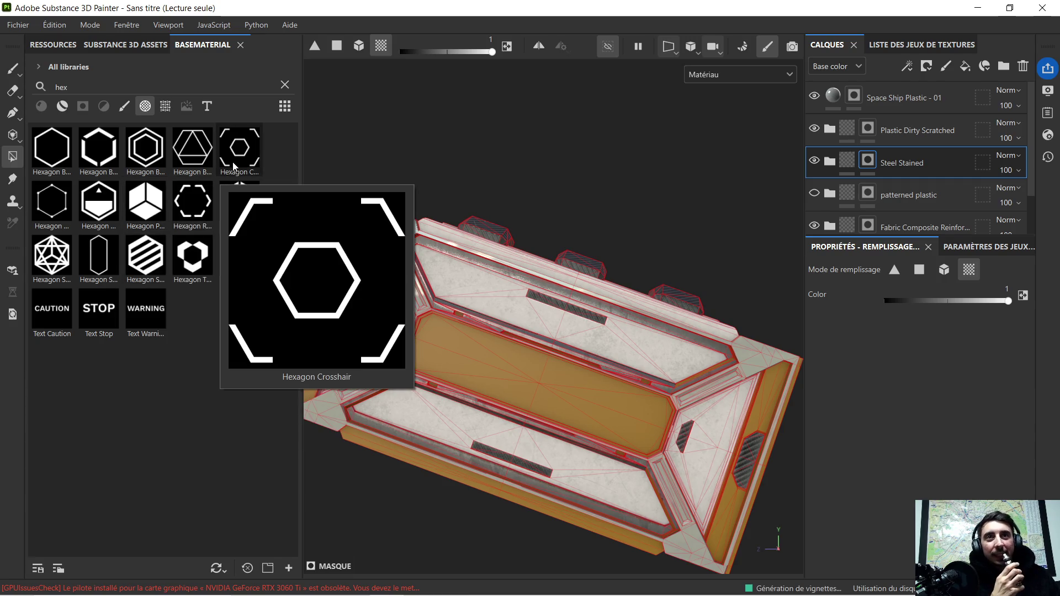
Clear the 'hex' search so the shelf lists every shape.
click(284, 84)
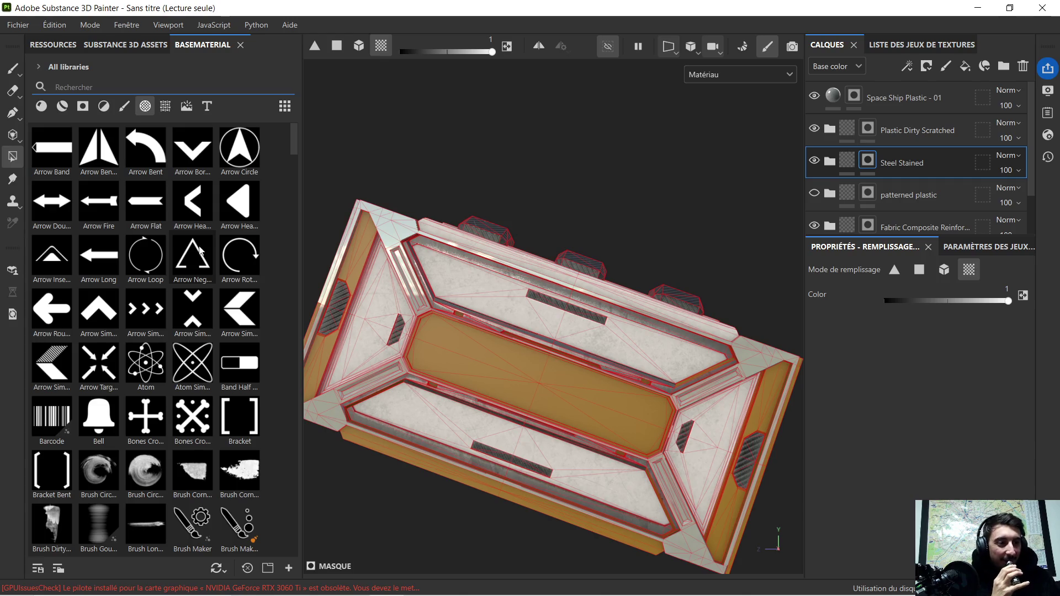
scroll(200, 253, down, 2)
scroll(200, 255, down, 3)
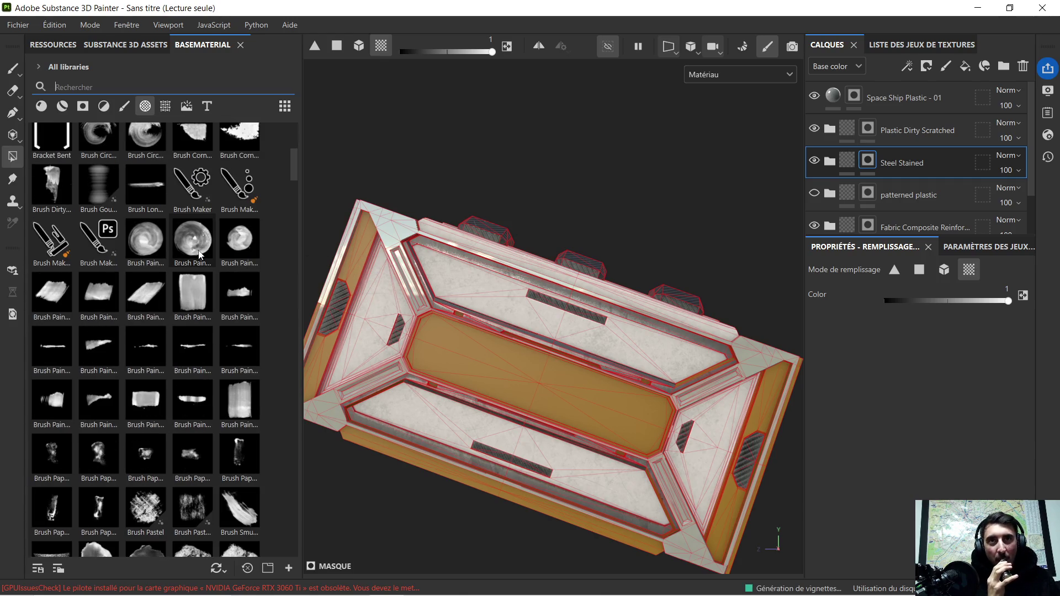
scroll(203, 247, down, 3)
scroll(192, 255, down, 3)
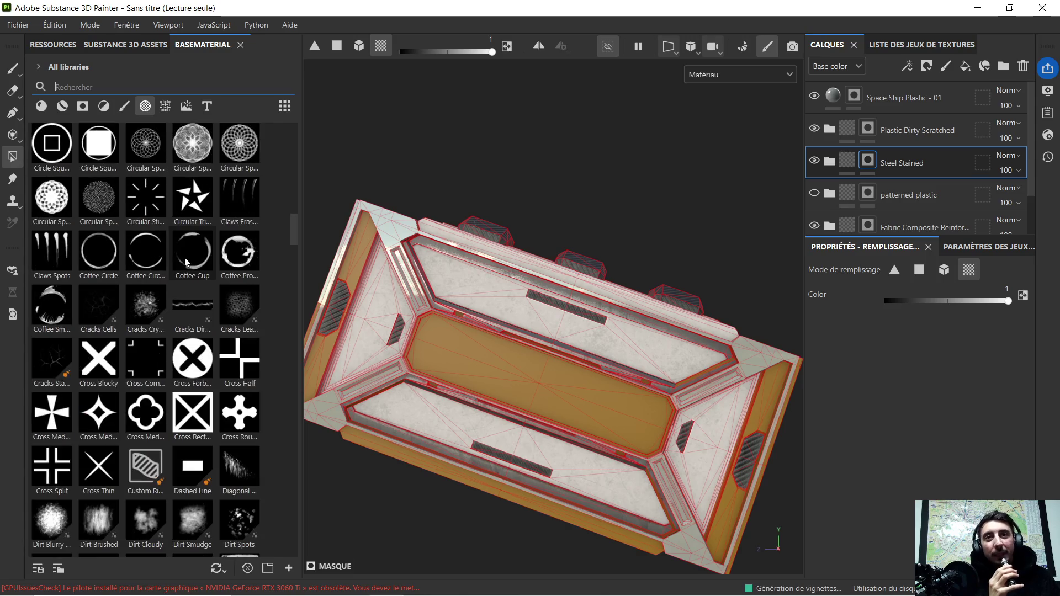
scroll(185, 261, down, 3)
scroll(182, 258, down, 3)
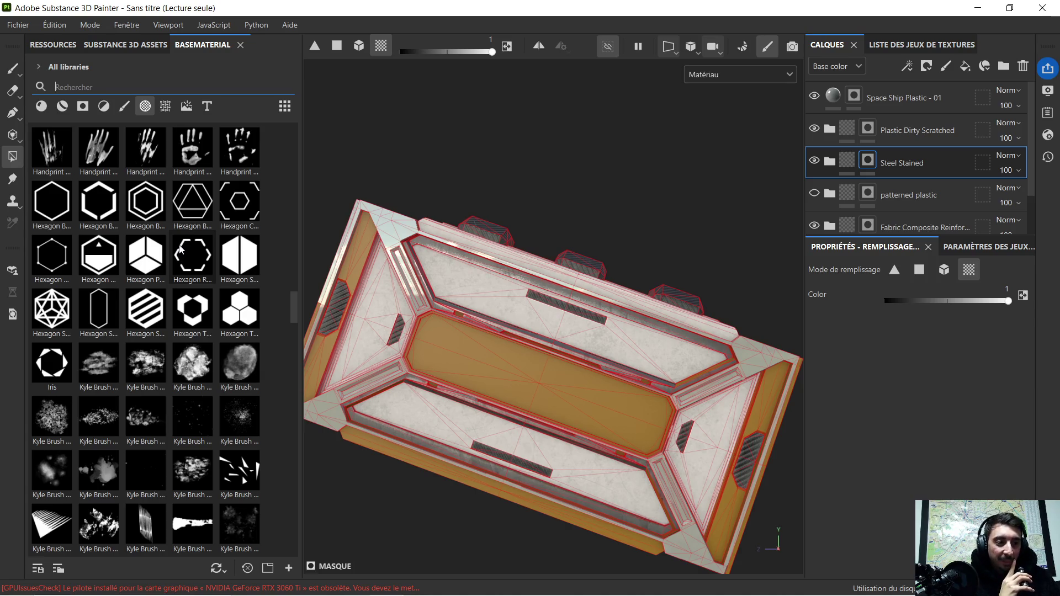
mouse_move(189, 309)
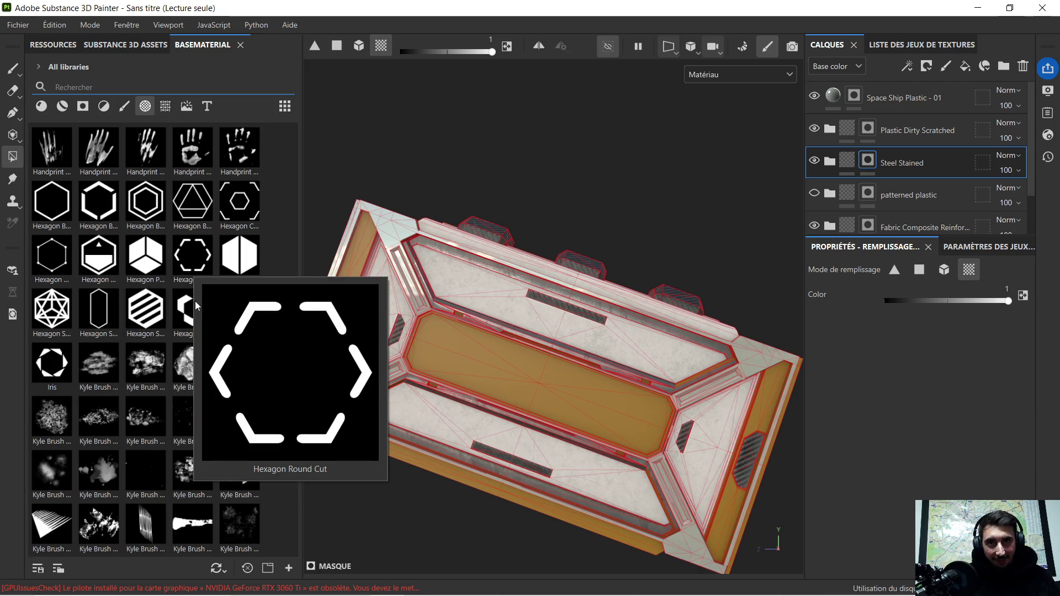
scroll(195, 301, down, 5)
scroll(195, 302, down, 3)
scroll(194, 302, down, 3)
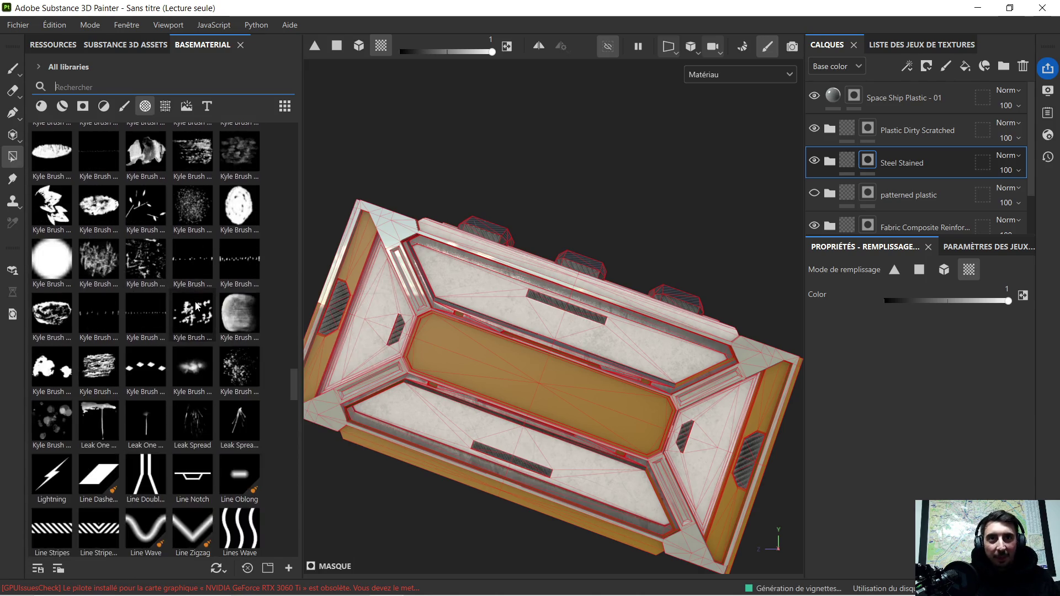
scroll(195, 301, down, 3)
Drop the Line Stripes shape onto the top panel, pick its channel, and rotate it to run diagonally.
mouse_move(51, 189)
mouse_down()
mouse_move(418, 361)
mouse_move(508, 370)
mouse_up()
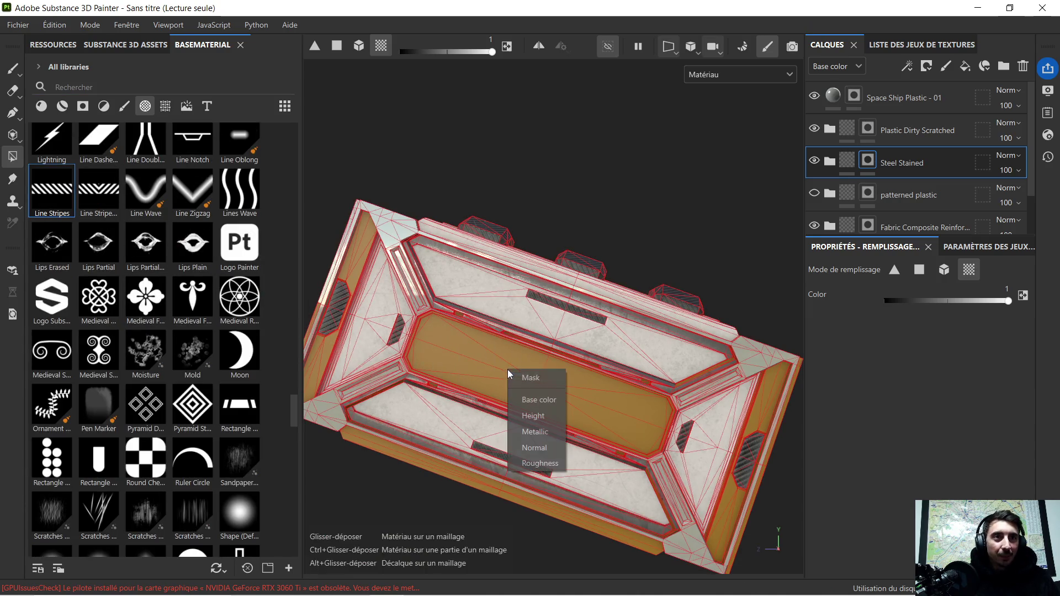
click(544, 377)
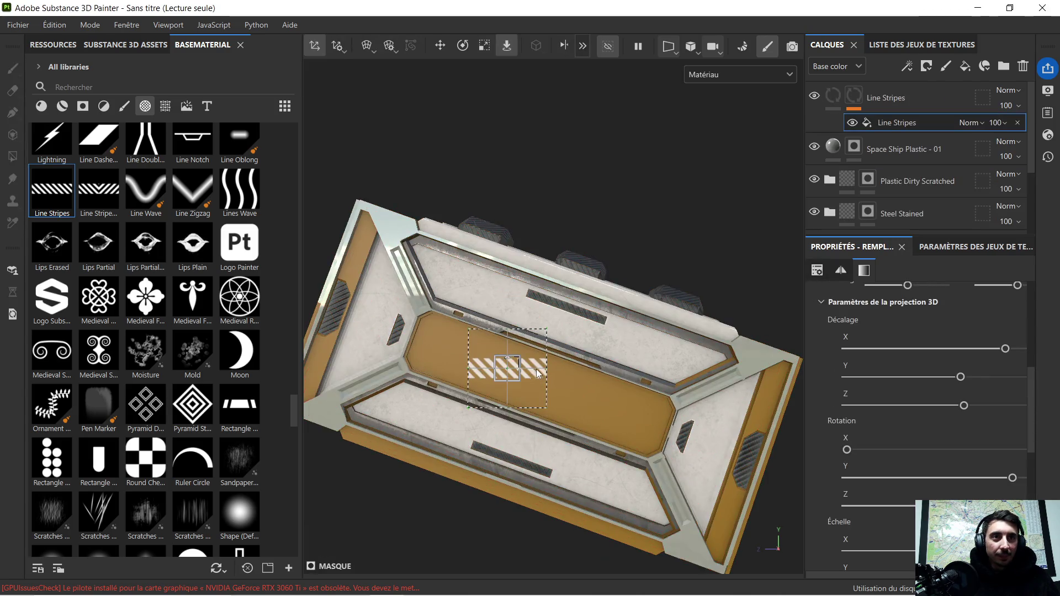
scroll(550, 332, up, 3)
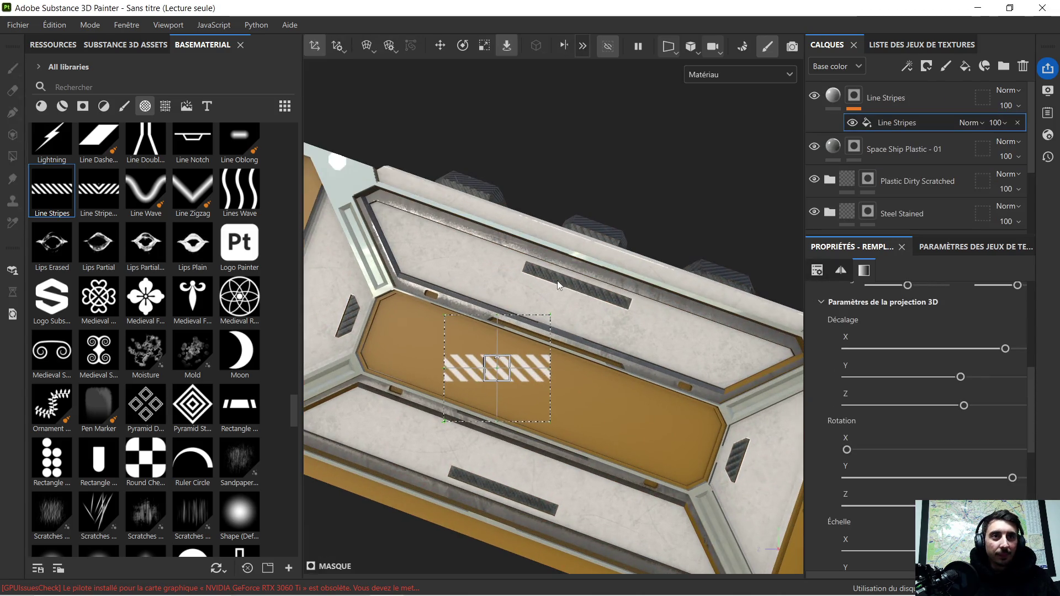
click(463, 45)
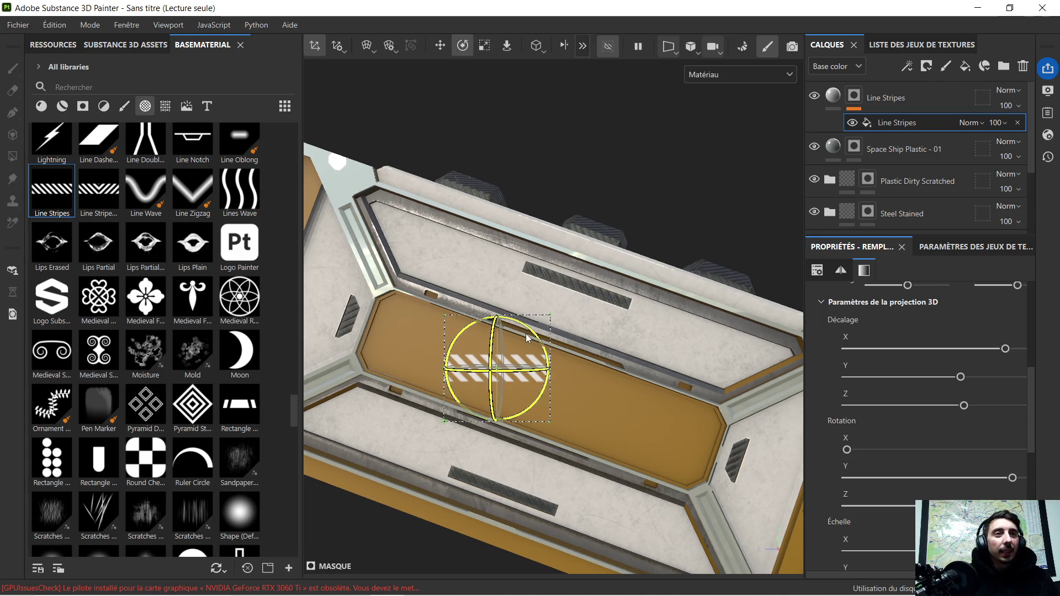
drag(534, 336, 546, 342)
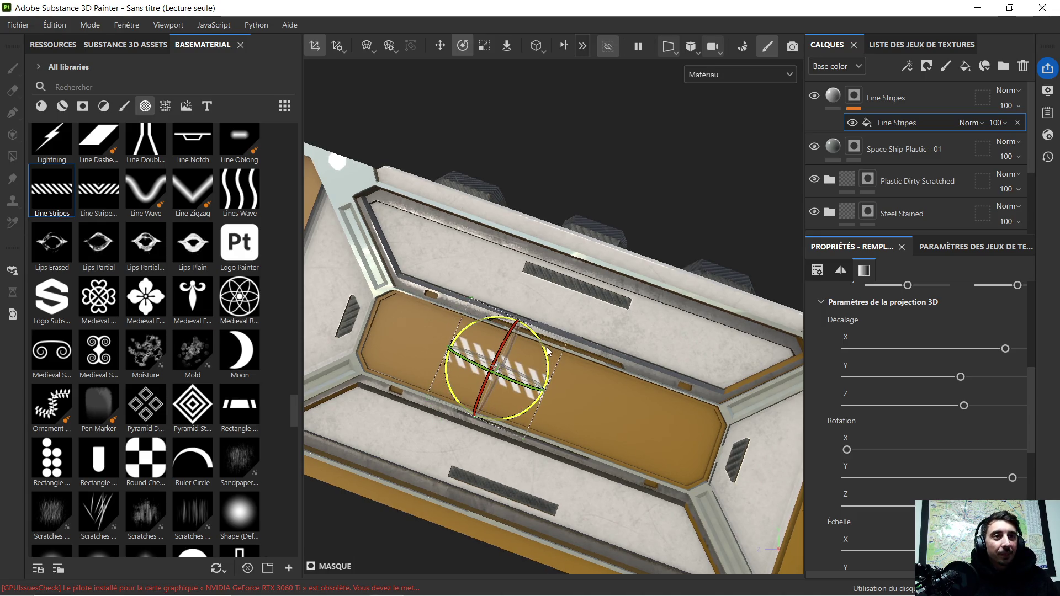
drag(547, 341, 547, 343)
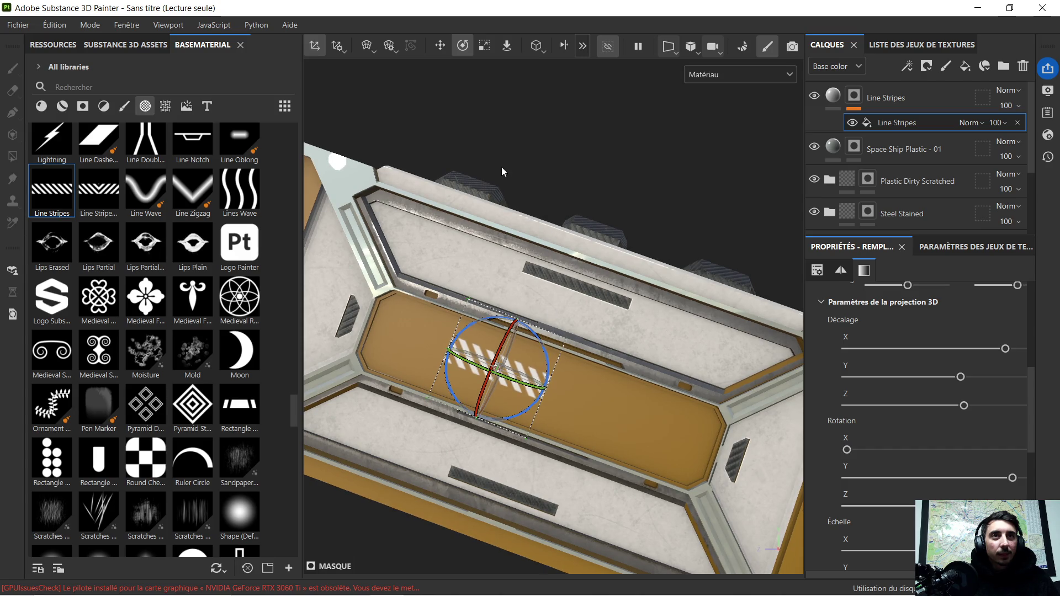
Move the stripes projection across the orange panel's centre and refine its angle.
click(442, 49)
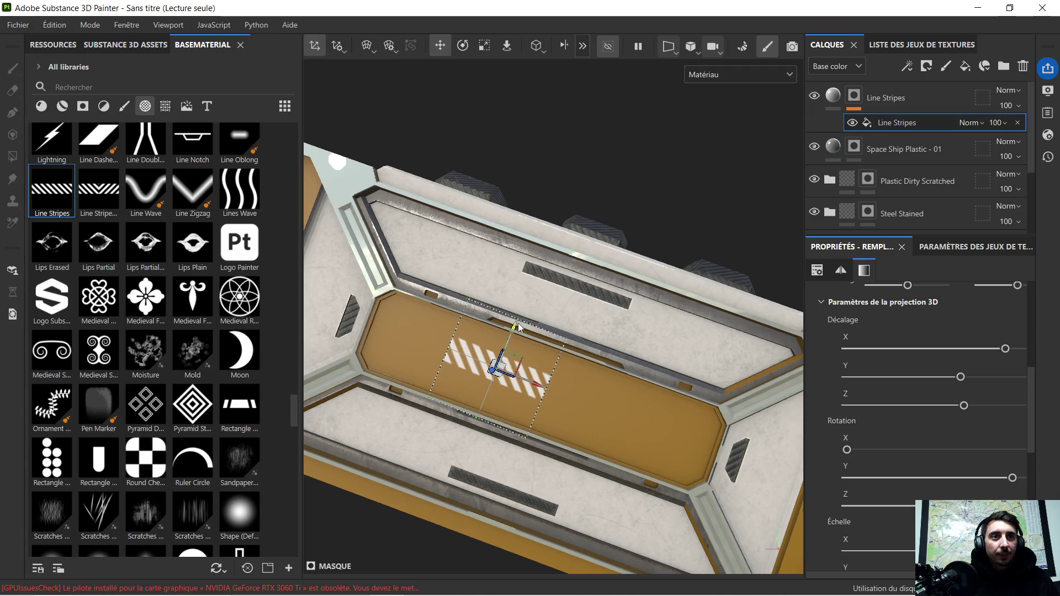
drag(513, 329, 504, 357)
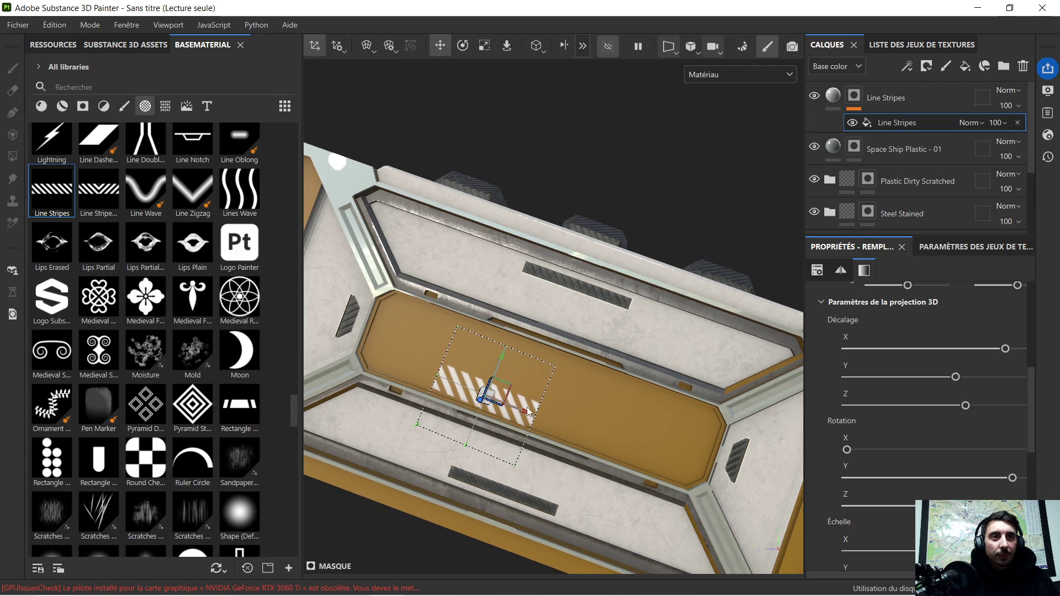
drag(524, 419, 561, 428)
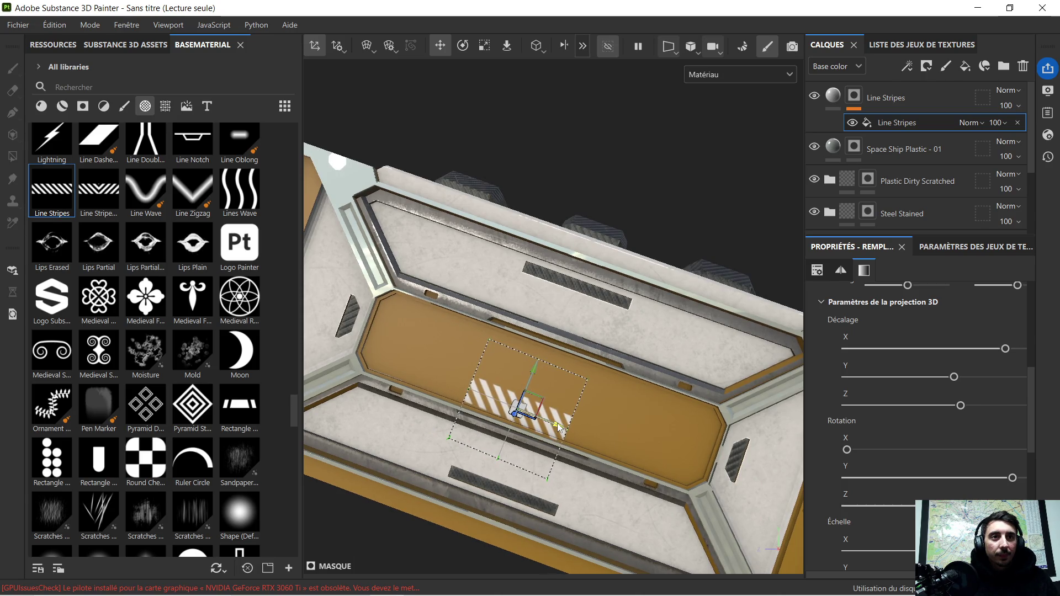
scroll(499, 464, down, 3)
mouse_move(488, 457)
alt+mouse_down()
mouse_move(466, 454)
mouse_move(497, 454)
alt+mouse_up()
scroll(537, 455, up, 3)
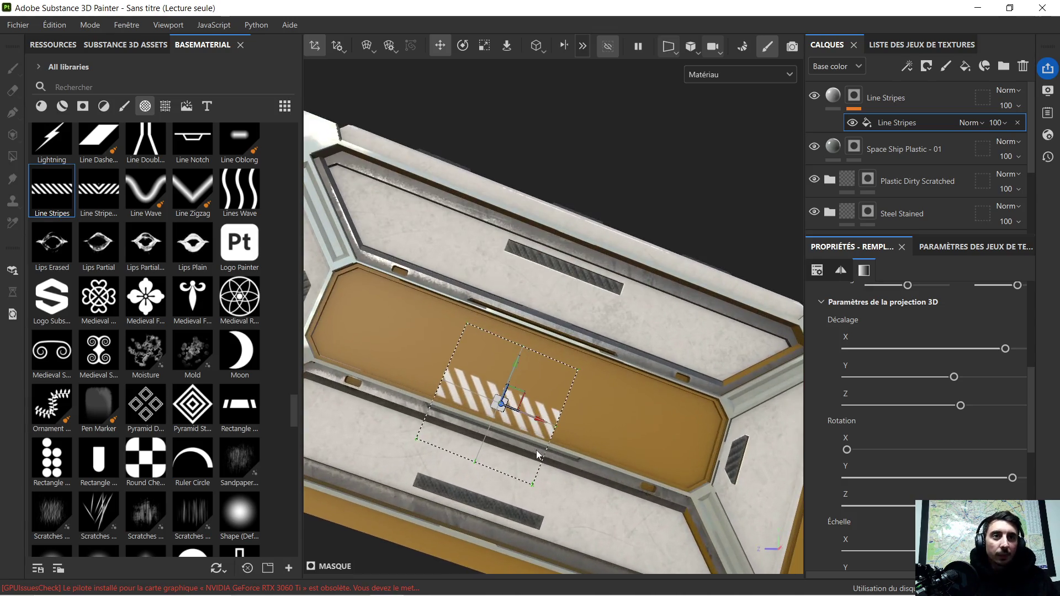
click(462, 45)
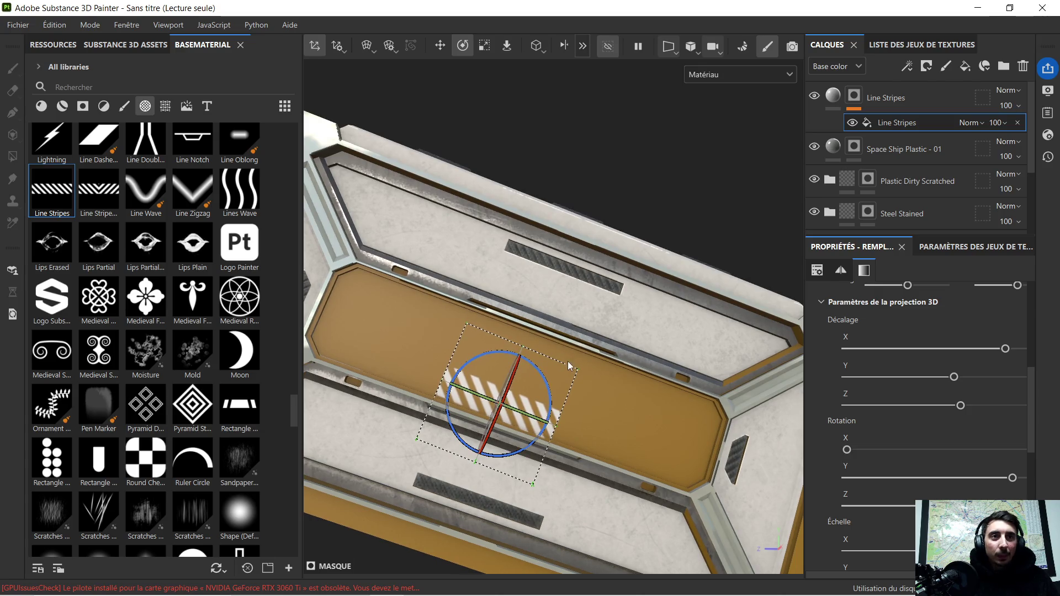
scroll(568, 363, up, 2)
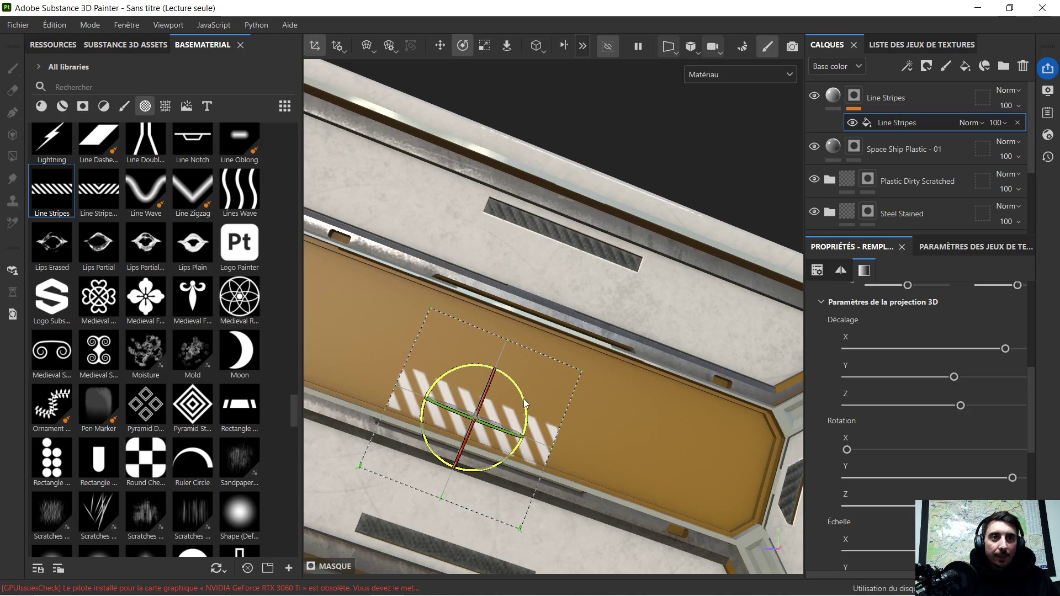
drag(523, 401, 516, 405)
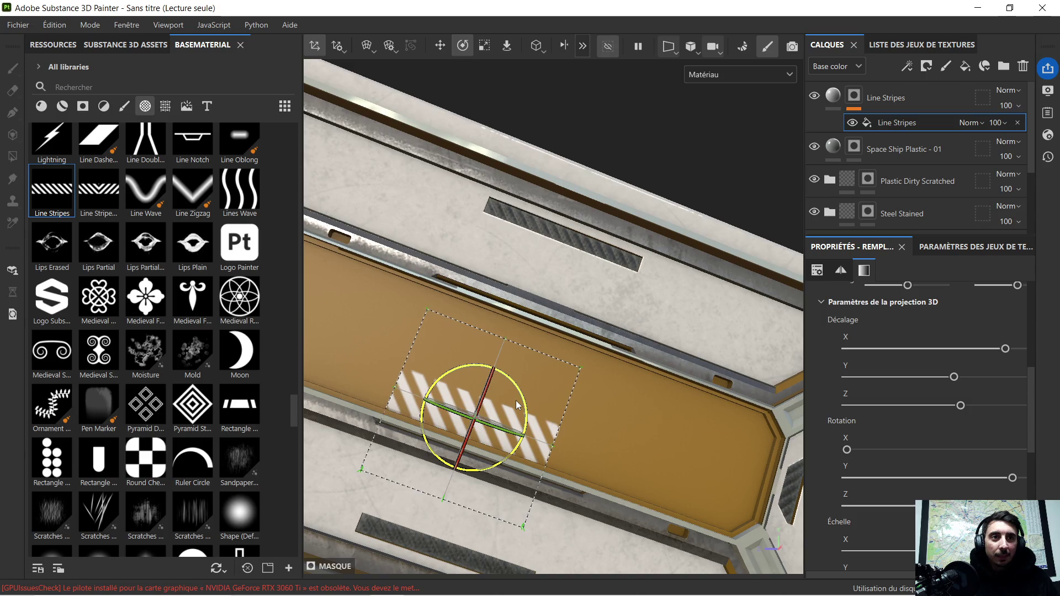
scroll(521, 396, down, 4)
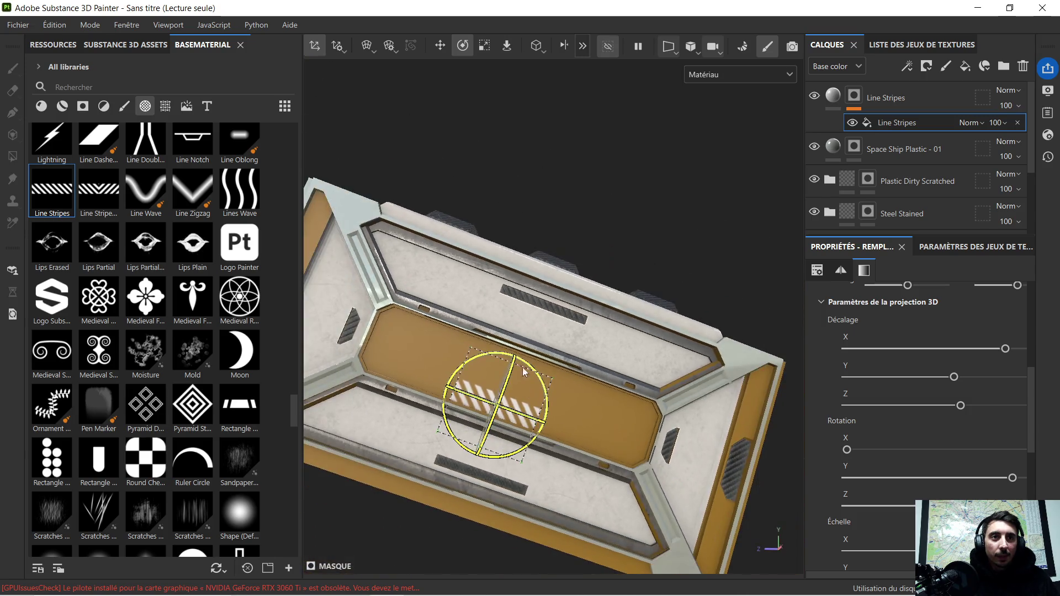
click(485, 45)
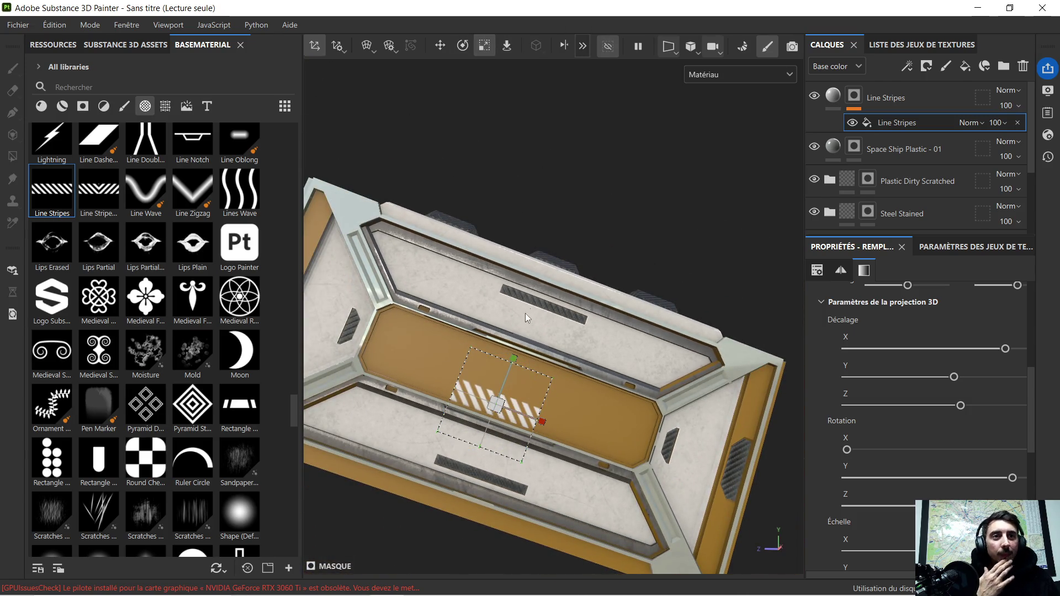
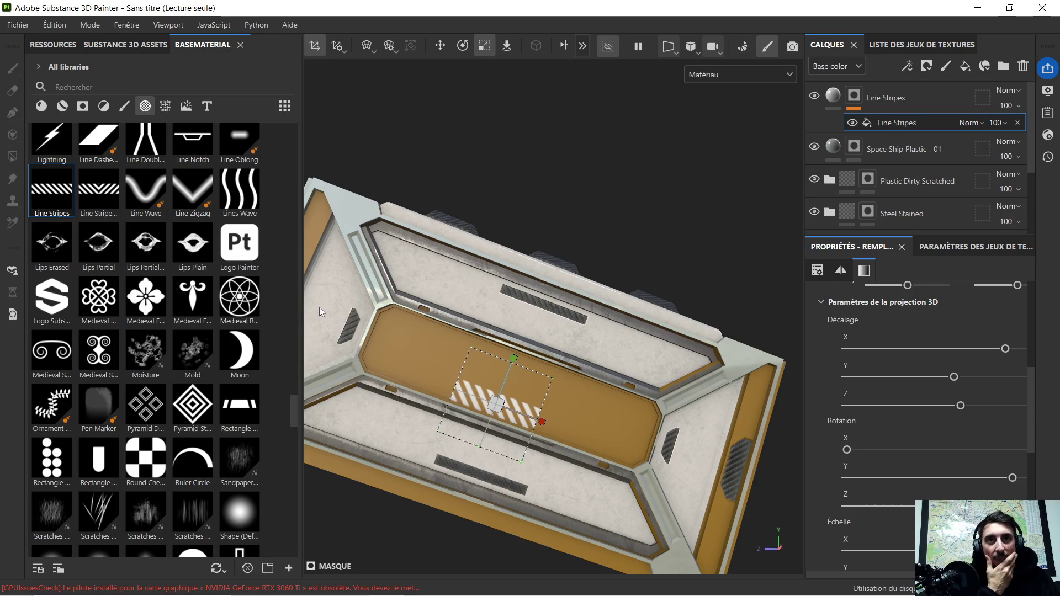
scroll(370, 314, down, 2)
Inspect the crate from another angle, then minimize Painter to reveal the Windows desktop.
mouse_move(369, 314)
alt+mouse_down()
mouse_move(371, 358)
mouse_move(375, 326)
alt+mouse_up()
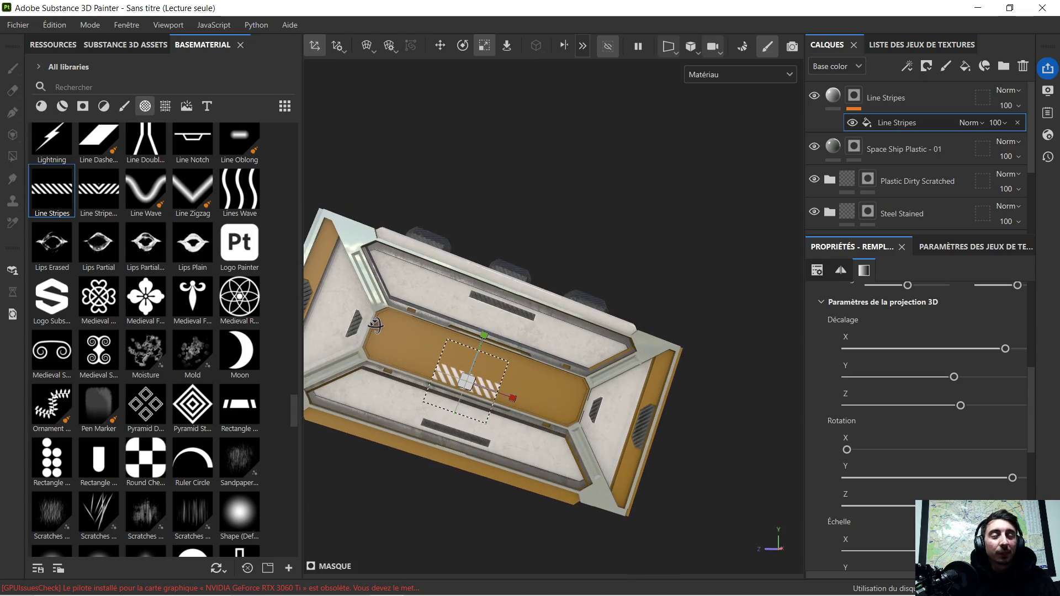
mouse_move(628, 264)
alt+mouse_down()
mouse_move(523, 341)
mouse_move(674, 308)
mouse_move(471, 290)
mouse_move(535, 256)
mouse_move(602, 275)
mouse_move(533, 301)
alt+mouse_up()
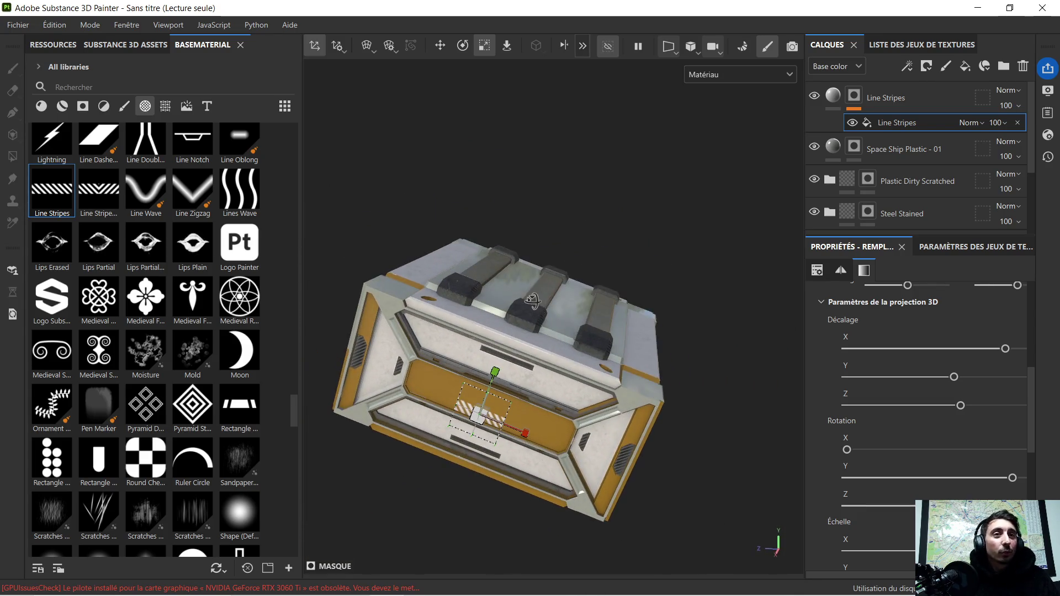
click(977, 9)
mouse_move(352, 582)
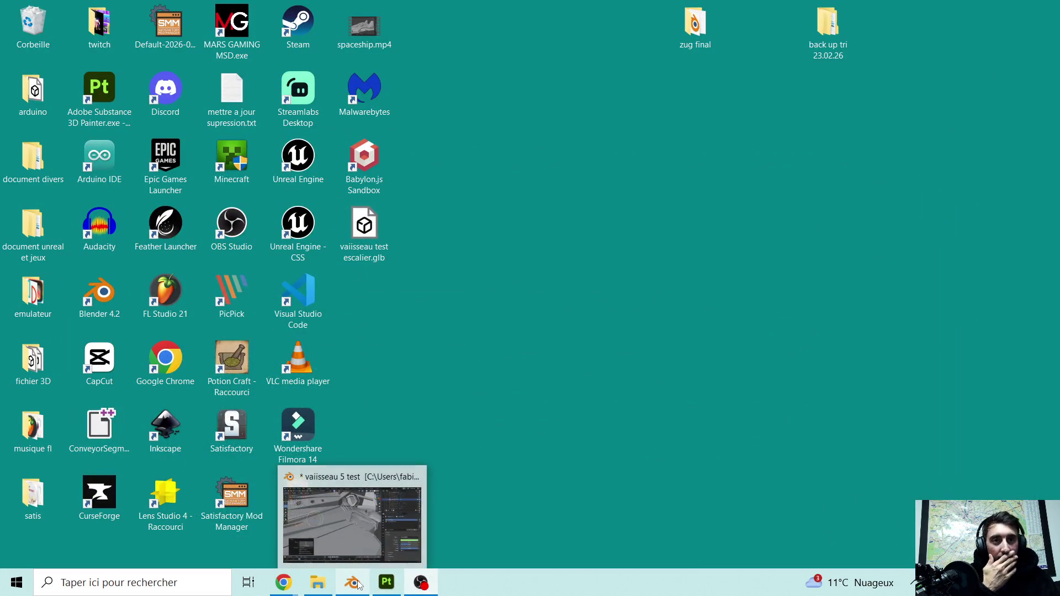
click(352, 583)
scroll(408, 373, down, 5)
scroll(397, 377, up, 4)
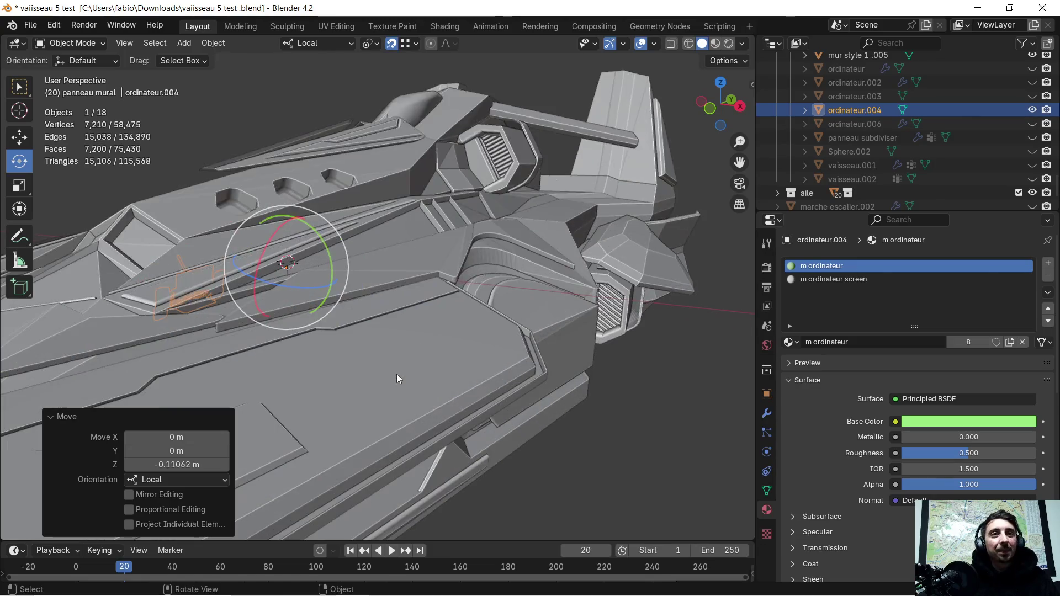
mouse_move(404, 412)
middle_down()
mouse_move(427, 394)
mouse_move(658, 434)
middle_up()
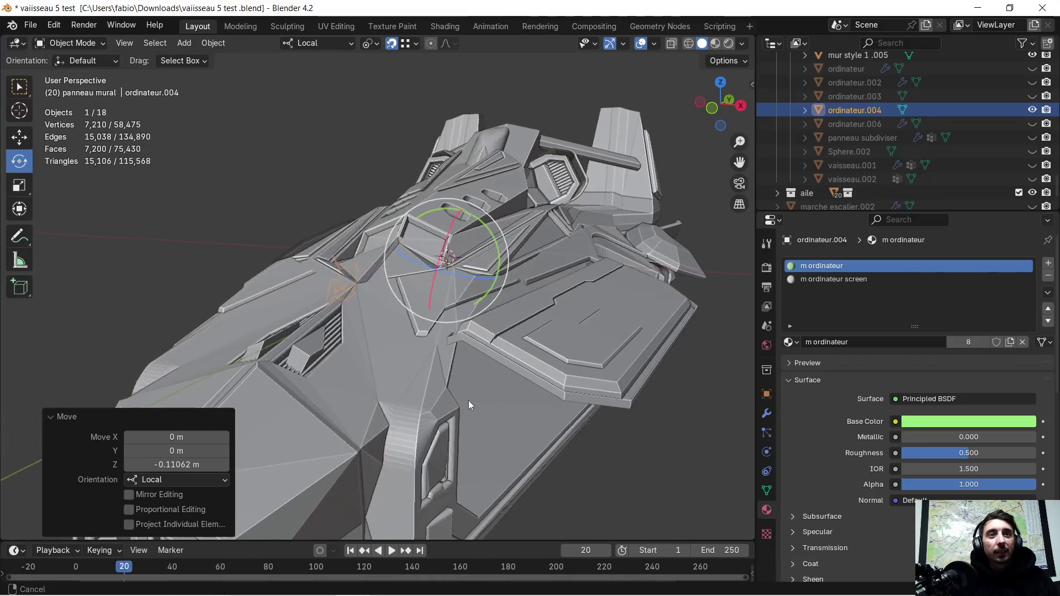
click(617, 416)
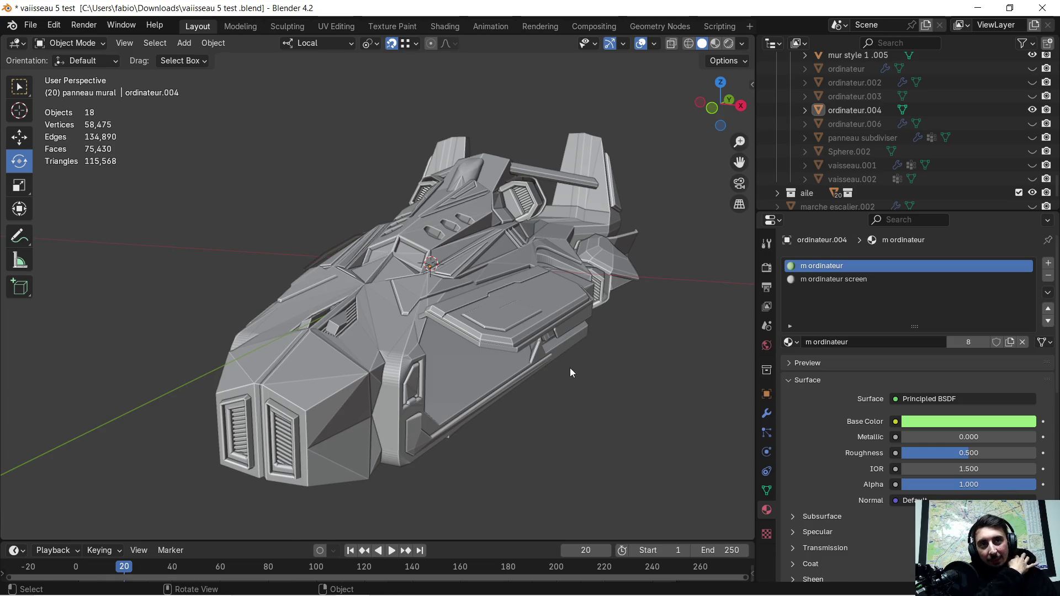
scroll(571, 368, up, 3)
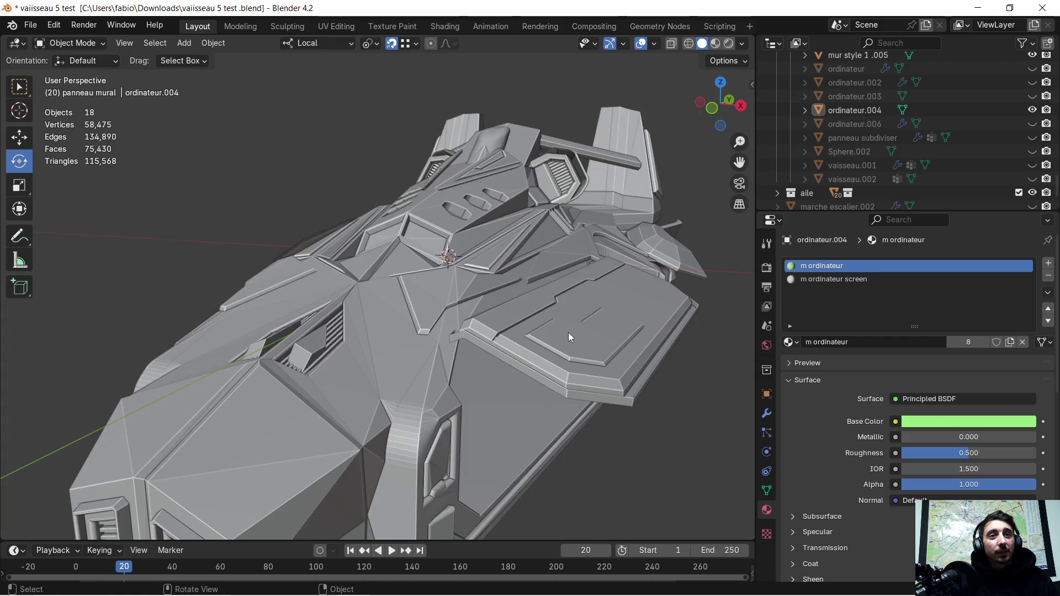
scroll(568, 333, up, 3)
scroll(561, 335, up, 3)
scroll(569, 326, down, 3)
scroll(541, 311, up, 1)
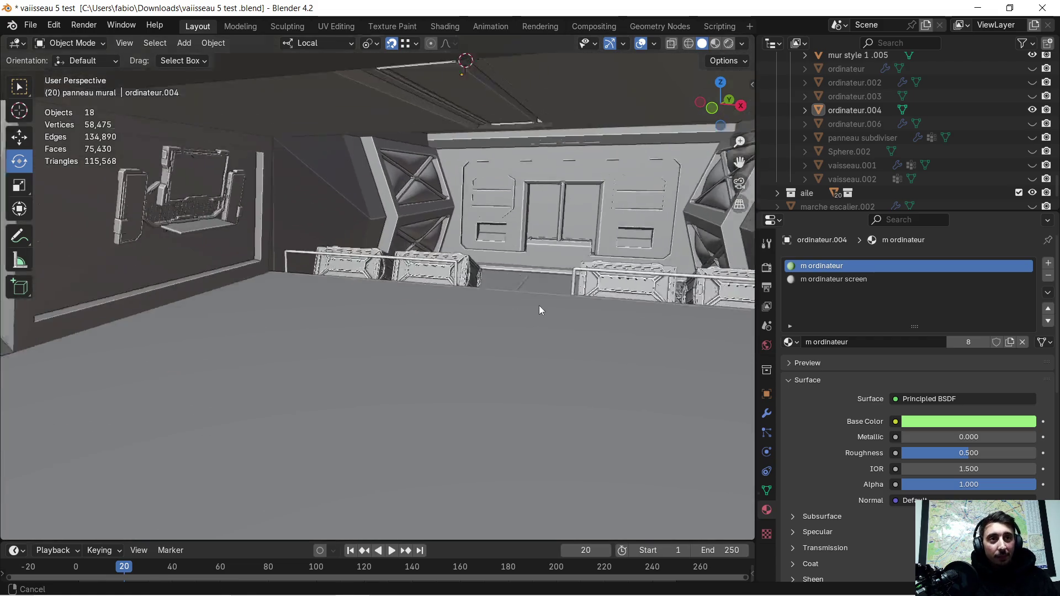
scroll(527, 286, down, 1)
scroll(481, 307, up, 2)
scroll(474, 301, down, 1)
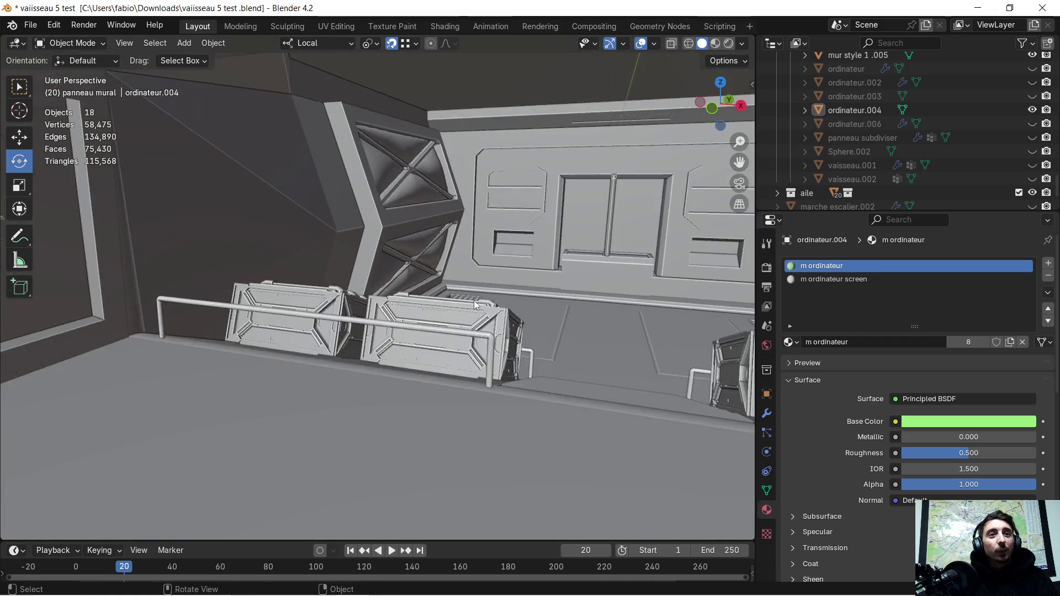
scroll(473, 294, down, 2)
scroll(418, 285, up, 2)
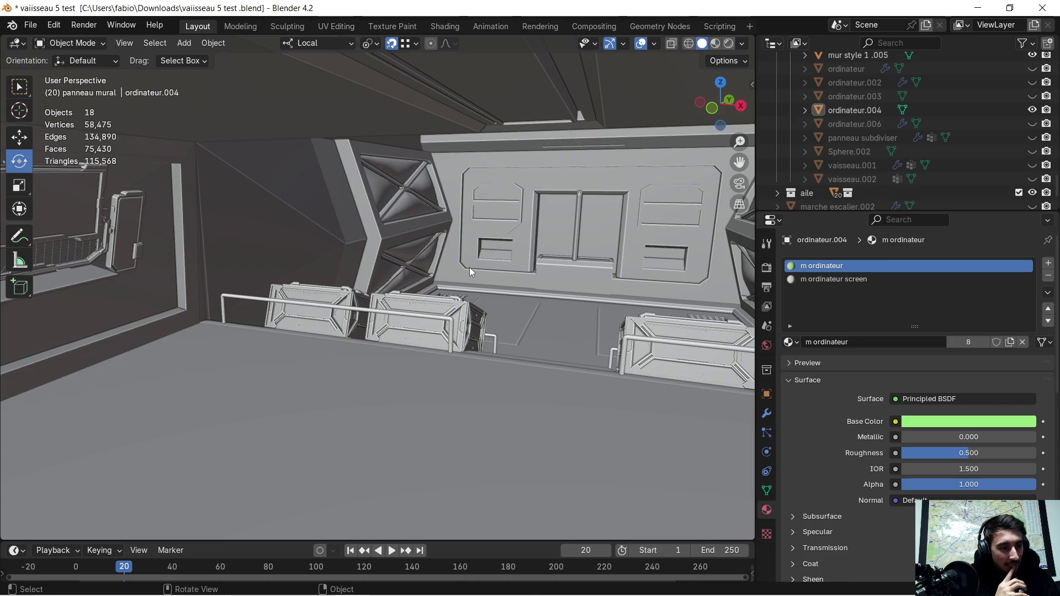
key(KP_Decimal)
scroll(472, 272, down, 5)
middle_drag(475, 259, 478, 329)
scroll(478, 328, down, 2)
scroll(480, 329, down, 2)
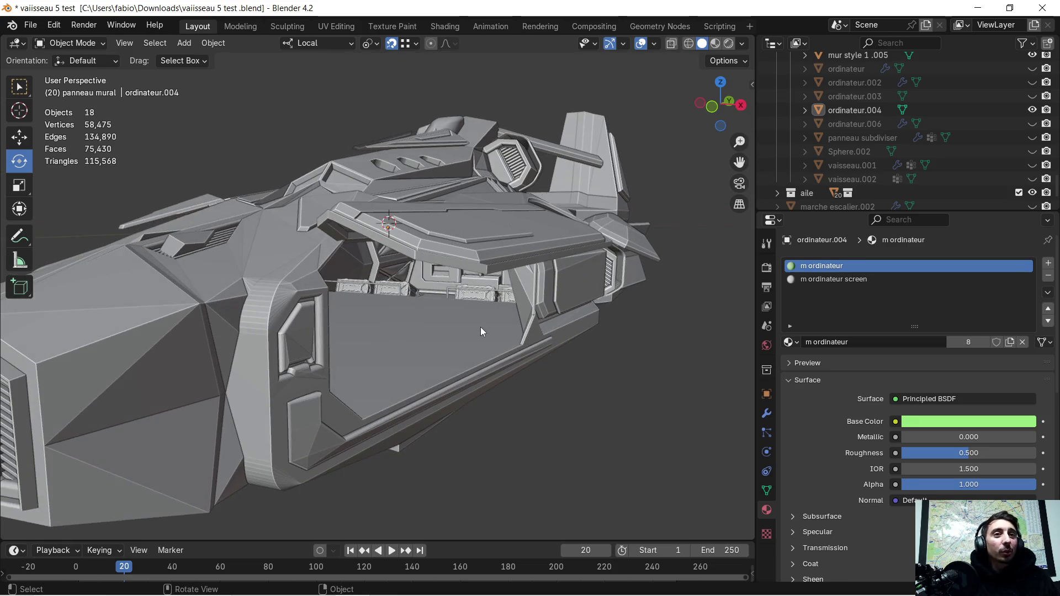
scroll(581, 337, down, 2)
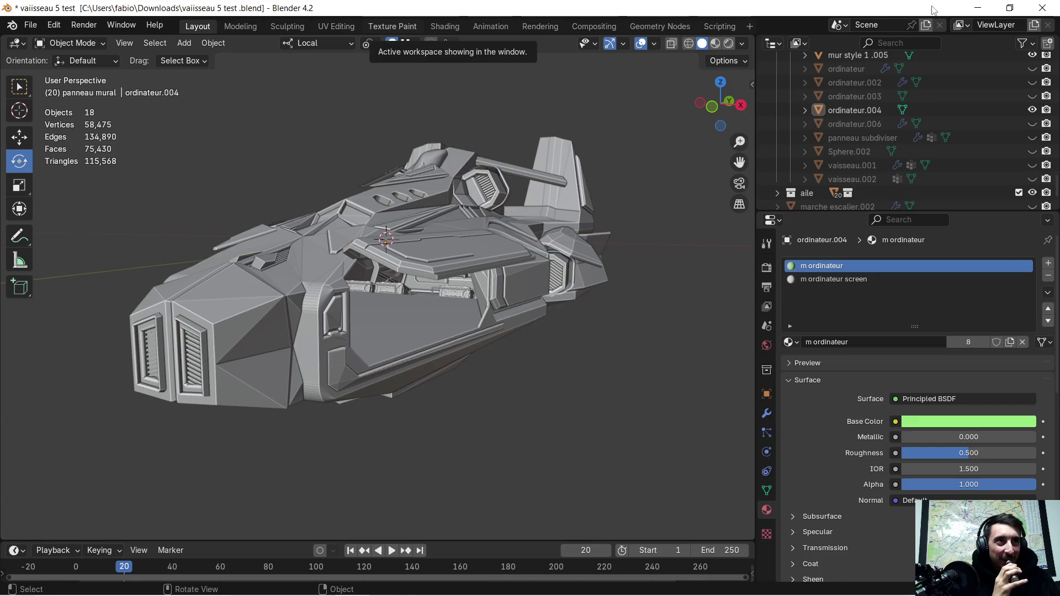
click(978, 9)
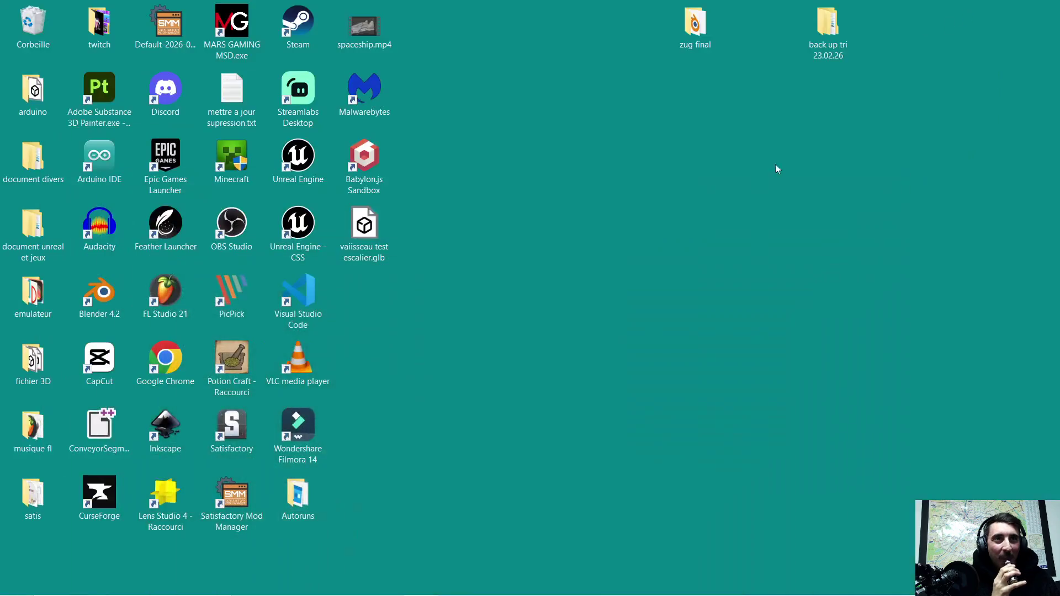
Restore Painter and shorten the Line Stripes projection, nudging it down onto the panel edge.
click(388, 583)
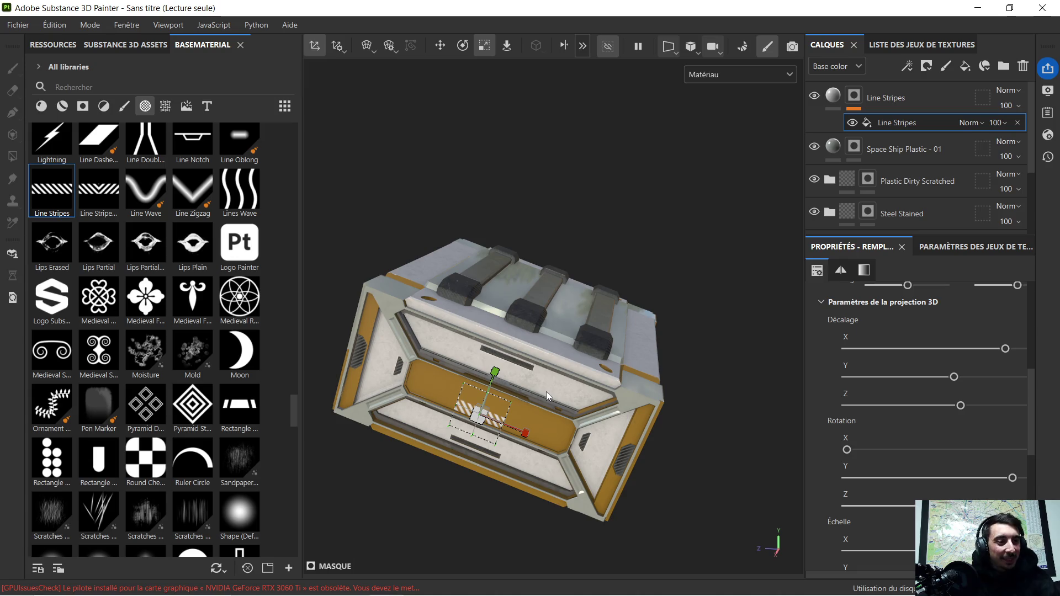
mouse_move(551, 392)
alt+mouse_down()
mouse_move(536, 379)
mouse_move(433, 423)
mouse_move(688, 315)
mouse_move(684, 336)
alt+mouse_up()
scroll(434, 423, up, 5)
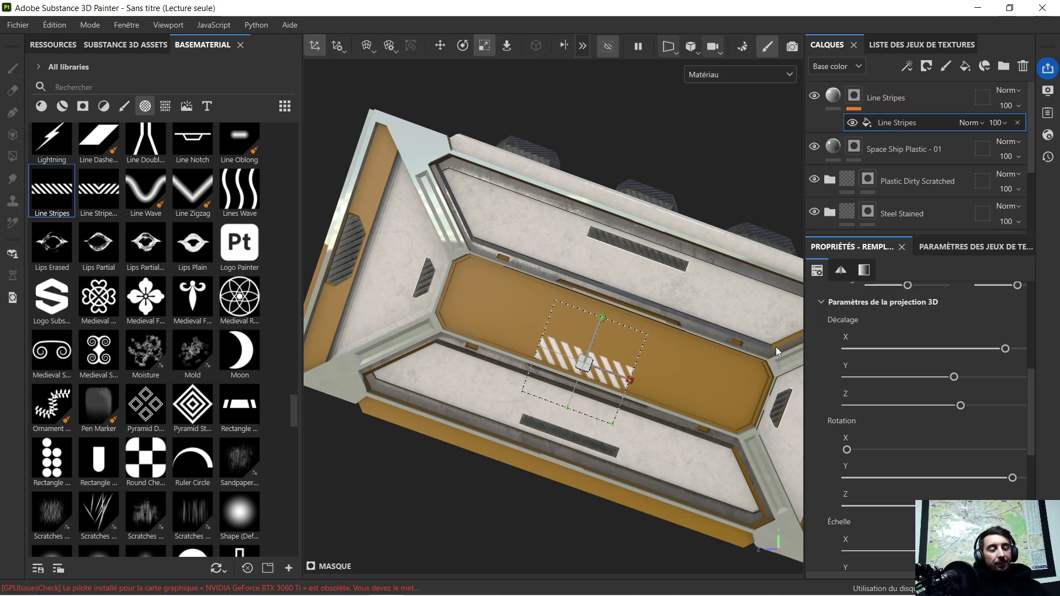
scroll(555, 279, up, 2)
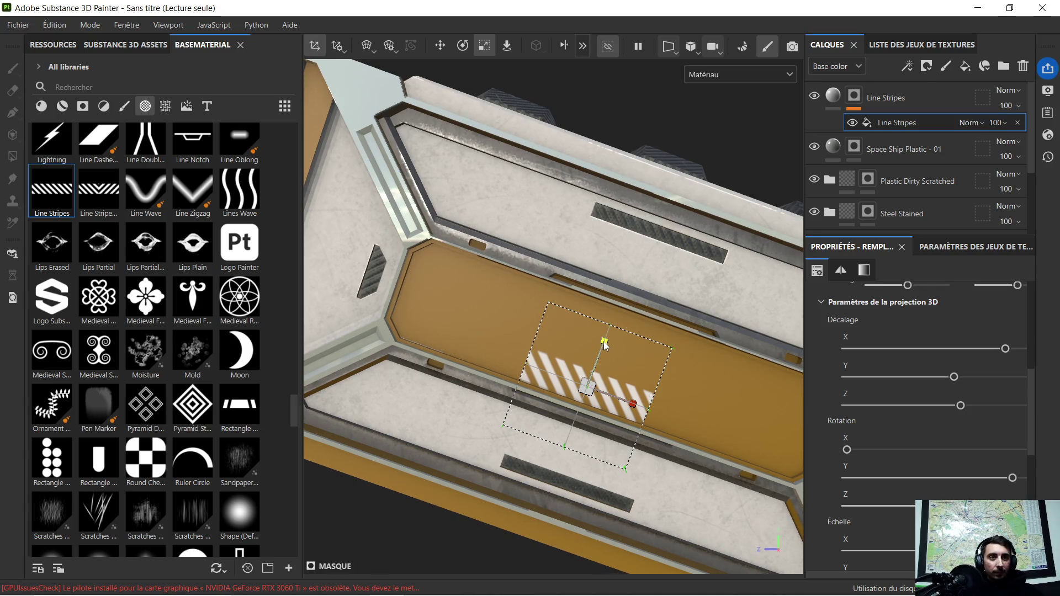
drag(605, 346, 600, 341)
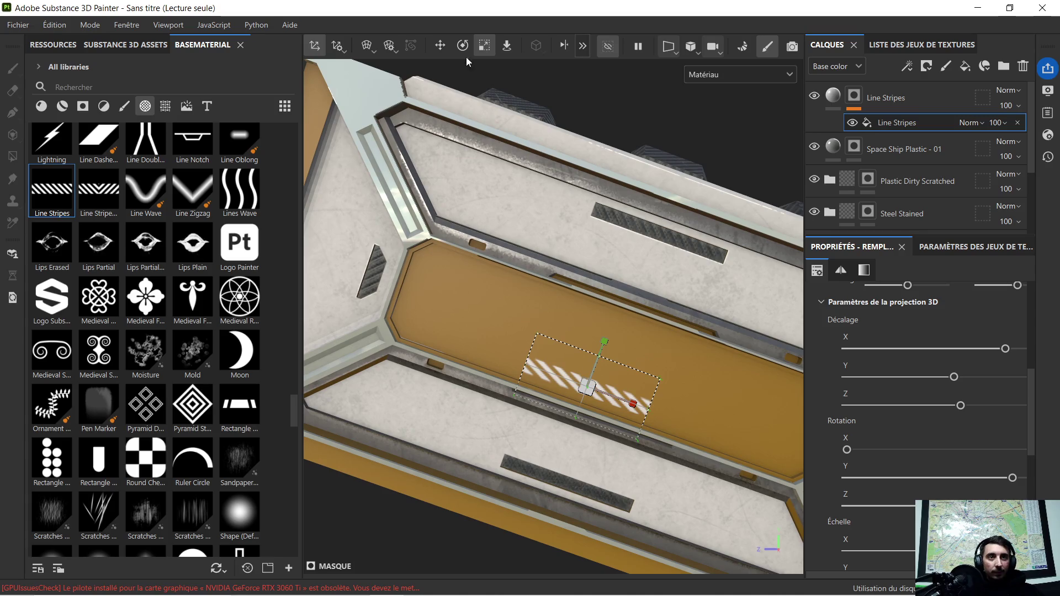
click(440, 45)
drag(602, 347, 602, 351)
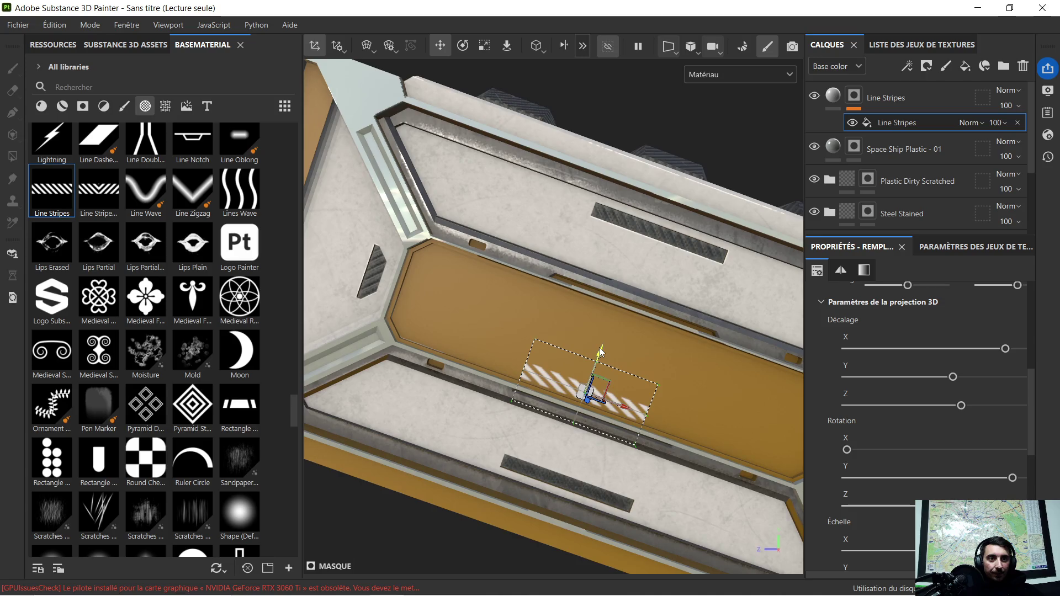
scroll(681, 416, up, 3)
alt+middle_drag(696, 433, 671, 350)
scroll(671, 350, down, 2)
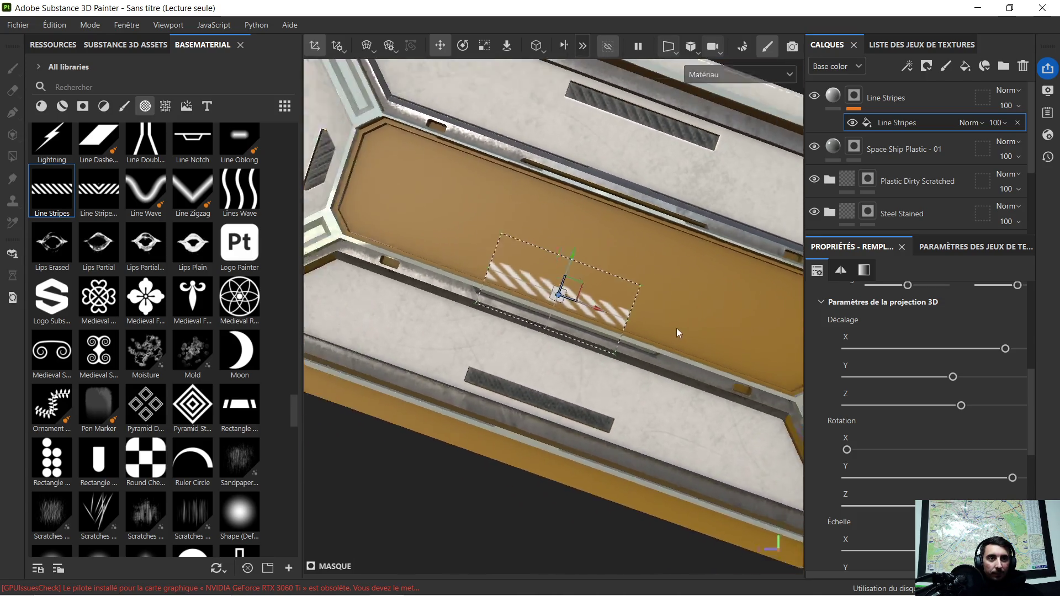
alt+drag(679, 332, 636, 349)
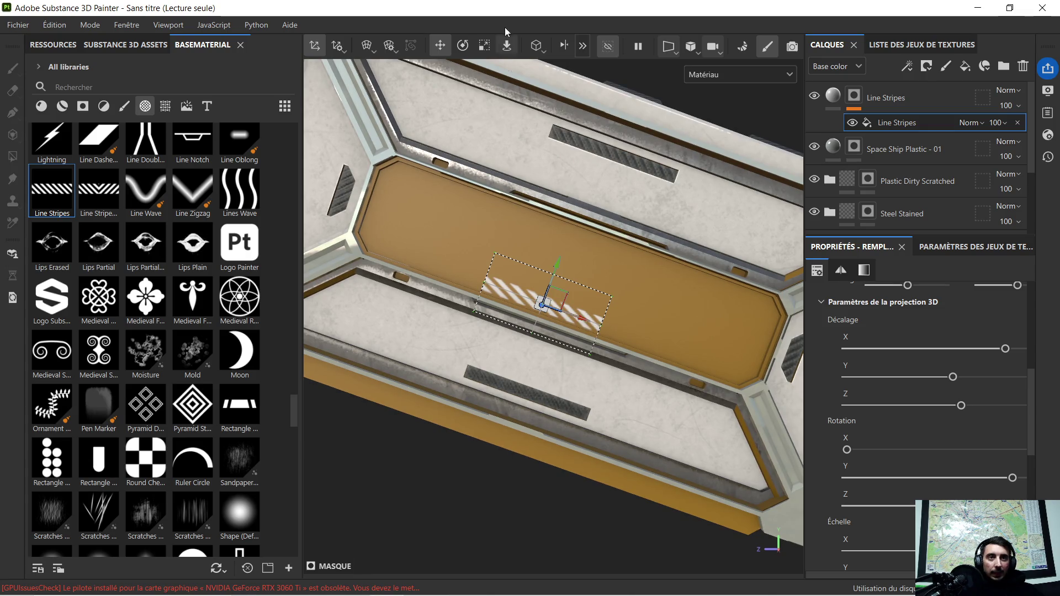
Stretch the stripe projection wider, squash its height and slide it left along the panel.
click(483, 46)
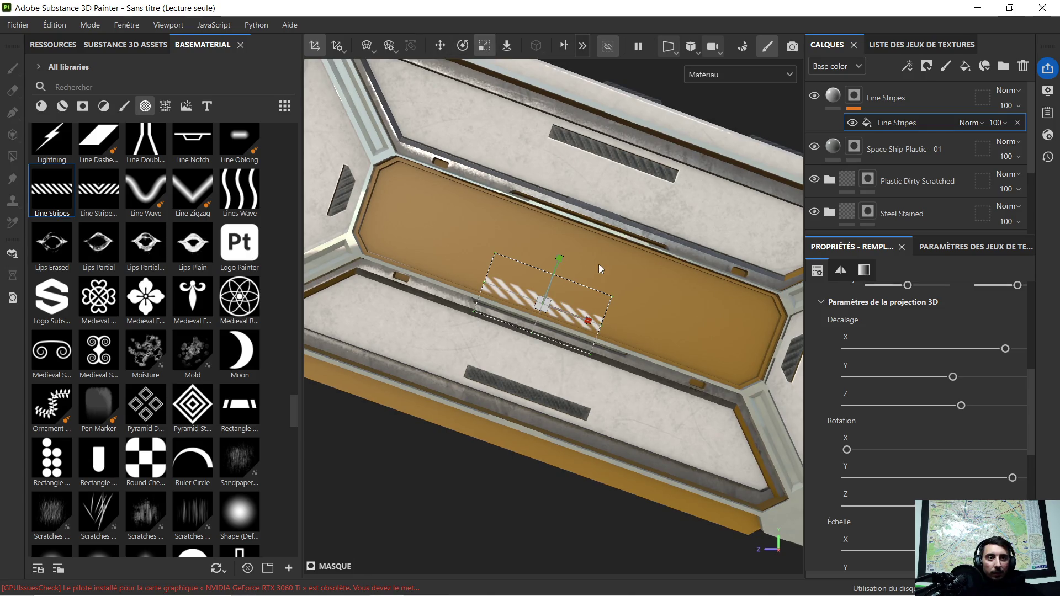
mouse_move(588, 322)
mouse_down()
mouse_move(666, 341)
mouse_move(593, 317)
mouse_up()
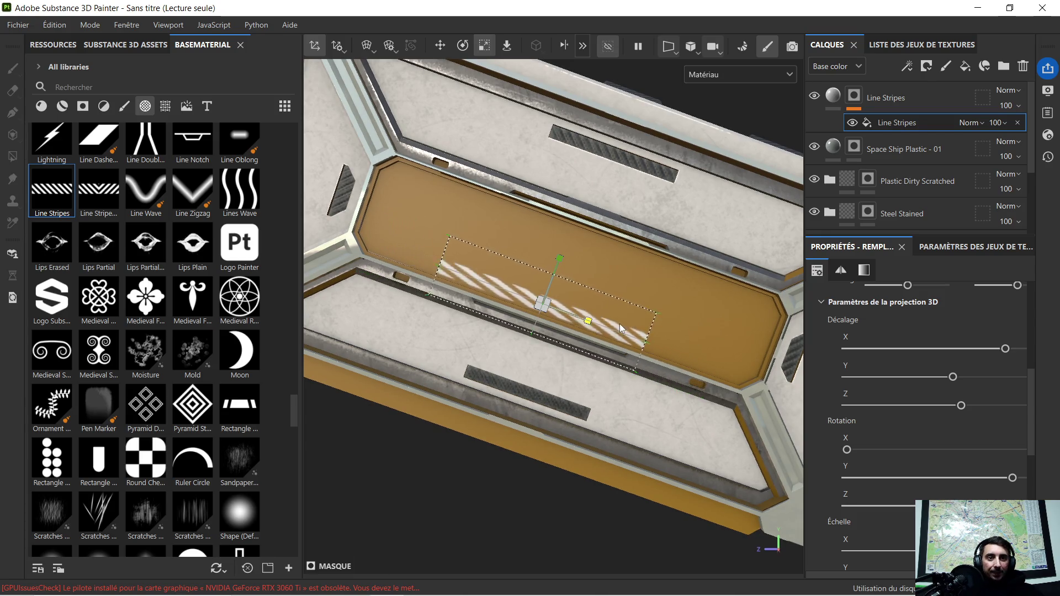
scroll(538, 276, up, 2)
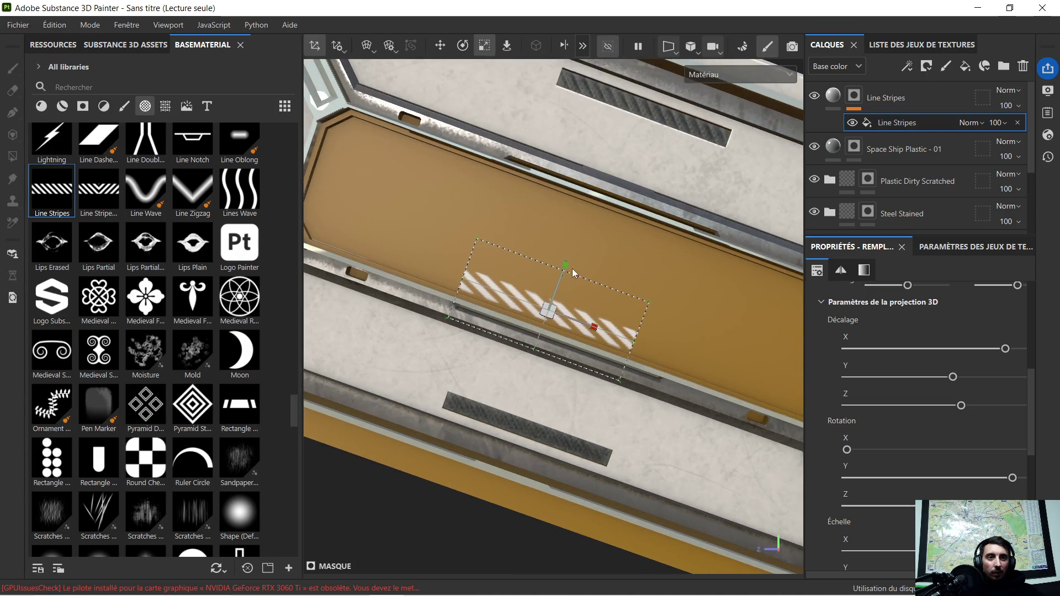
drag(566, 267, 561, 277)
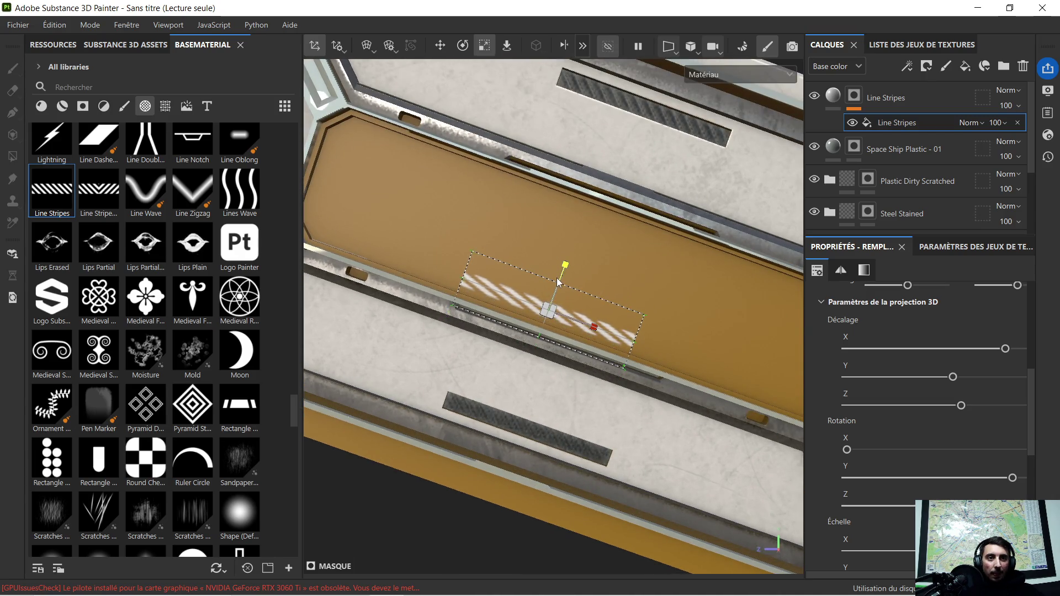
click(440, 45)
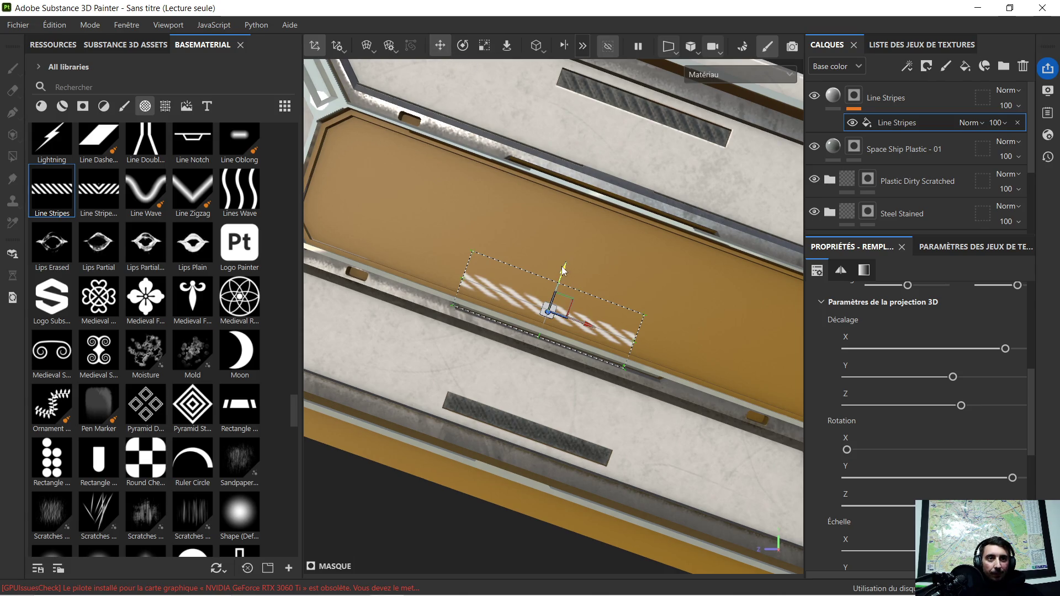
drag(562, 270, 561, 275)
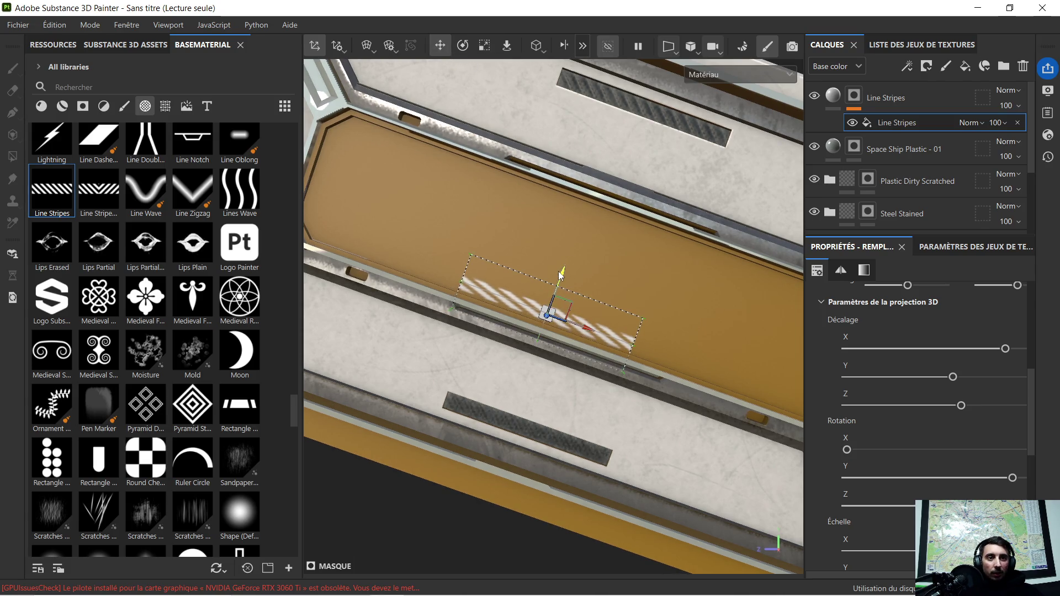
drag(591, 332, 447, 291)
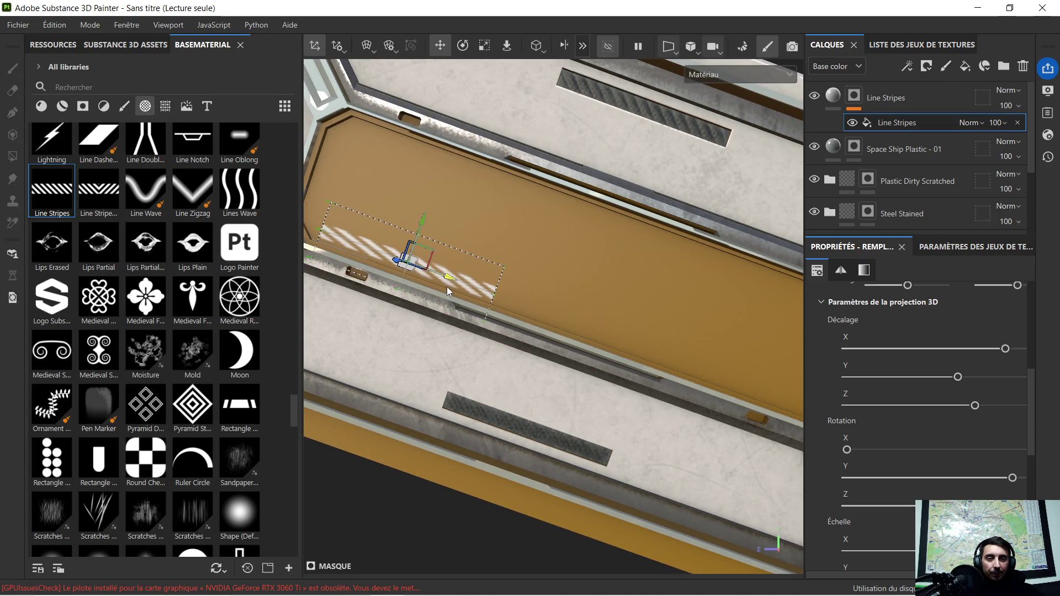
scroll(489, 294, down, 3)
mouse_move(486, 351)
alt+mouse_down()
mouse_move(470, 345)
mouse_move(481, 348)
alt+mouse_up()
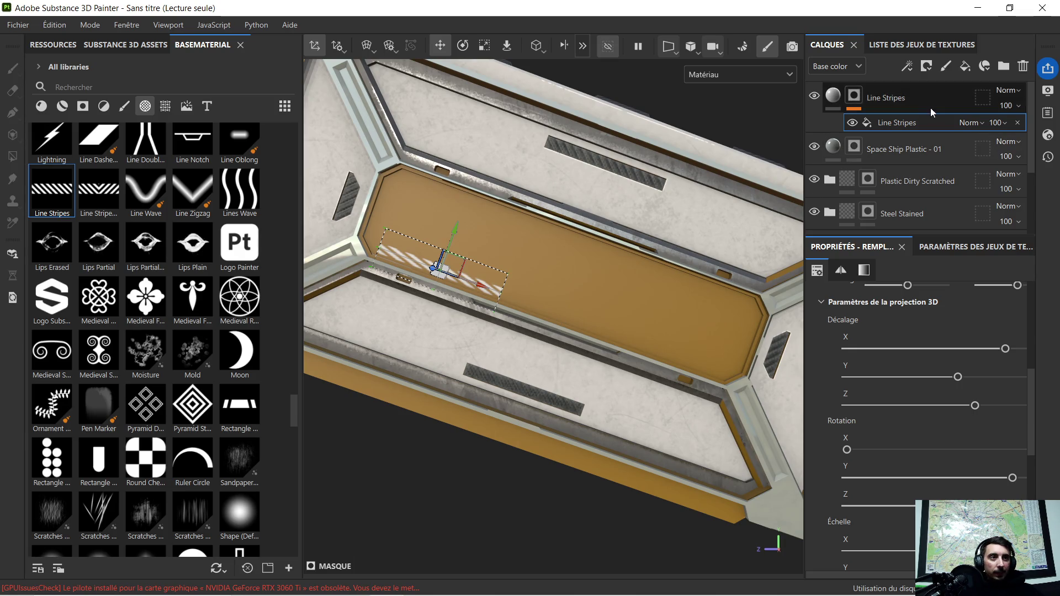
Duplicate the stripe fill effect, move it along the panel, then delete that duplicate.
click(911, 99)
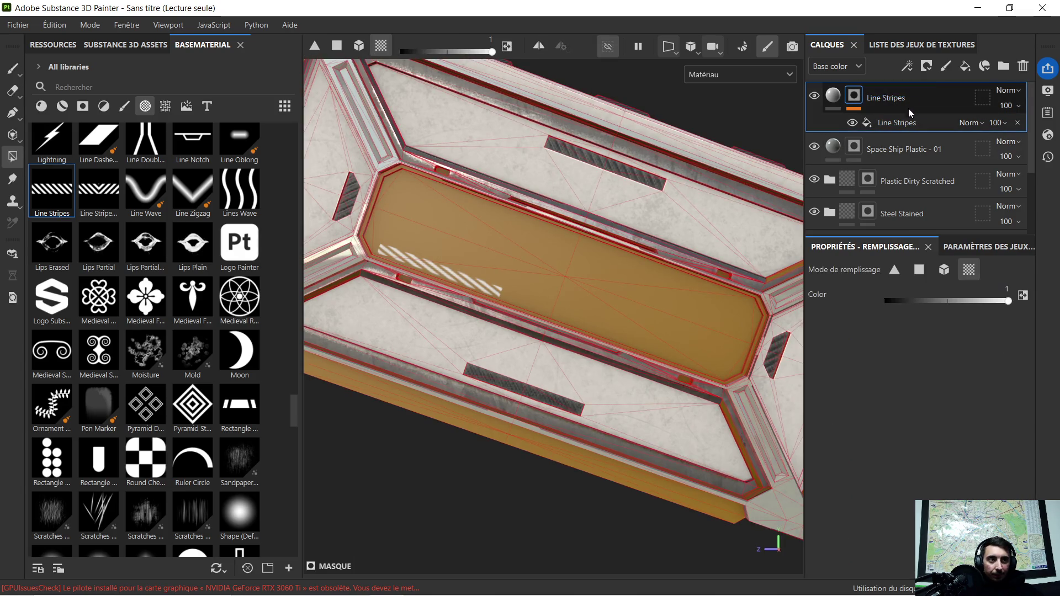
click(905, 121)
key(ctrl+d)
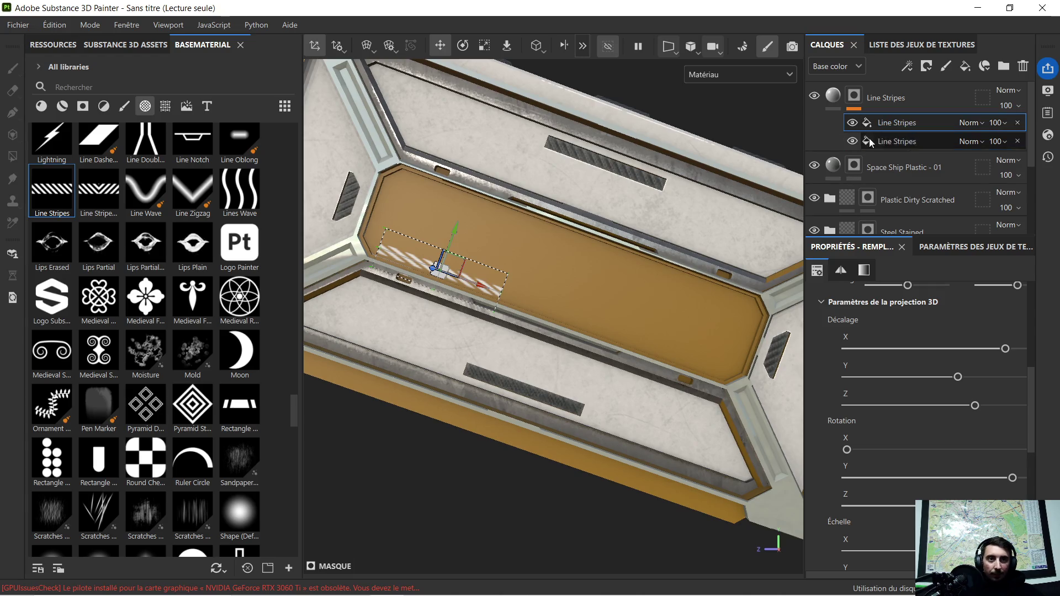
mouse_move(480, 288)
mouse_down()
mouse_move(522, 304)
mouse_move(597, 290)
mouse_up()
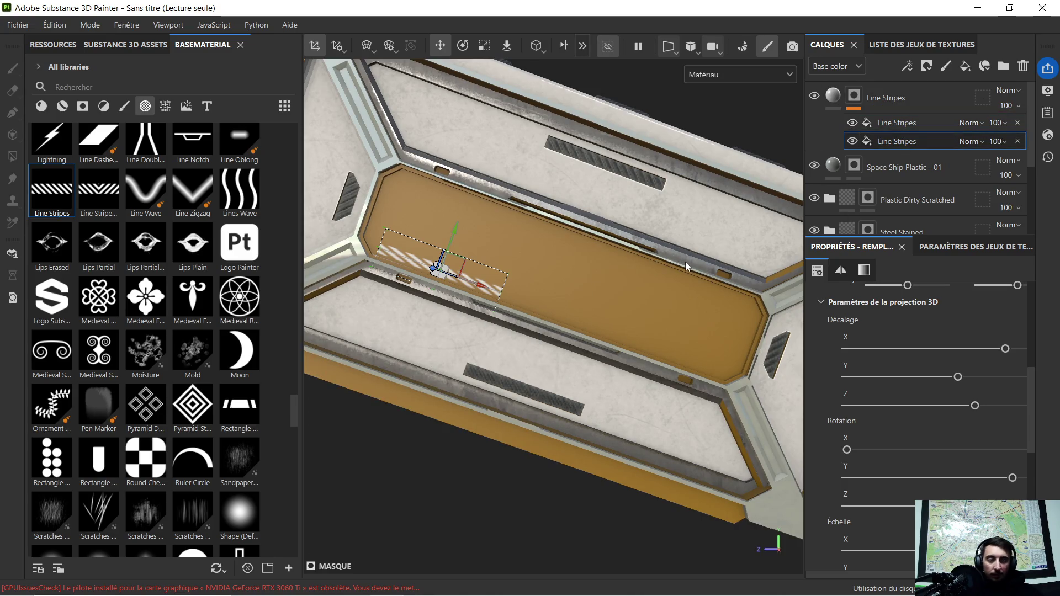
key(Delete)
Duplicate the whole Line Stripes layer and slide the copy along the panel's lower edge.
click(912, 97)
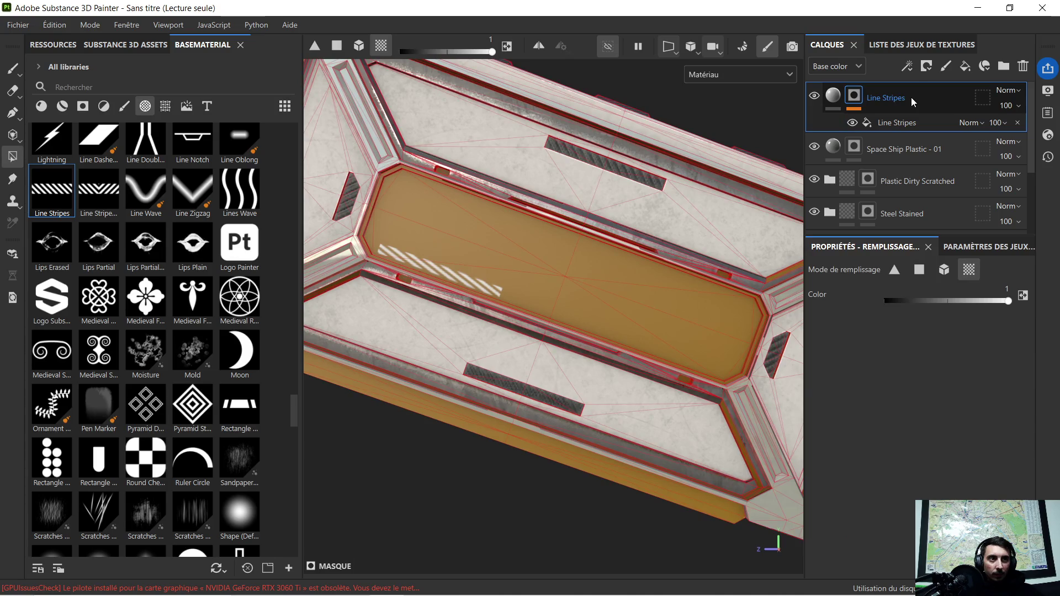
key(ctrl+d)
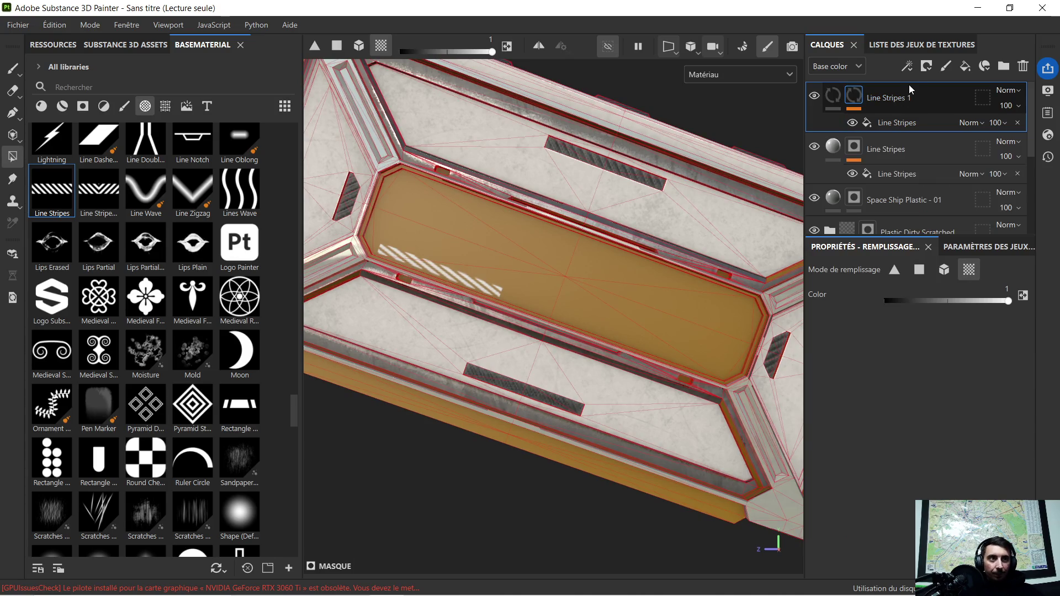
click(914, 124)
click(483, 292)
drag(482, 291, 561, 314)
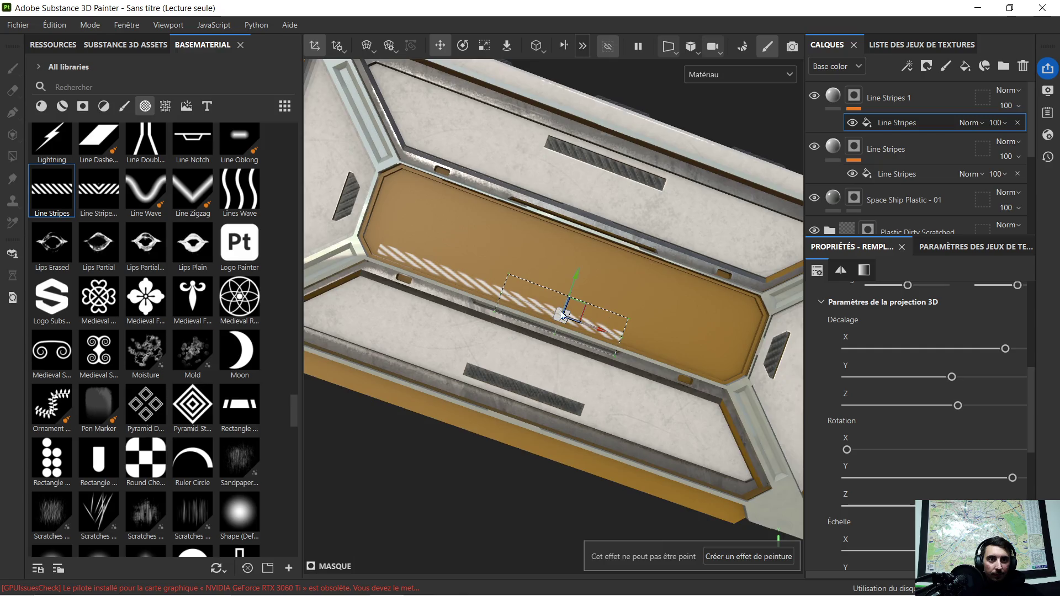
scroll(532, 301, up, 3)
scroll(519, 302, up, 2)
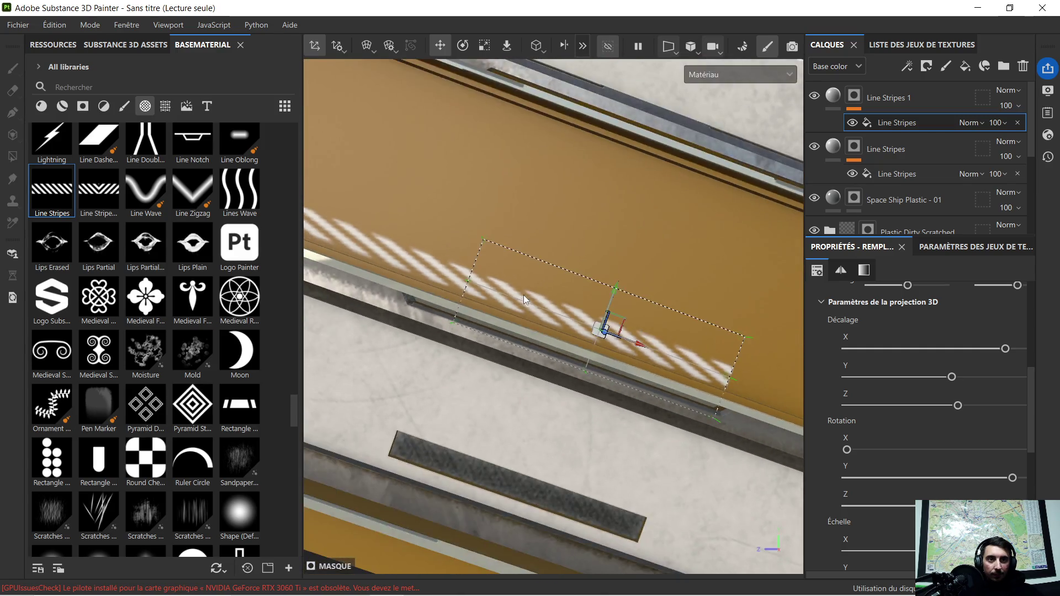
scroll(524, 295, down, 2)
scroll(580, 290, down, 2)
scroll(636, 297, down, 1)
scroll(637, 295, down, 1)
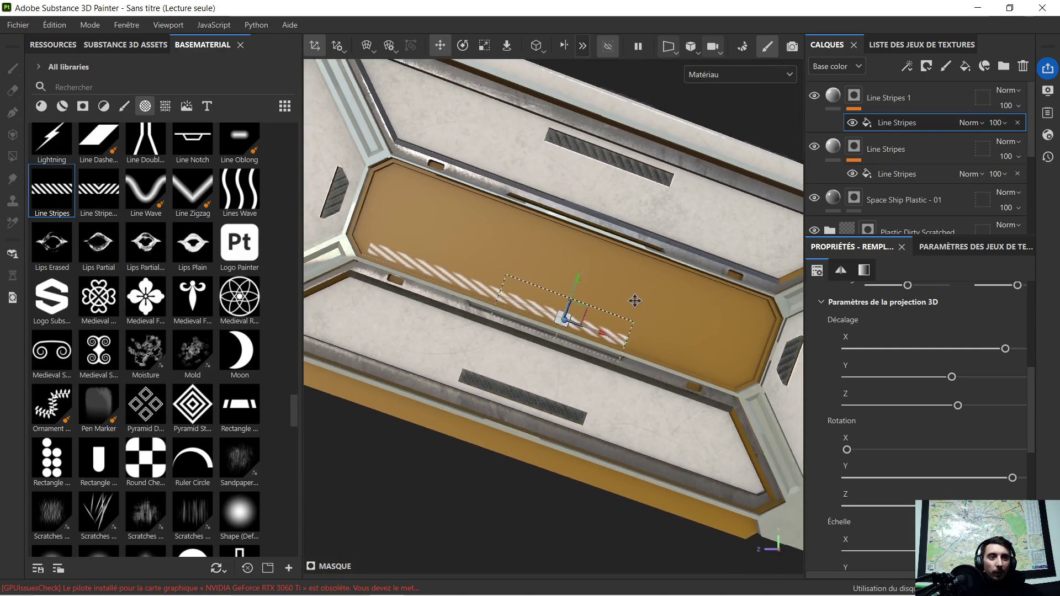
Duplicate the stripe layer again, shorten the third section and slide it toward the others.
click(889, 105)
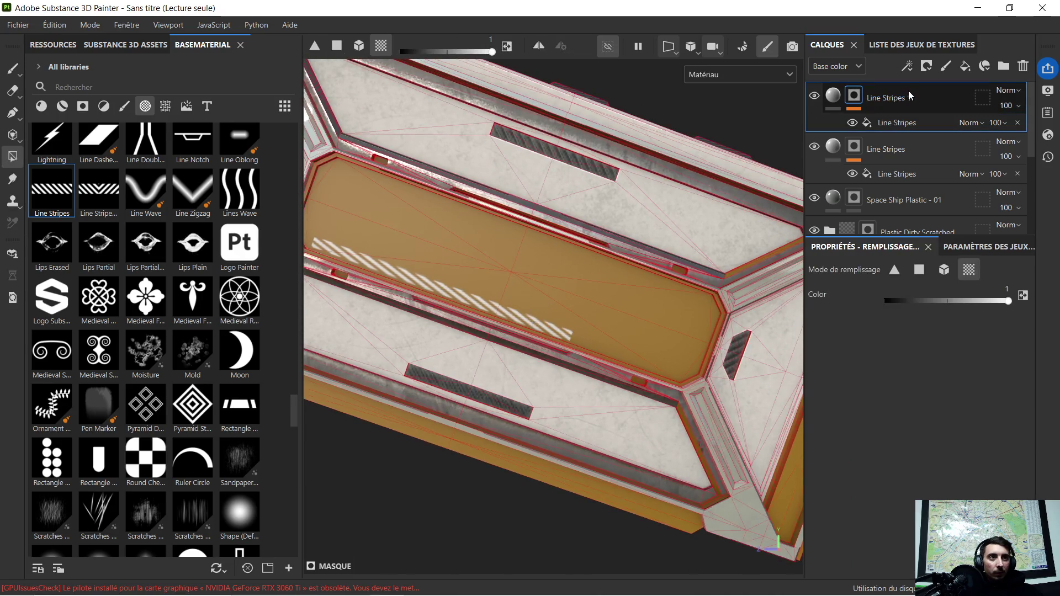
key(ctrl+d)
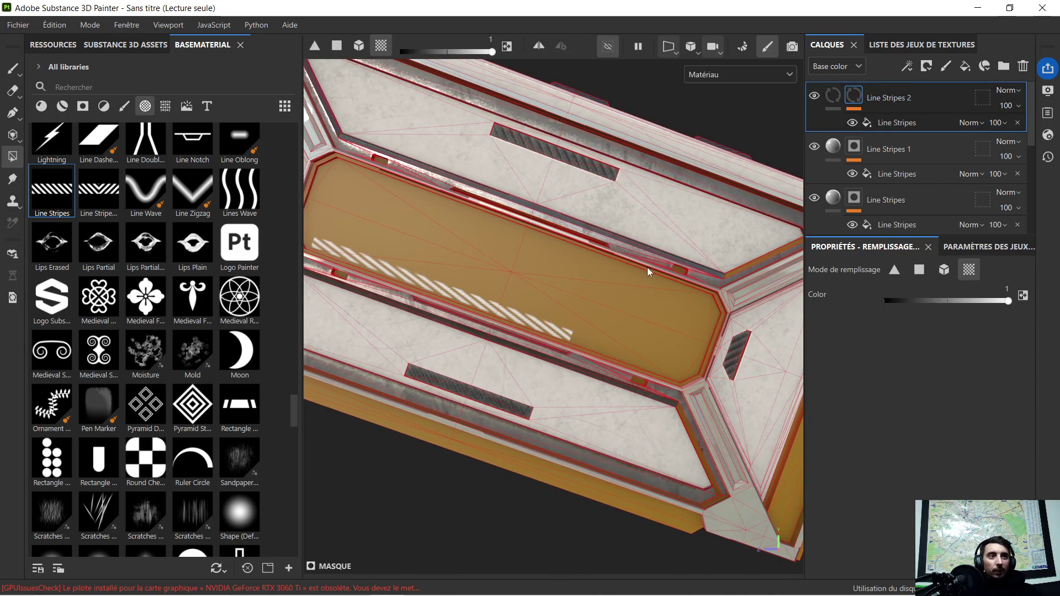
click(911, 123)
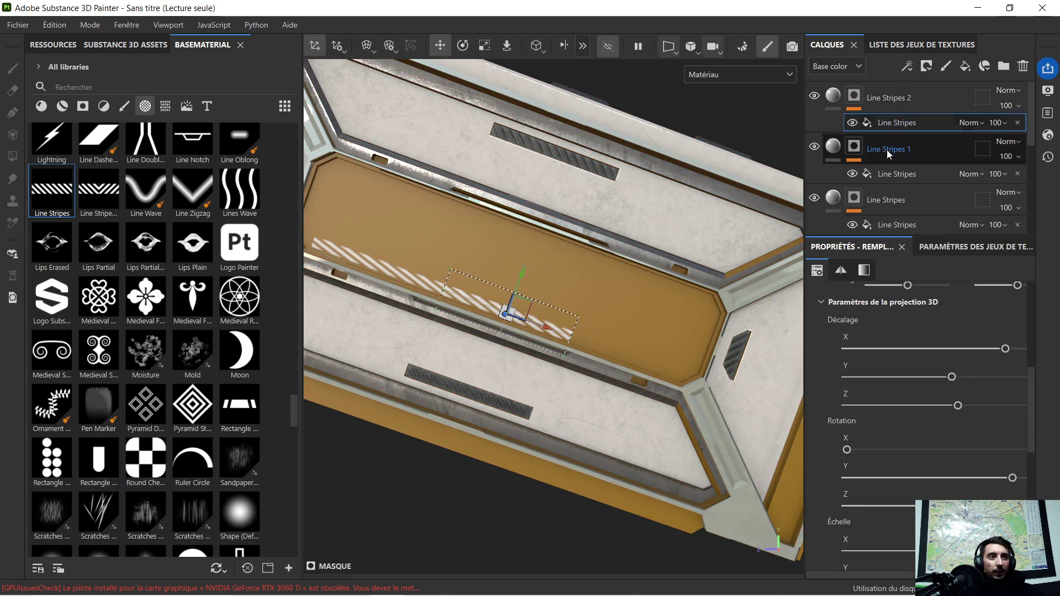
mouse_move(555, 346)
alt+mouse_down()
mouse_move(542, 325)
mouse_move(679, 367)
alt+mouse_up()
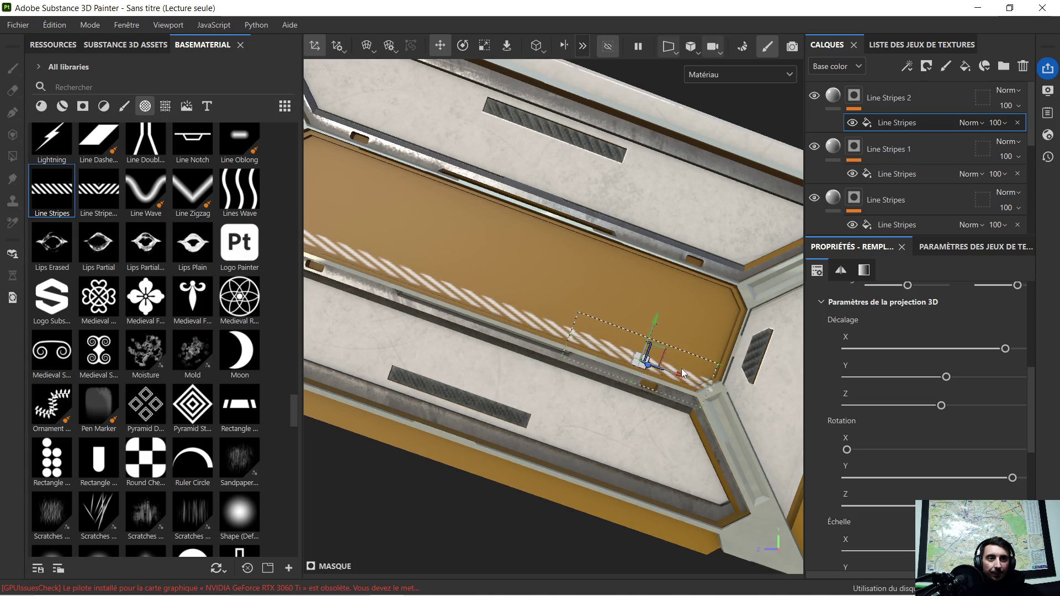
scroll(682, 368, up, 2)
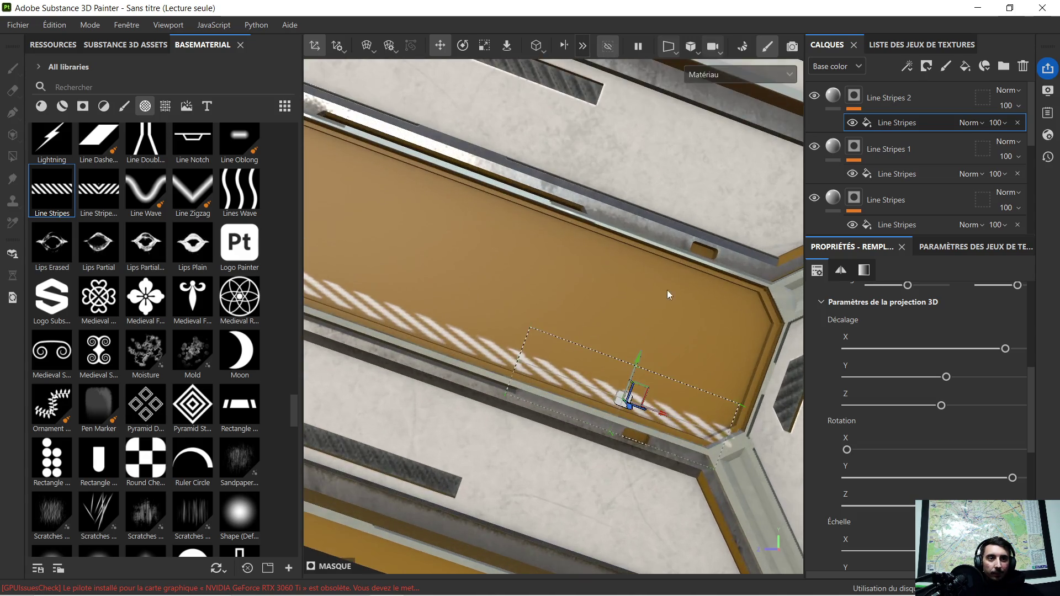
click(485, 44)
drag(670, 417, 660, 421)
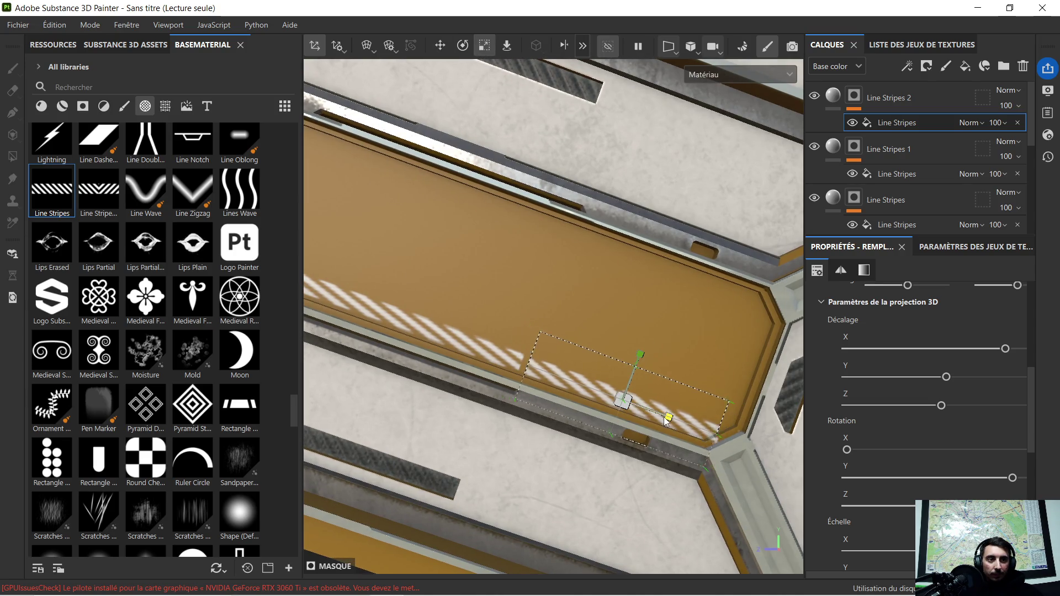
click(440, 45)
drag(657, 421, 645, 406)
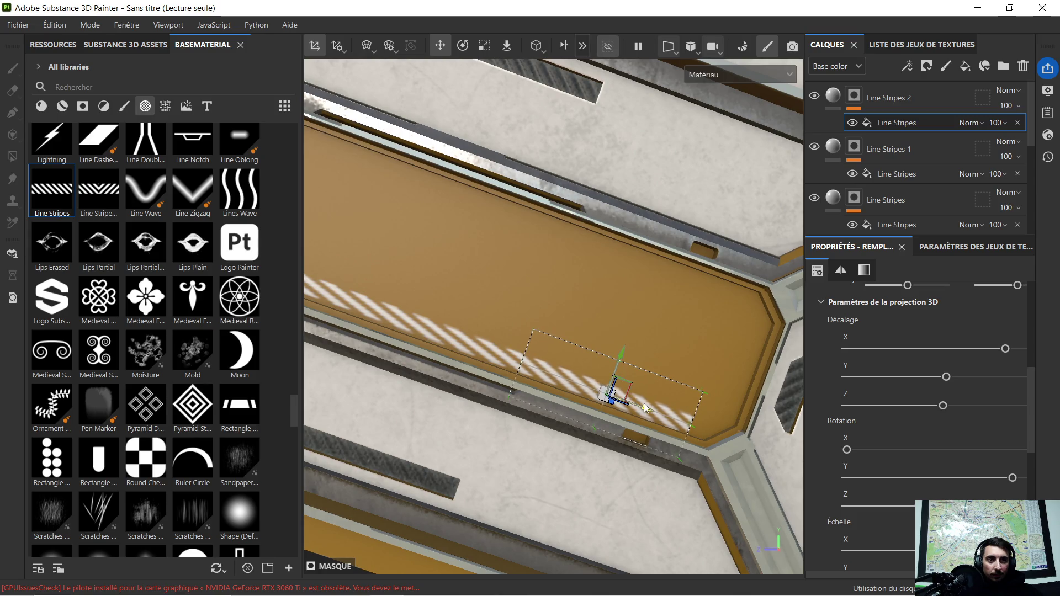
scroll(524, 336, down, 3)
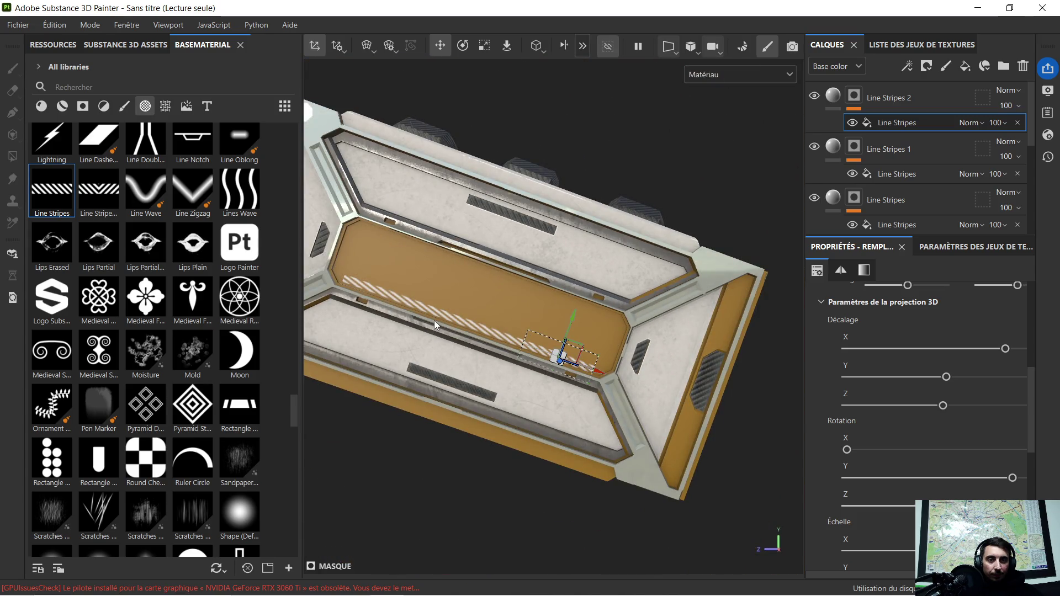
scroll(628, 369, up, 2)
scroll(627, 370, up, 2)
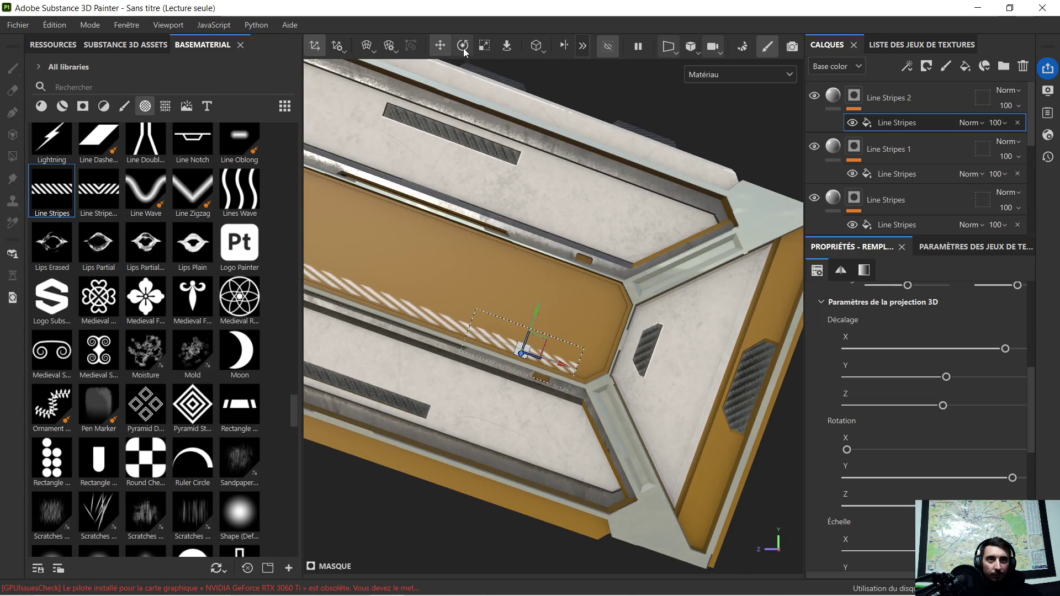
click(481, 47)
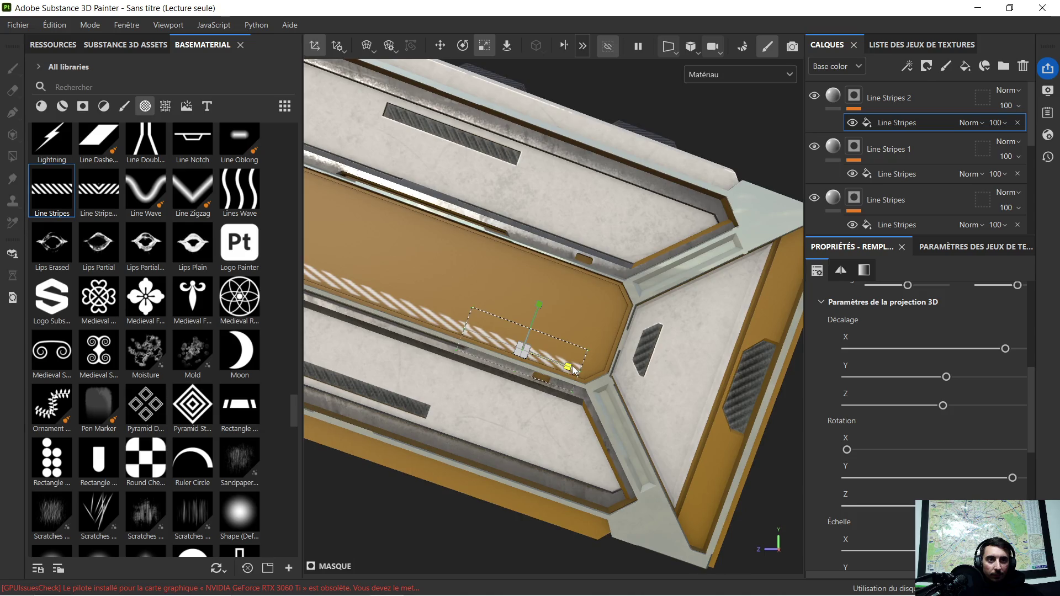
click(439, 48)
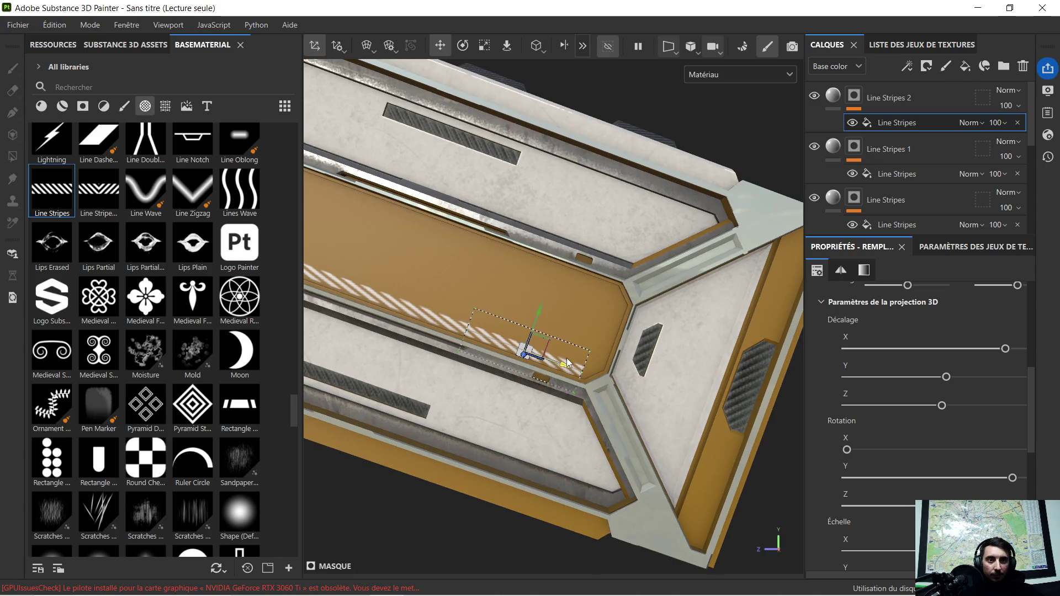
scroll(441, 329, up, 3)
scroll(449, 334, up, 2)
scroll(453, 327, up, 2)
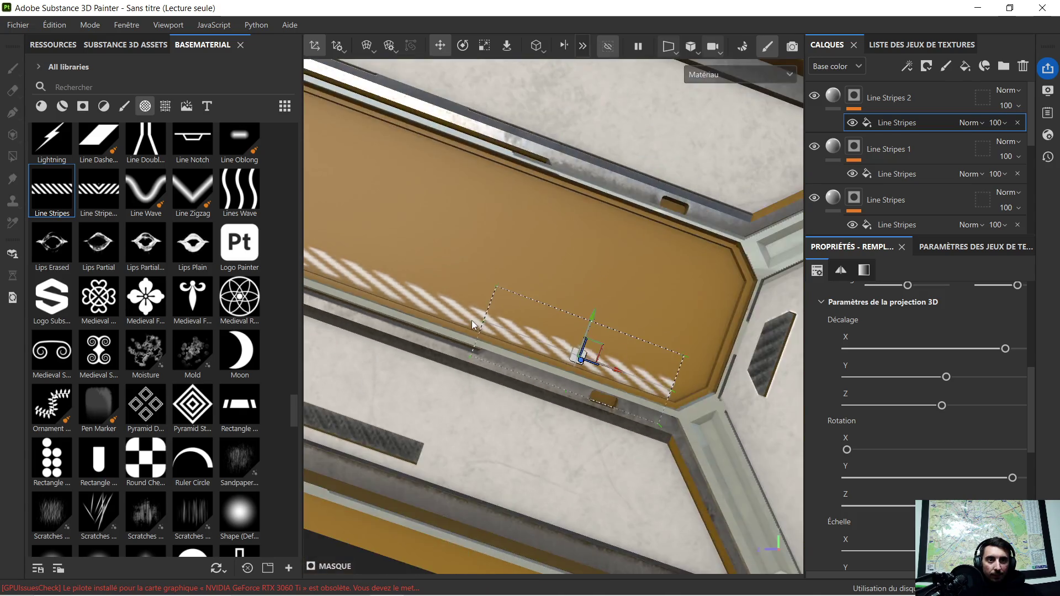
scroll(471, 321, down, 5)
alt+drag(424, 294, 525, 331)
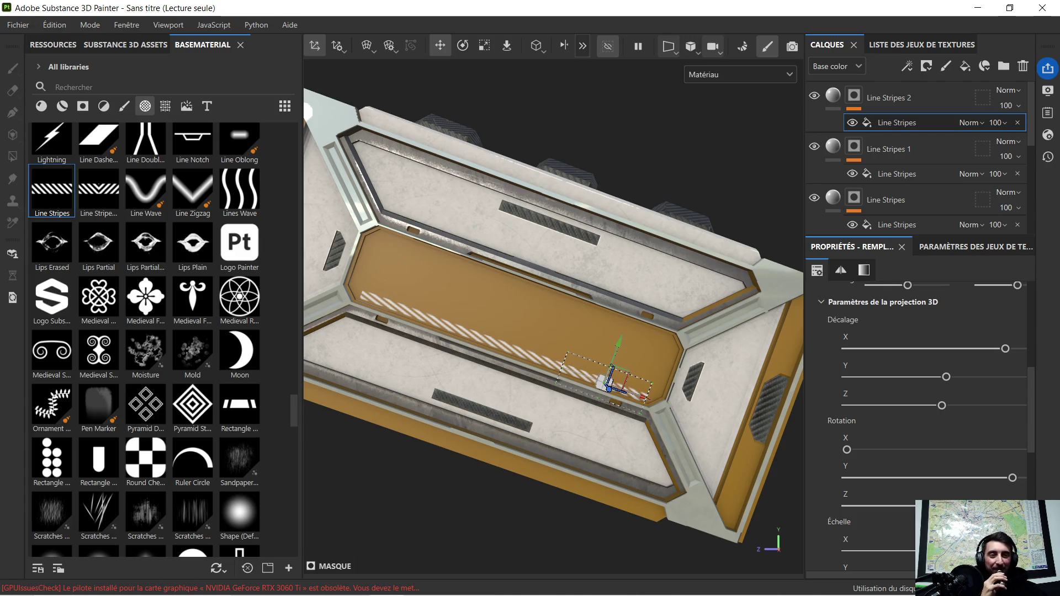
scroll(137, 282, down, 3)
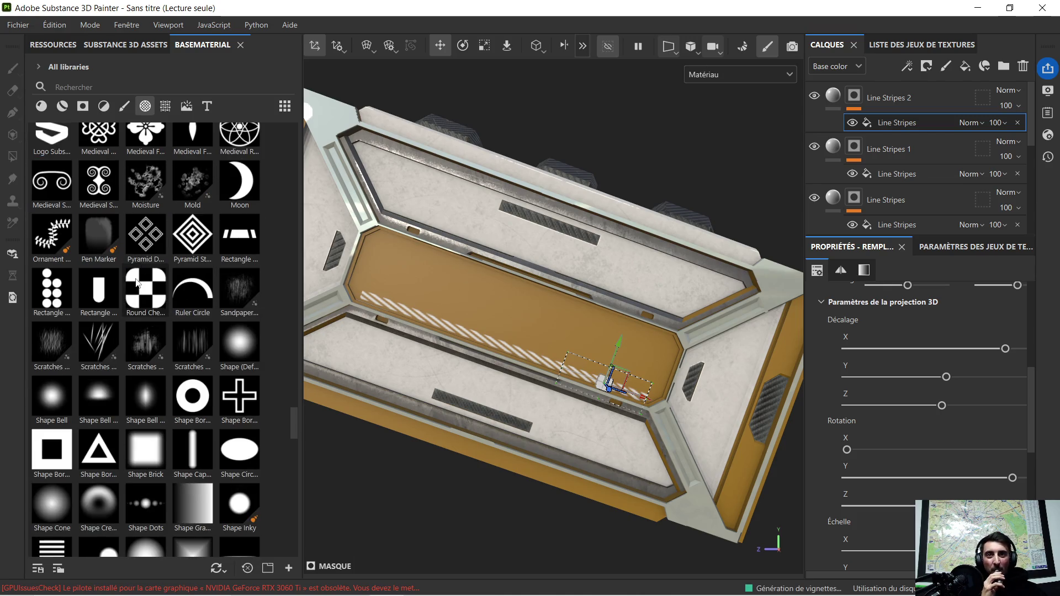
scroll(160, 308, down, 5)
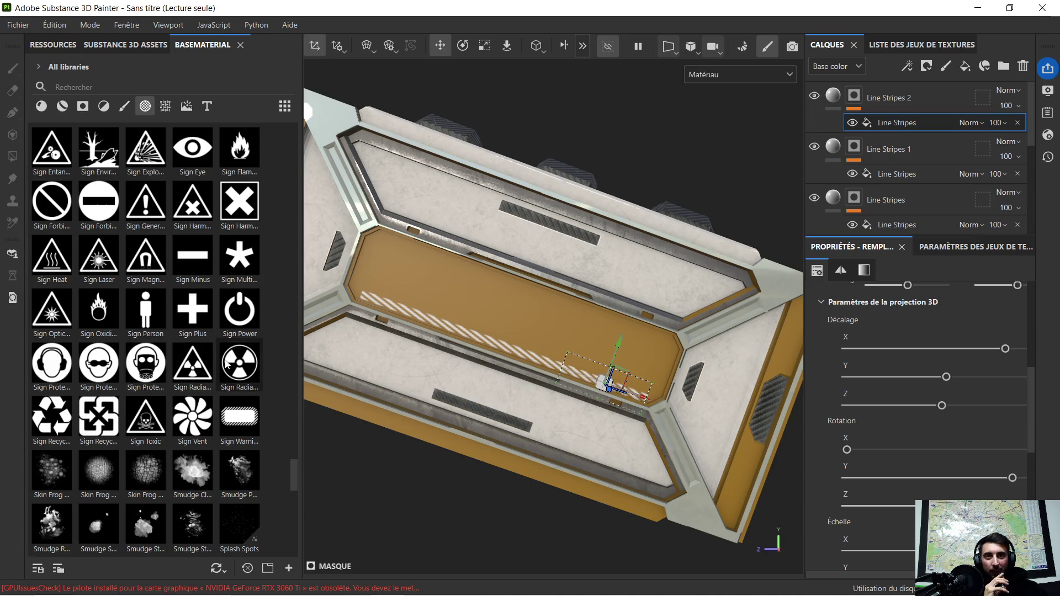
scroll(195, 342, down, 3)
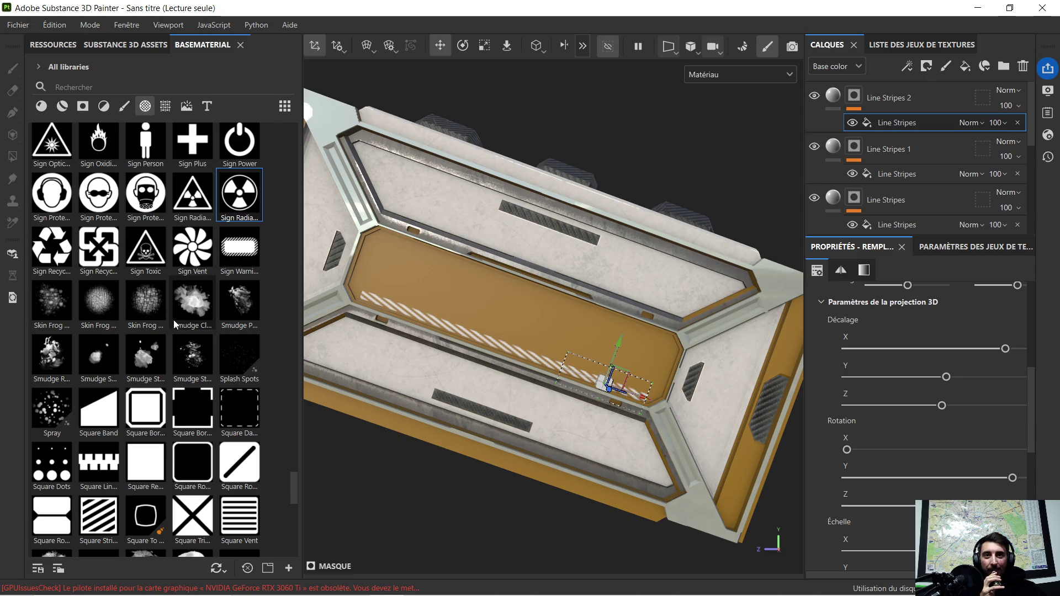
scroll(175, 319, down, 3)
scroll(171, 319, down, 4)
scroll(172, 318, down, 4)
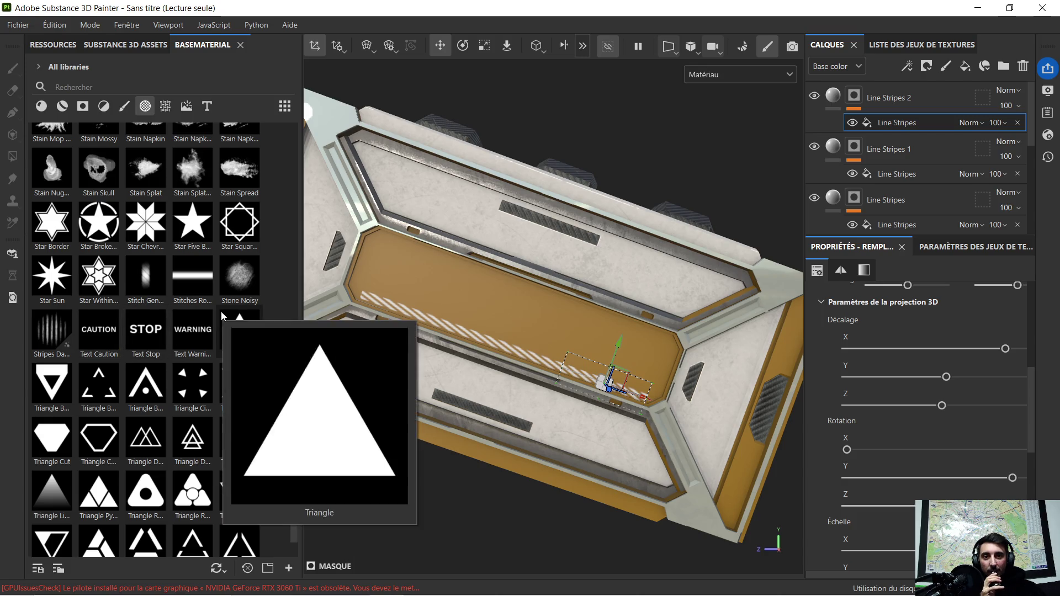
scroll(220, 313, down, 3)
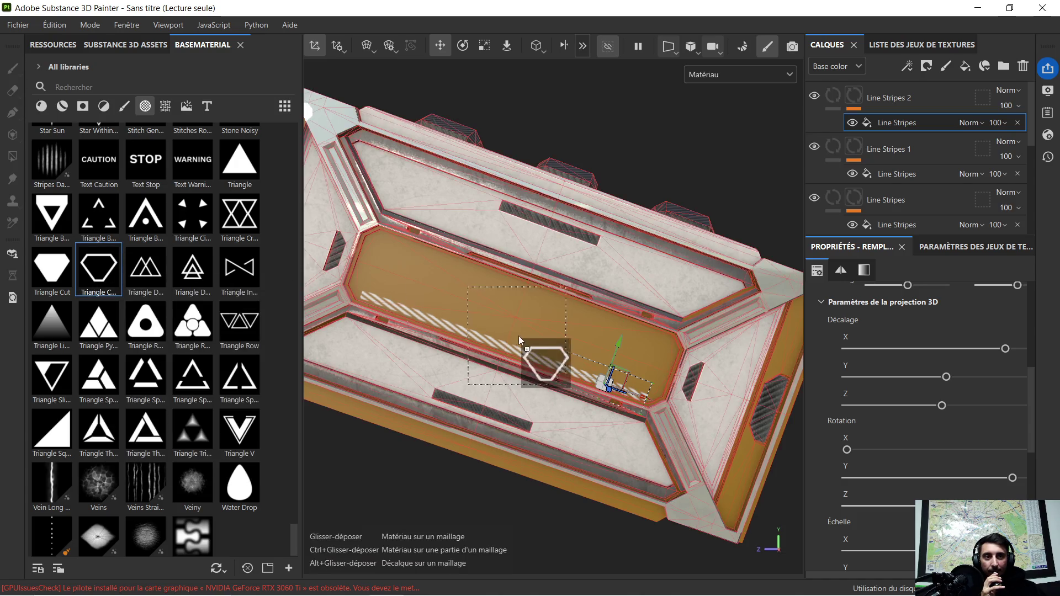
Drop Triangle Cut Border onto the panel as a mask decal, rotate it clockwise and shrink it.
drag(94, 274, 578, 326)
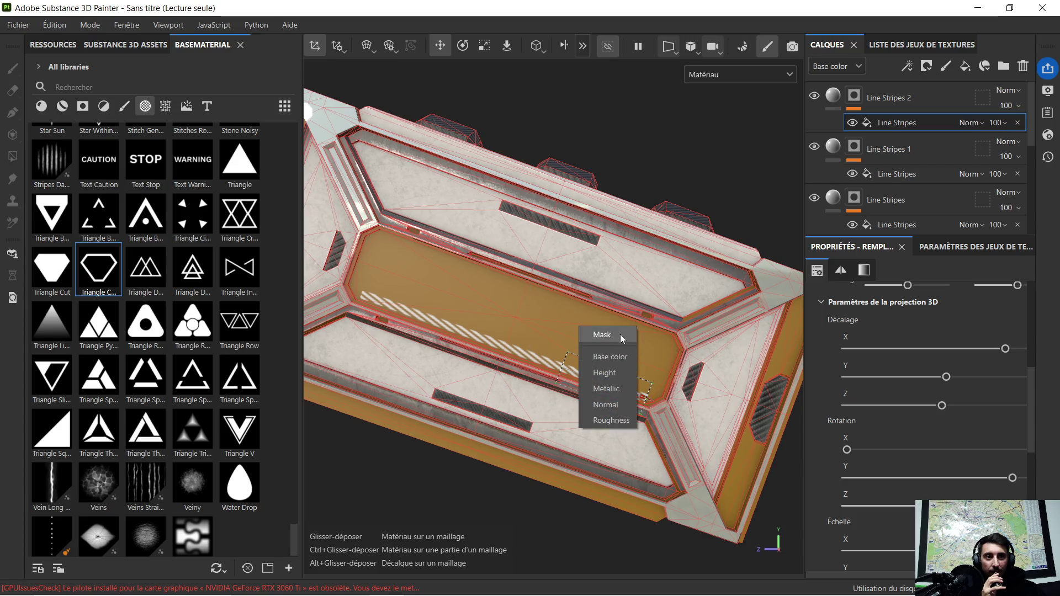
click(620, 334)
scroll(621, 336, up, 5)
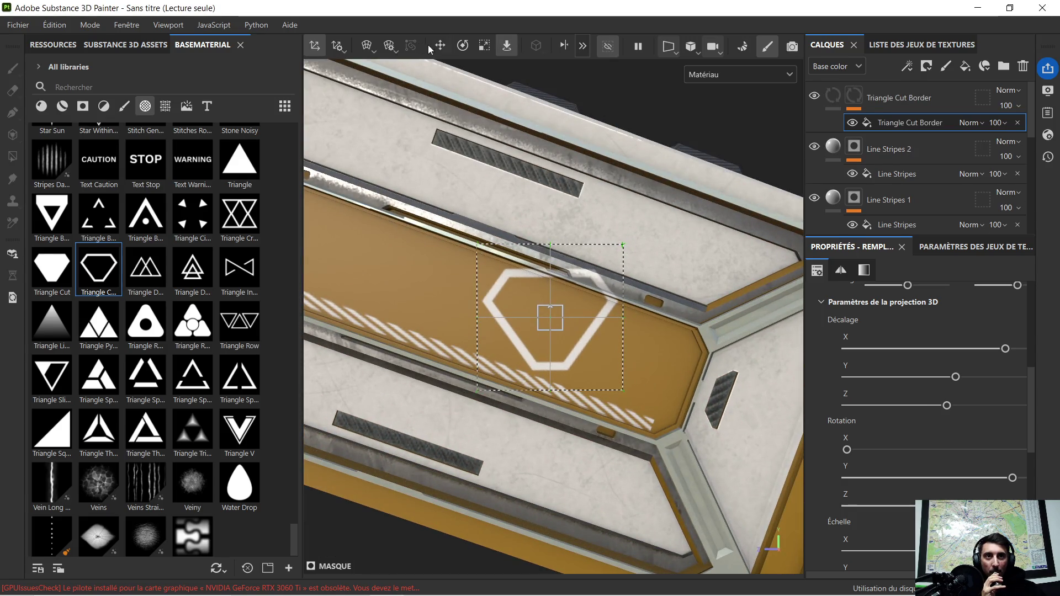
click(464, 46)
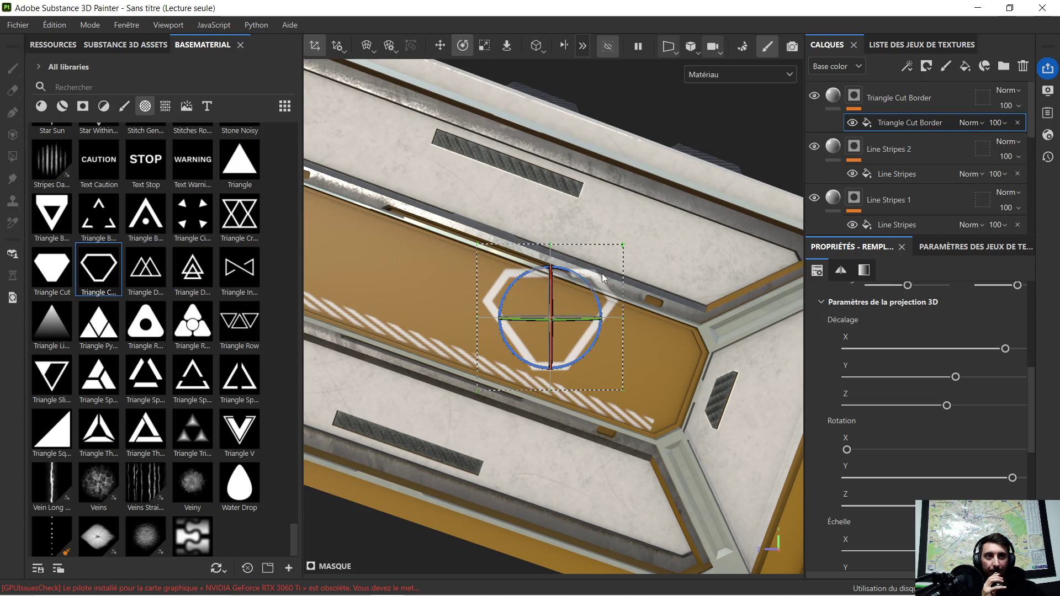
drag(597, 283, 594, 295)
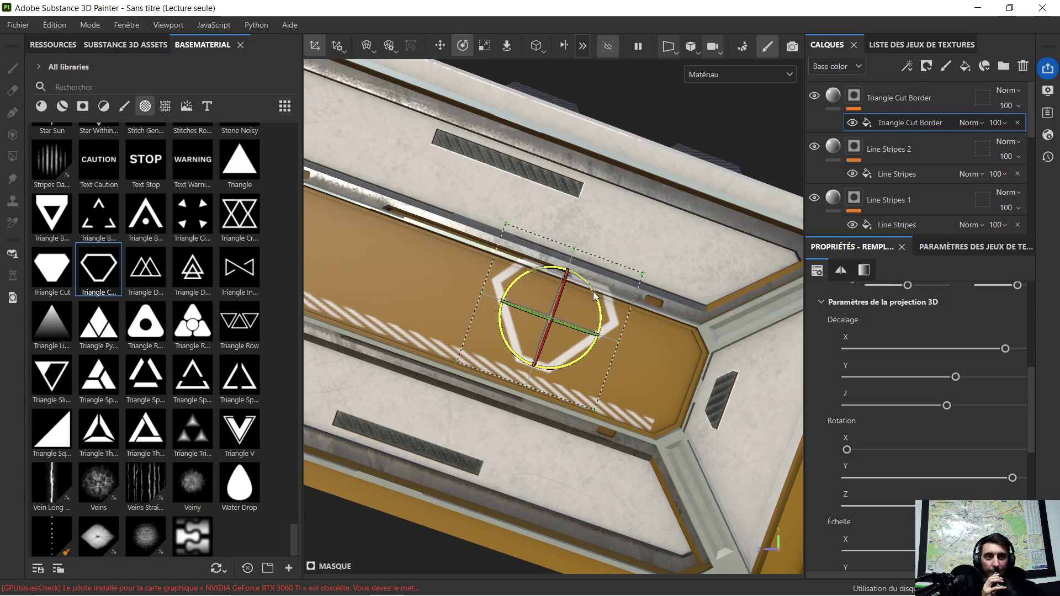
drag(594, 295, 476, 273)
click(485, 46)
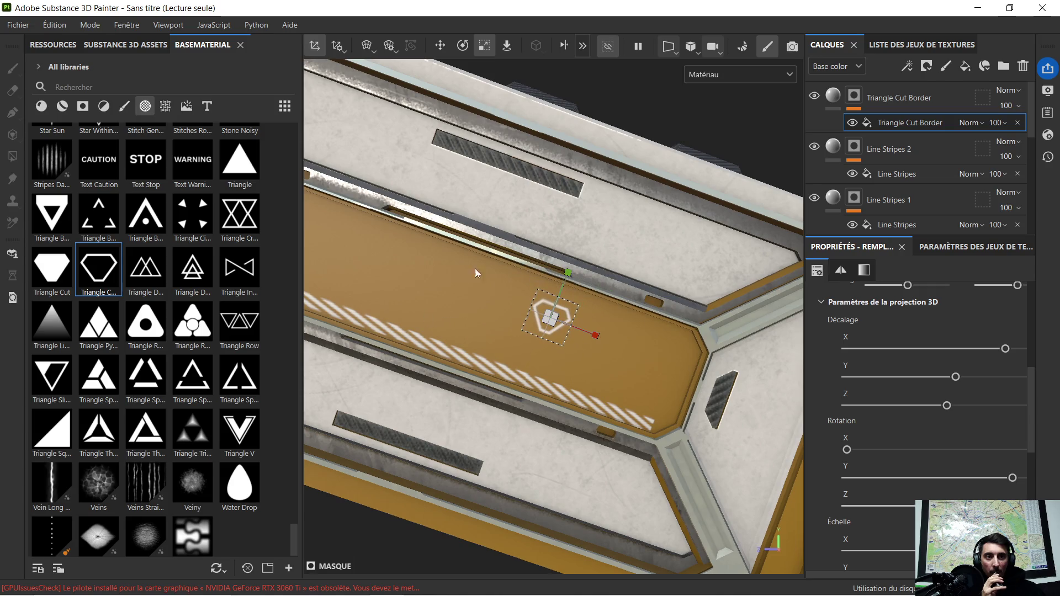
key(w)
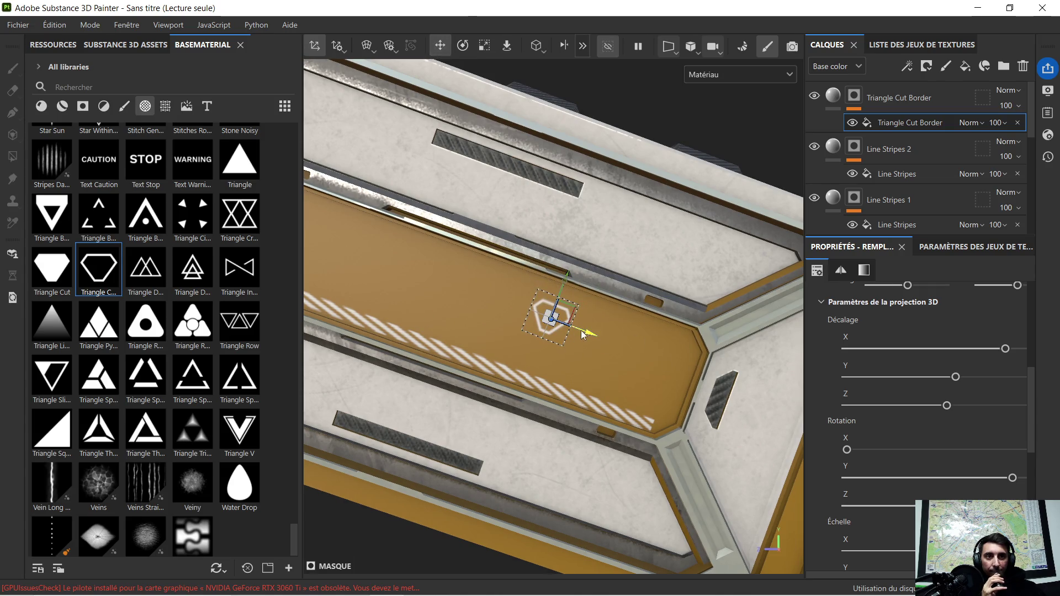
Slide the hexagon decal toward the panel's right end and tilt it a few degrees.
drag(583, 334, 678, 368)
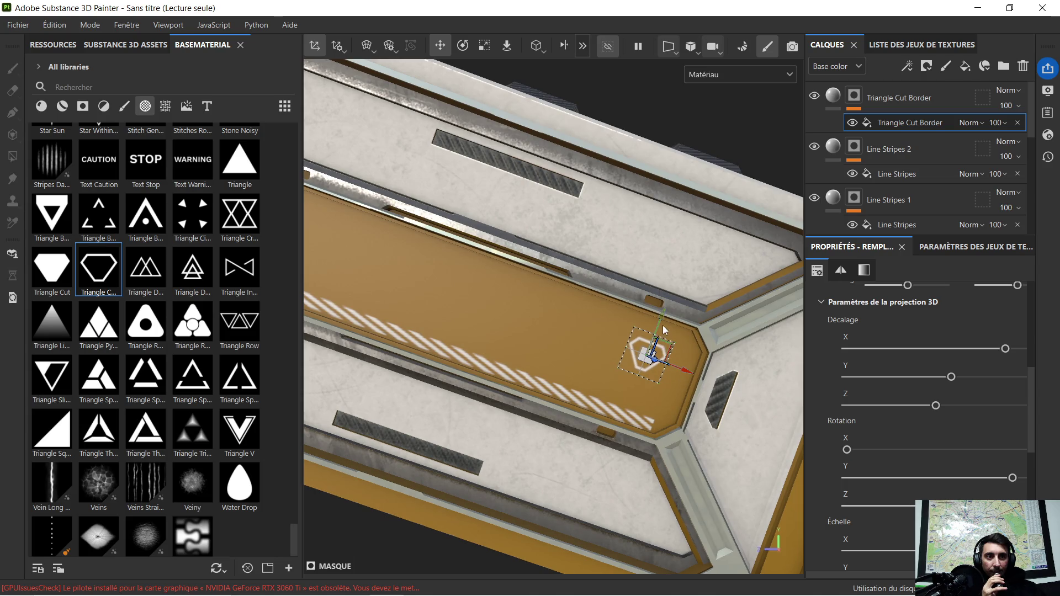
scroll(692, 353, up, 5)
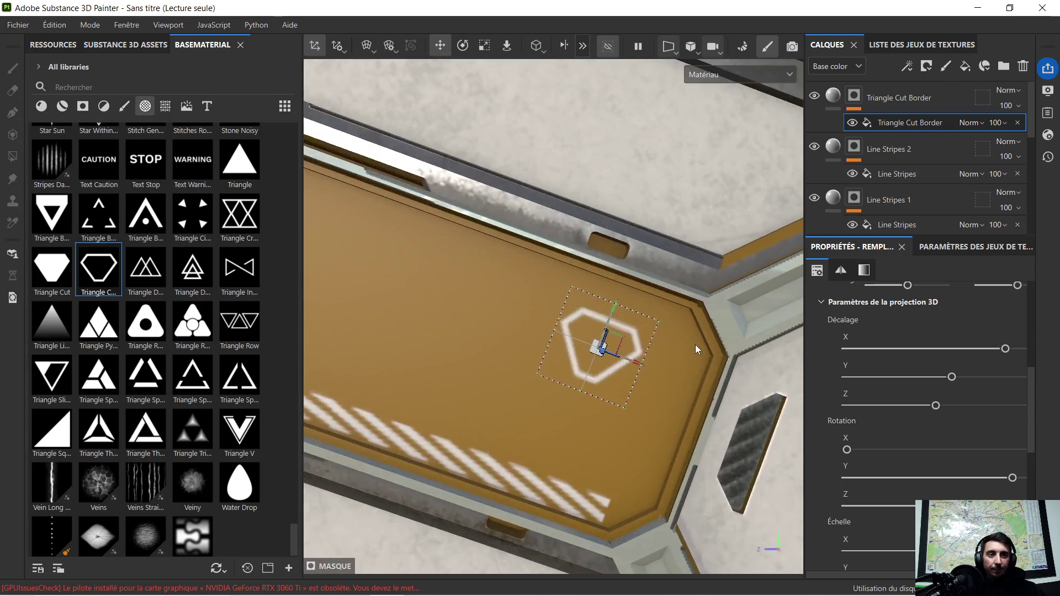
scroll(695, 345, up, 3)
click(463, 45)
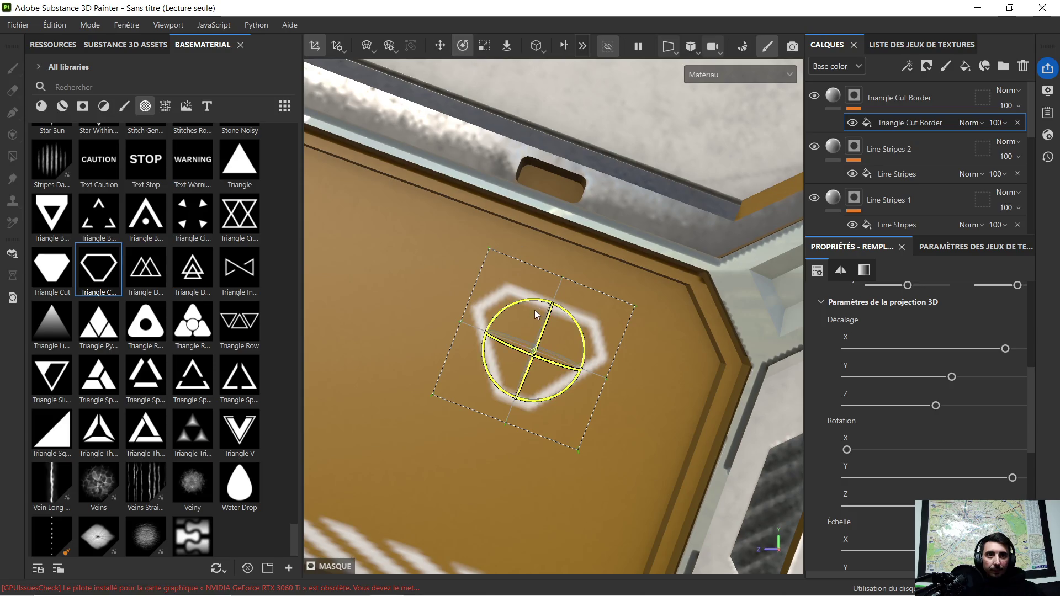
drag(570, 315, 570, 316)
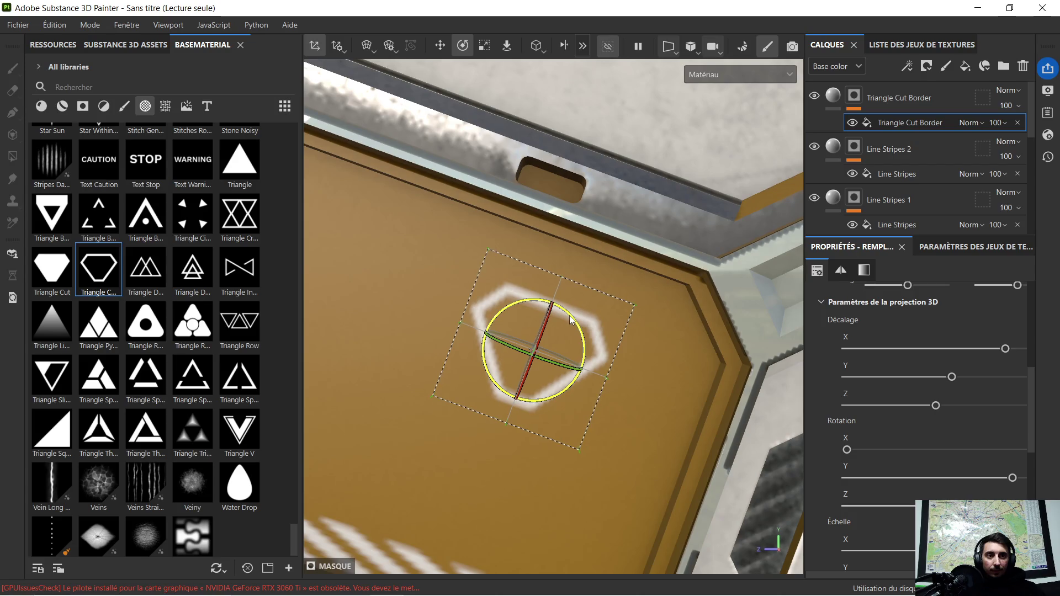
scroll(569, 314, down, 2)
scroll(571, 315, down, 2)
scroll(585, 315, down, 2)
scroll(585, 315, down, 2)
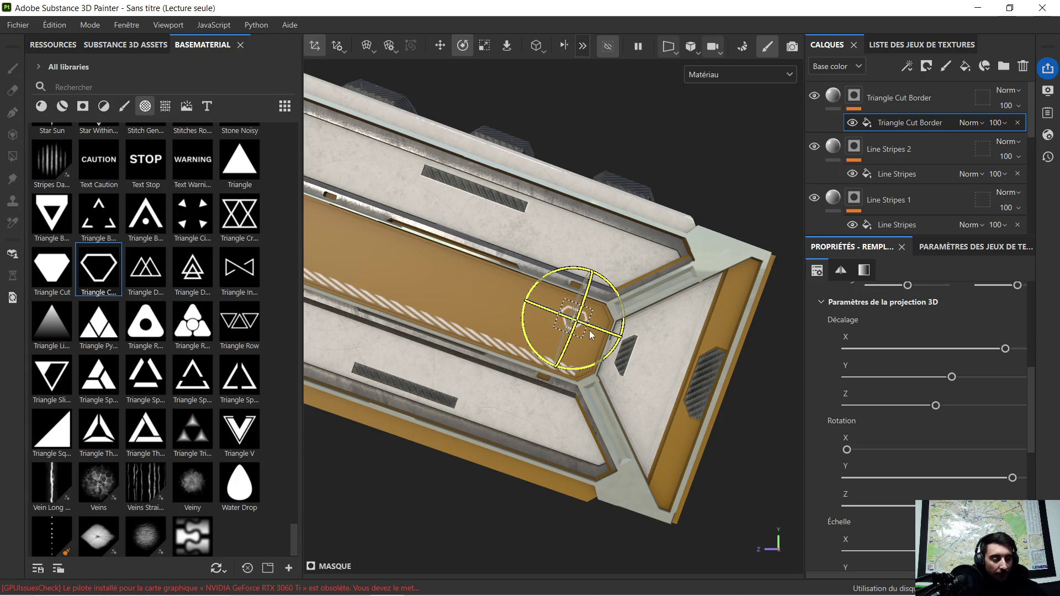
alt+drag(590, 334, 571, 307)
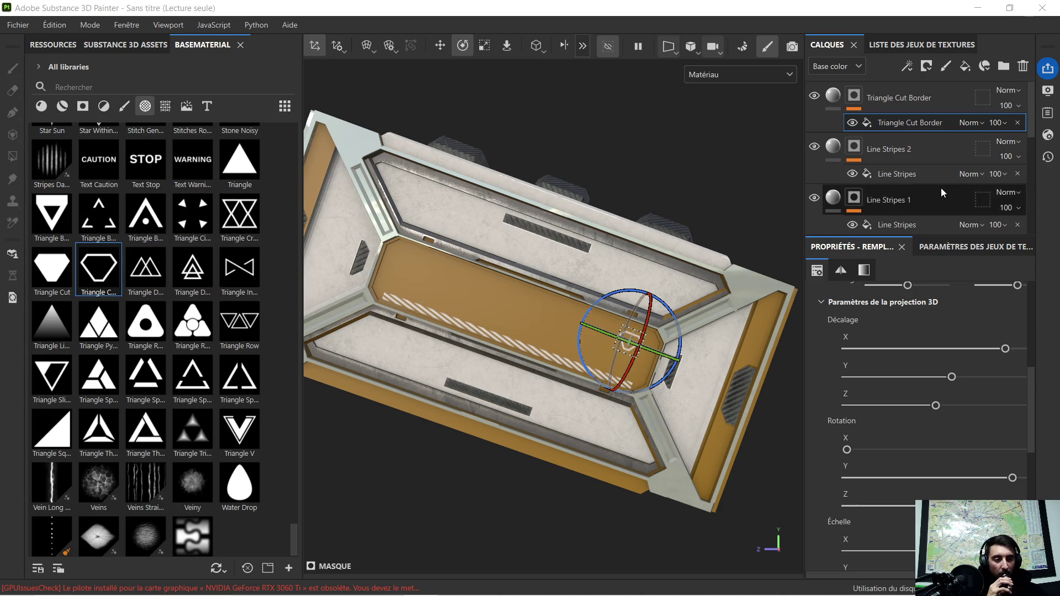
scroll(522, 302, up, 2)
scroll(535, 299, up, 2)
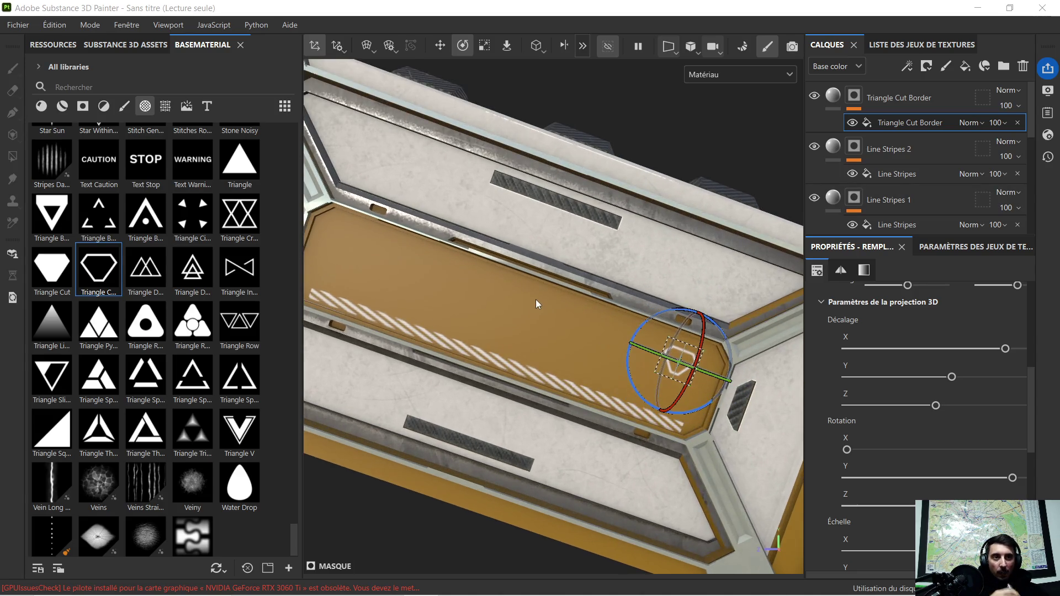
scroll(506, 299, down, 3)
scroll(489, 303, up, 2)
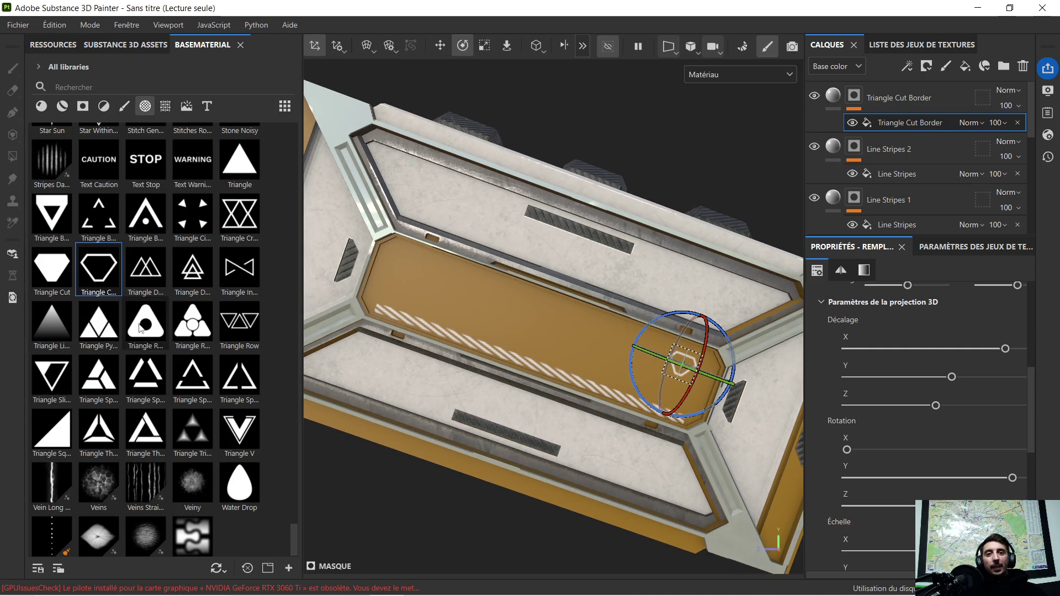
scroll(139, 311, up, 3)
scroll(140, 310, up, 5)
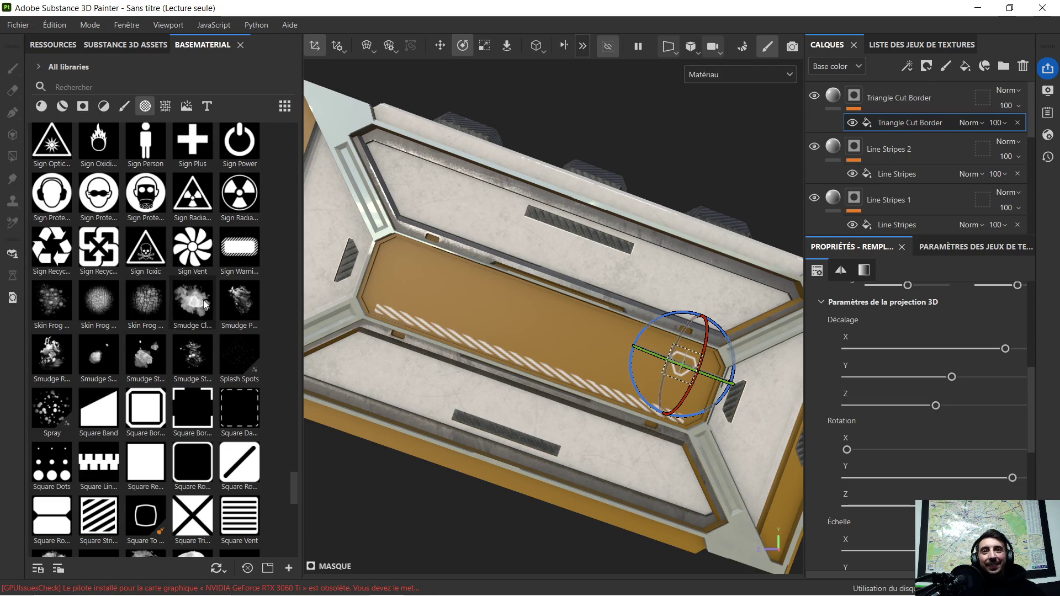
scroll(204, 298, up, 5)
Browse the font library and drop Orbitron-Light onto the orange panel.
click(207, 106)
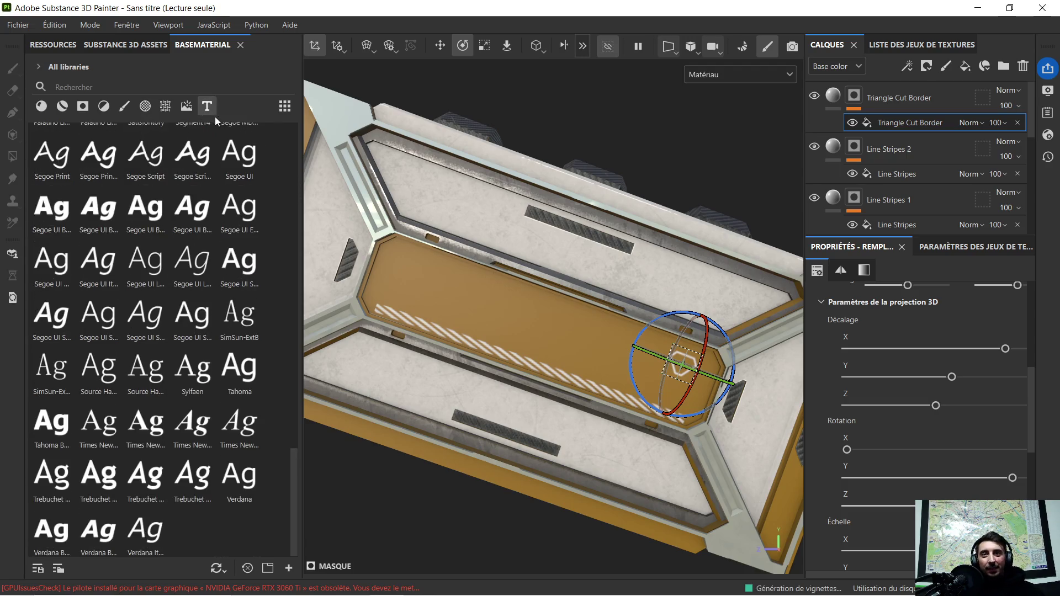
scroll(44, 398, up, 3)
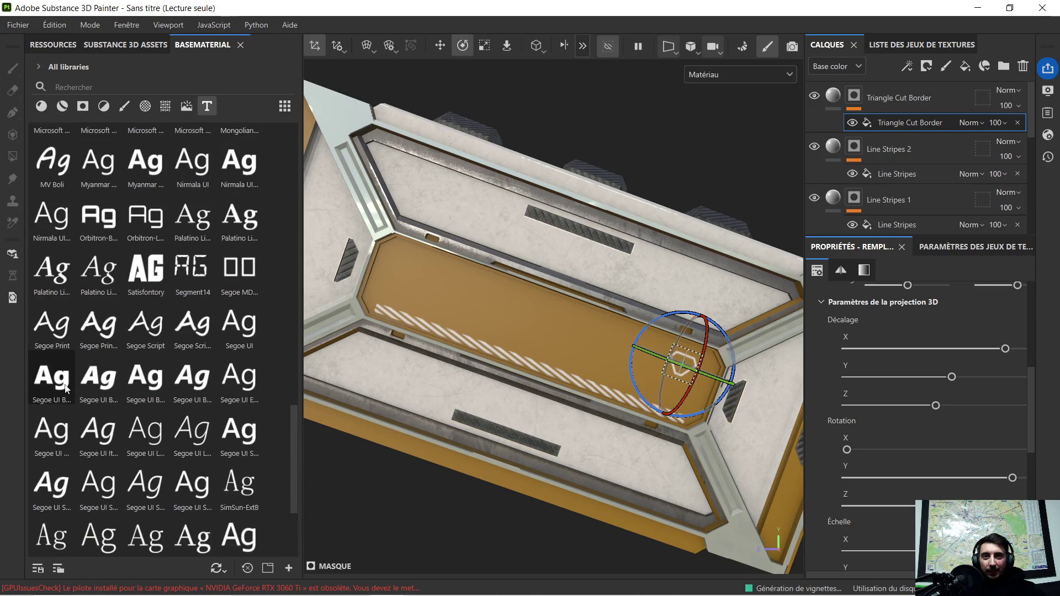
scroll(67, 386, up, 3)
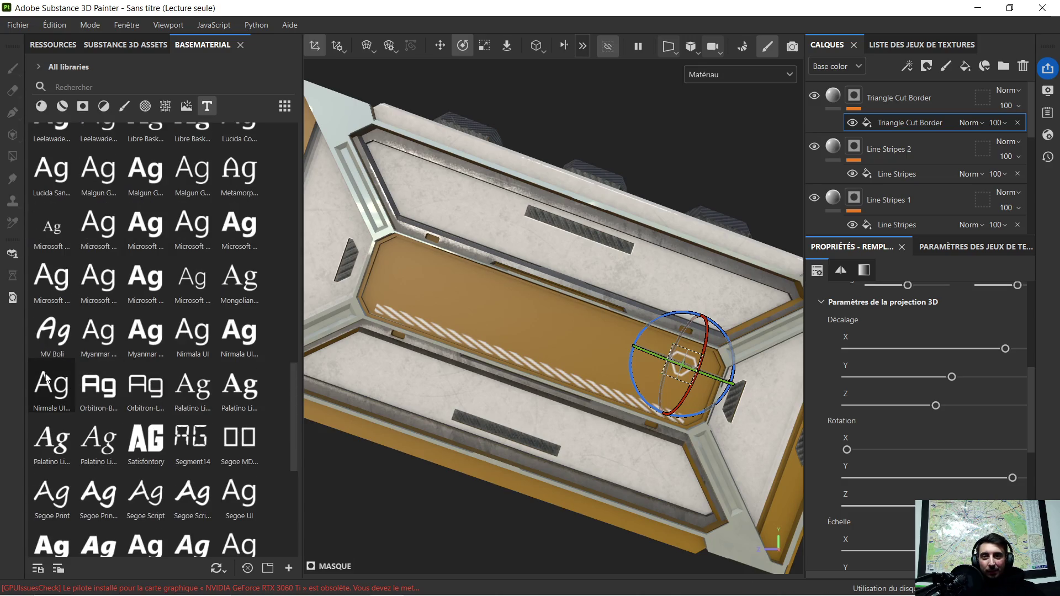
scroll(50, 362, up, 3)
scroll(49, 362, up, 4)
scroll(74, 274, up, 4)
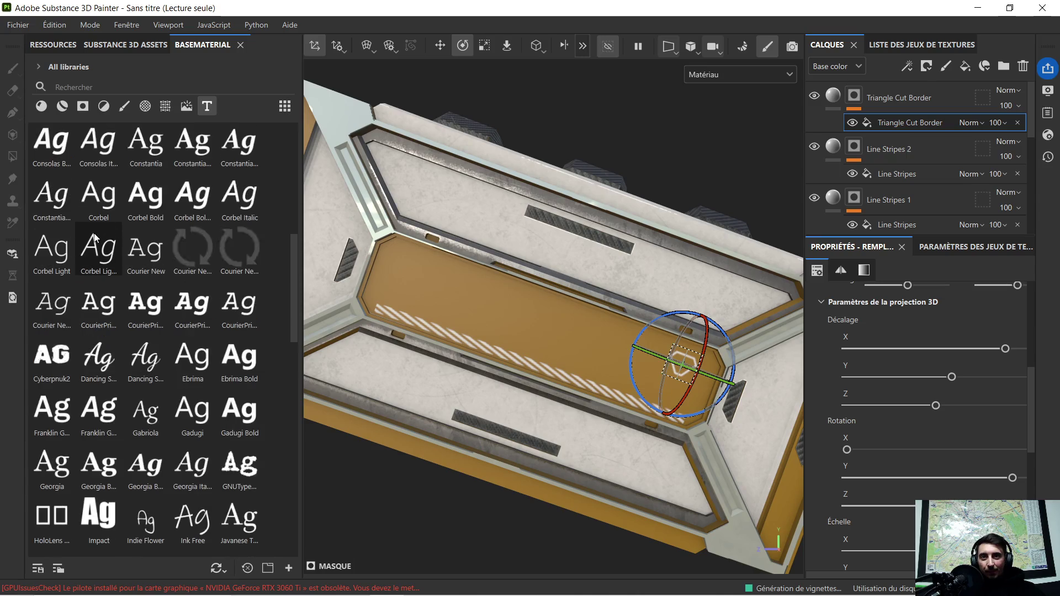
scroll(86, 228, up, 3)
scroll(118, 233, up, 5)
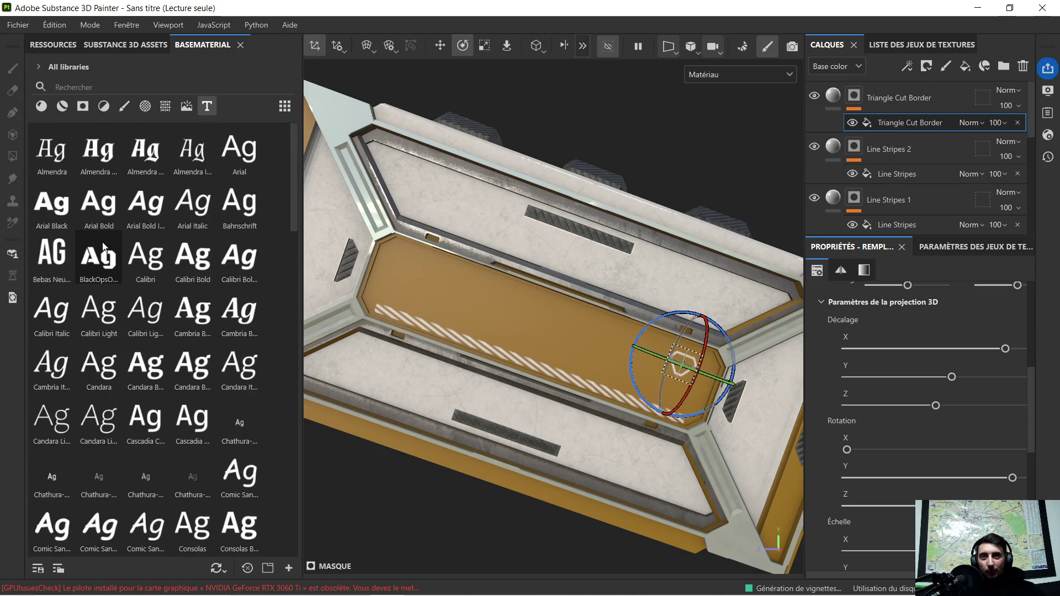
scroll(91, 260, down, 3)
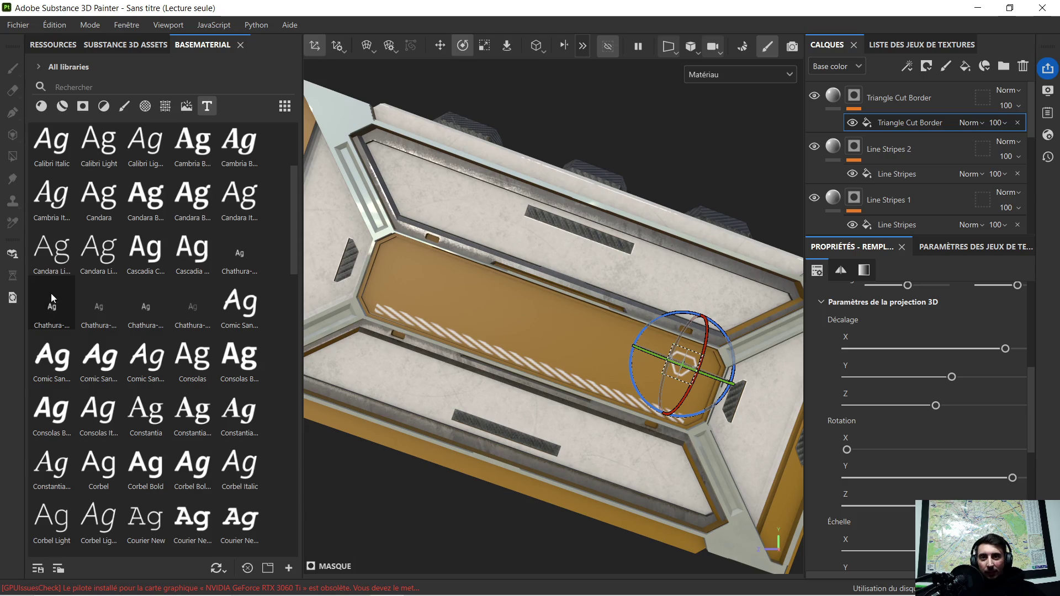
scroll(51, 297, down, 3)
scroll(51, 302, down, 3)
scroll(53, 293, down, 3)
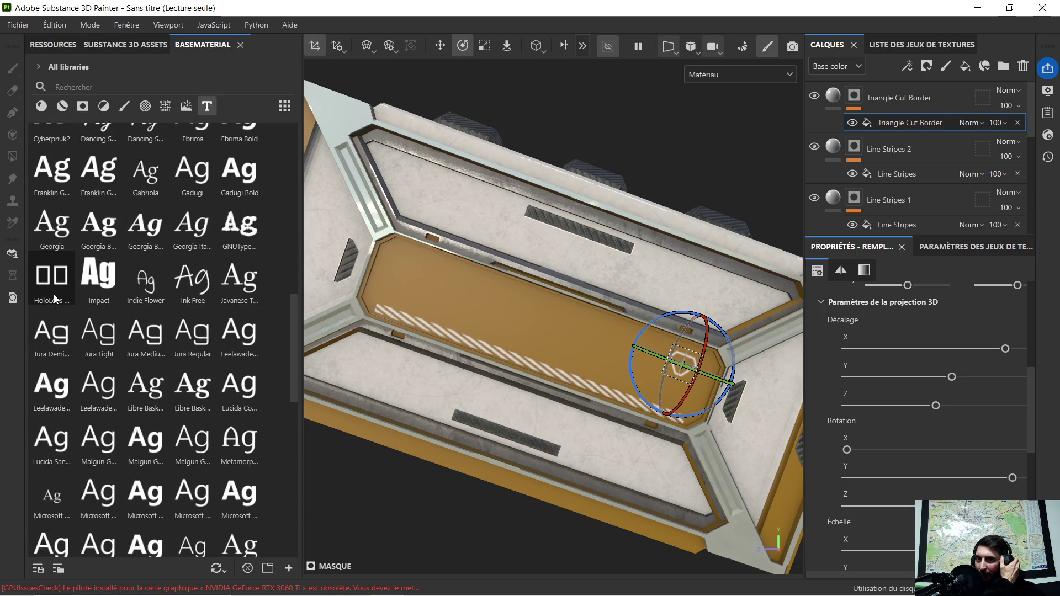
scroll(53, 294, down, 3)
mouse_move(52, 443)
scroll(58, 276, down, 3)
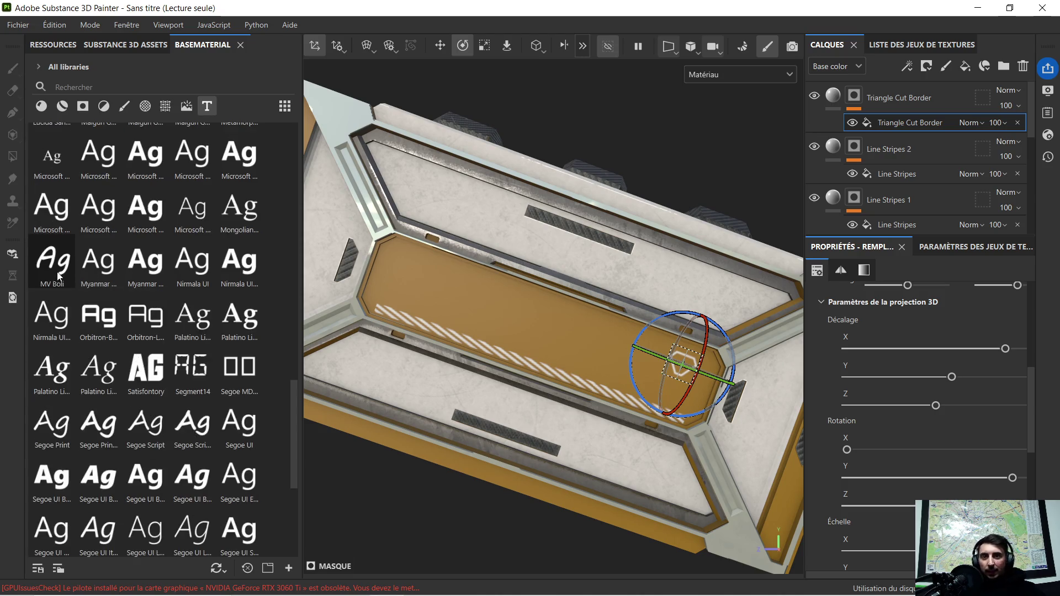
scroll(64, 278, down, 3)
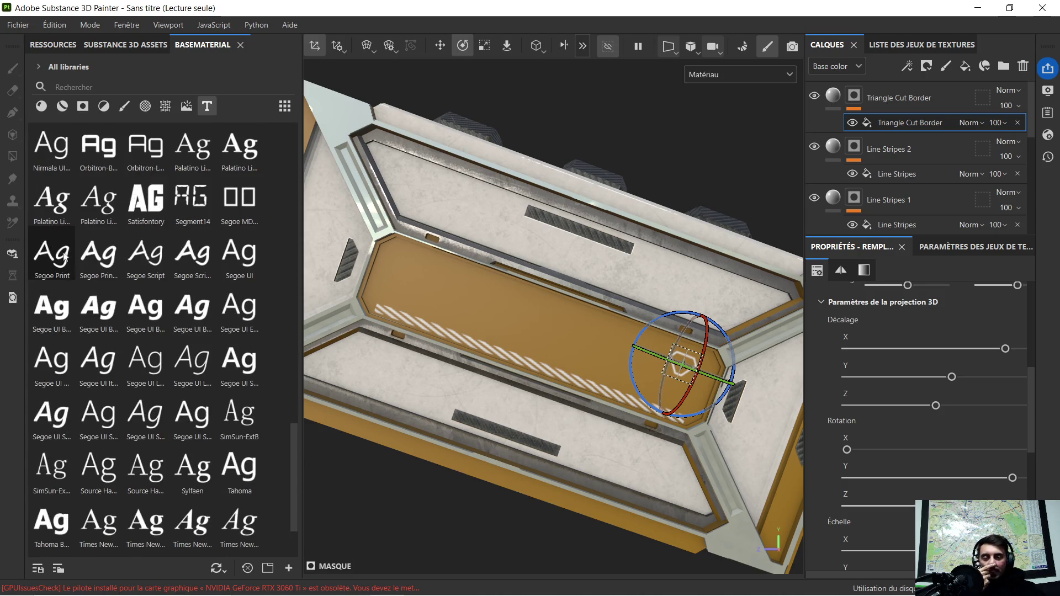
scroll(77, 247, down, 2)
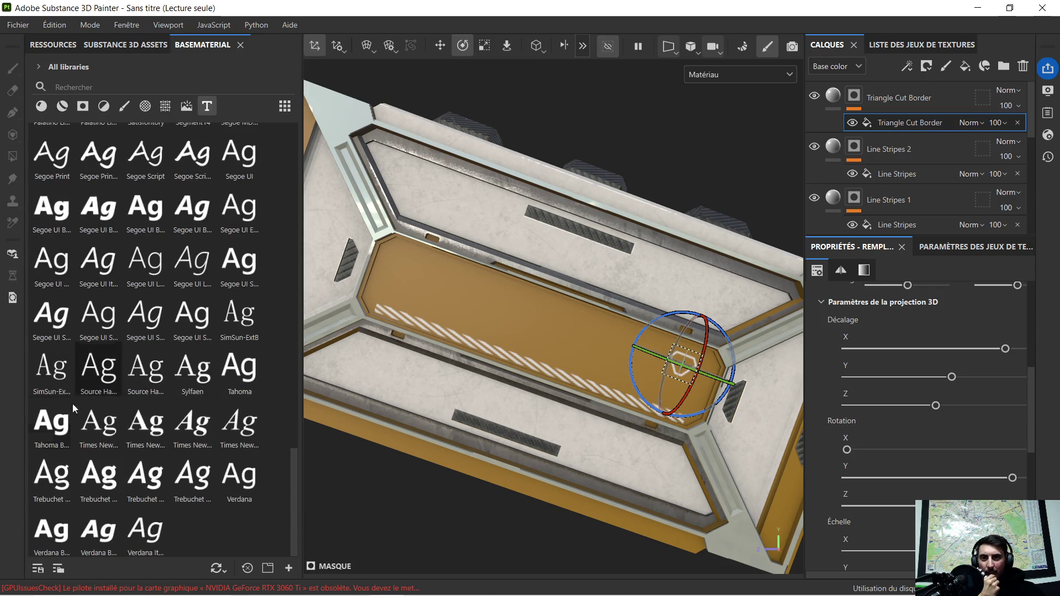
scroll(58, 288, up, 2)
scroll(58, 286, up, 2)
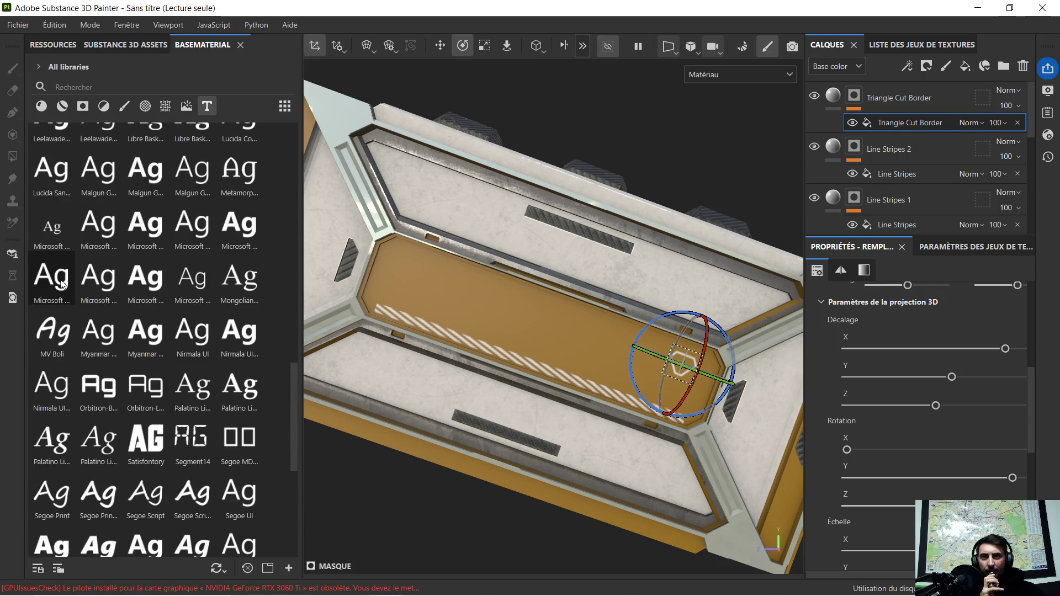
scroll(63, 279, up, 2)
scroll(58, 270, up, 3)
scroll(57, 263, up, 3)
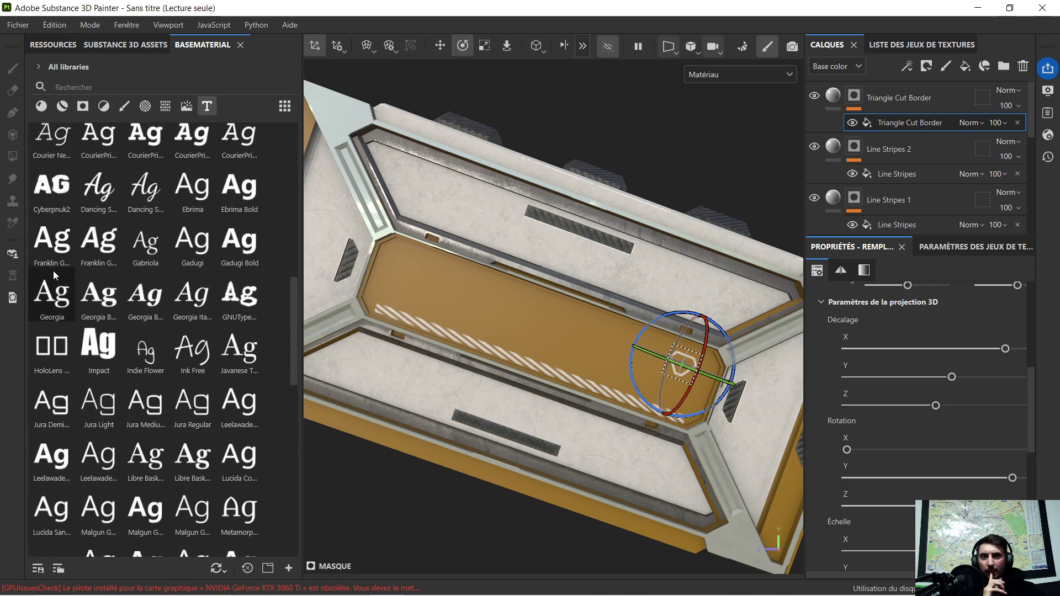
scroll(53, 270, up, 3)
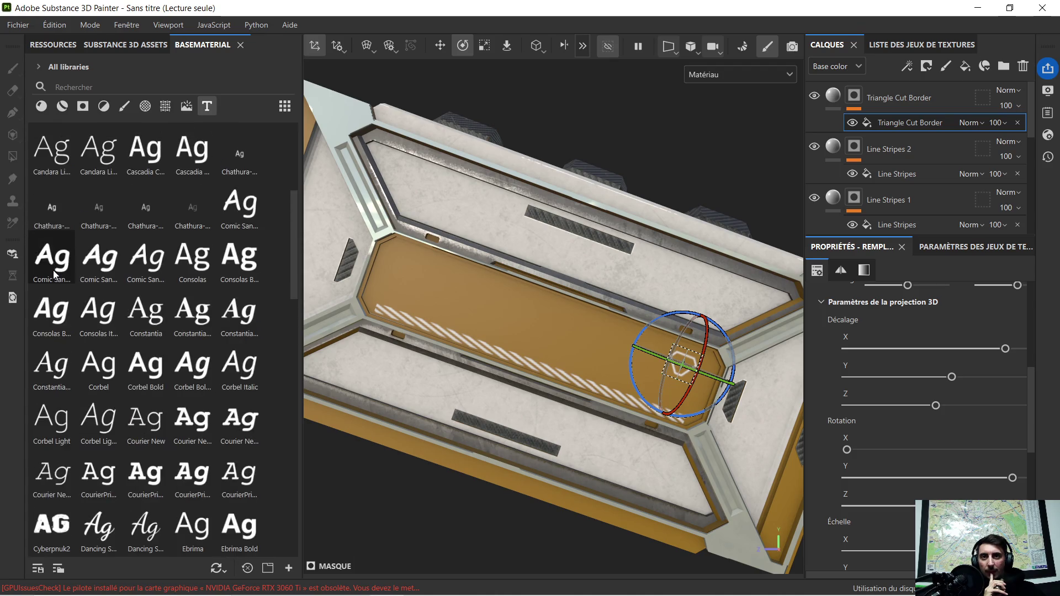
scroll(53, 270, up, 2)
scroll(53, 272, up, 2)
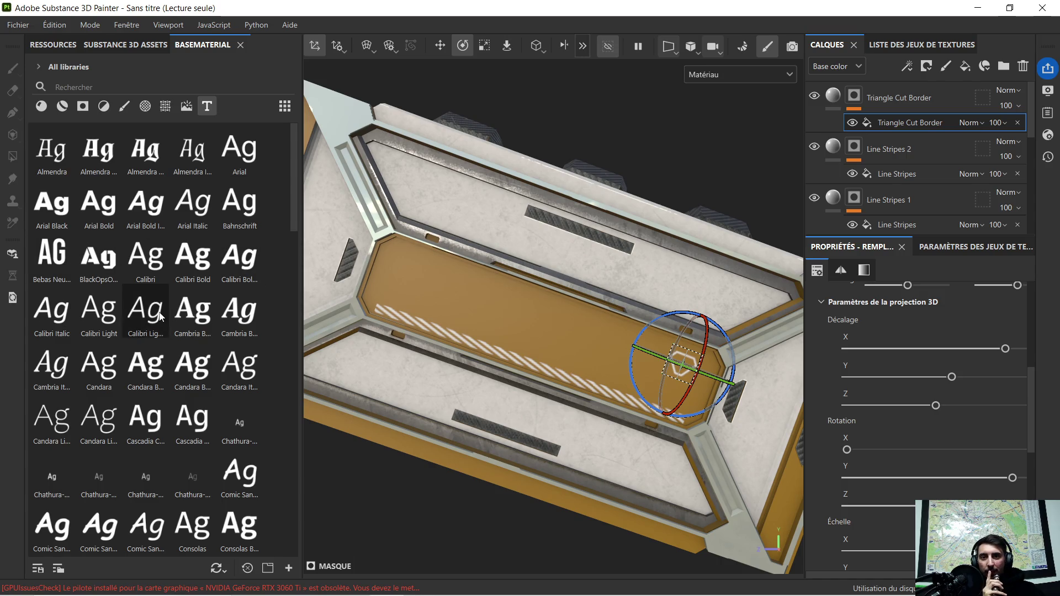
scroll(159, 317, down, 3)
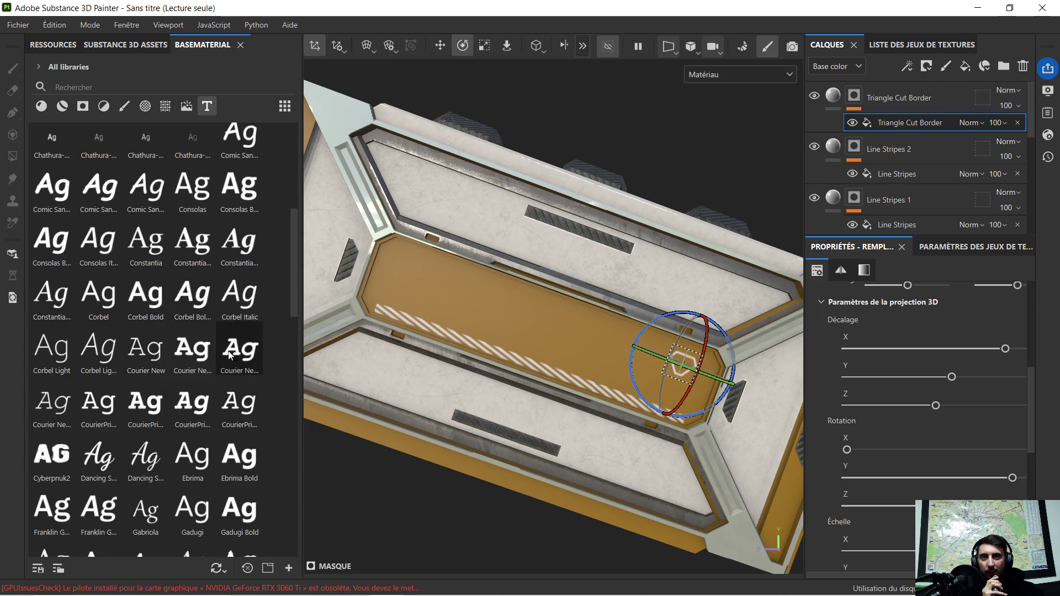
scroll(270, 323, down, 3)
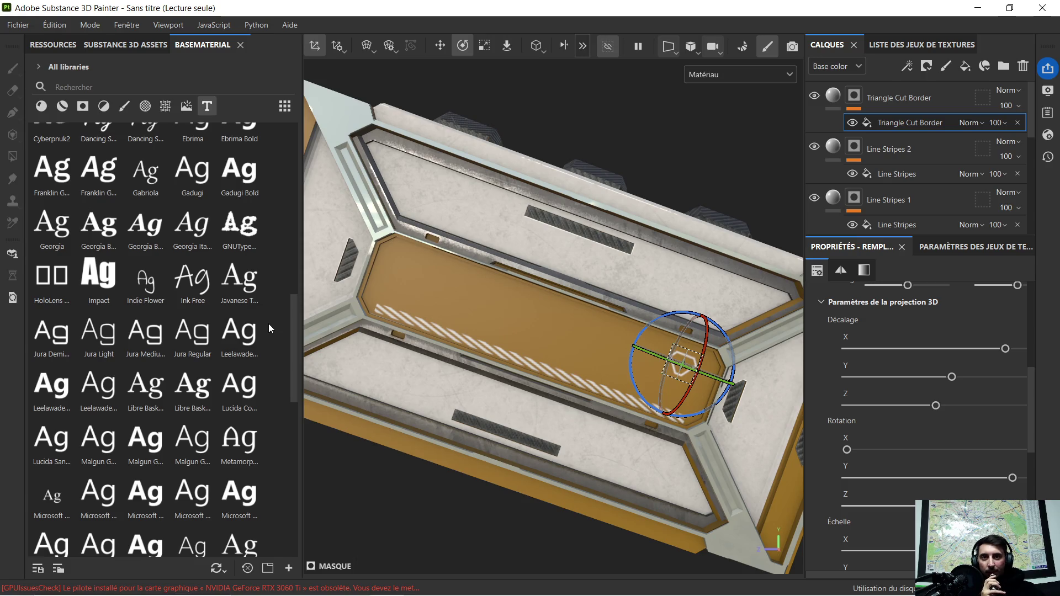
scroll(252, 335, down, 2)
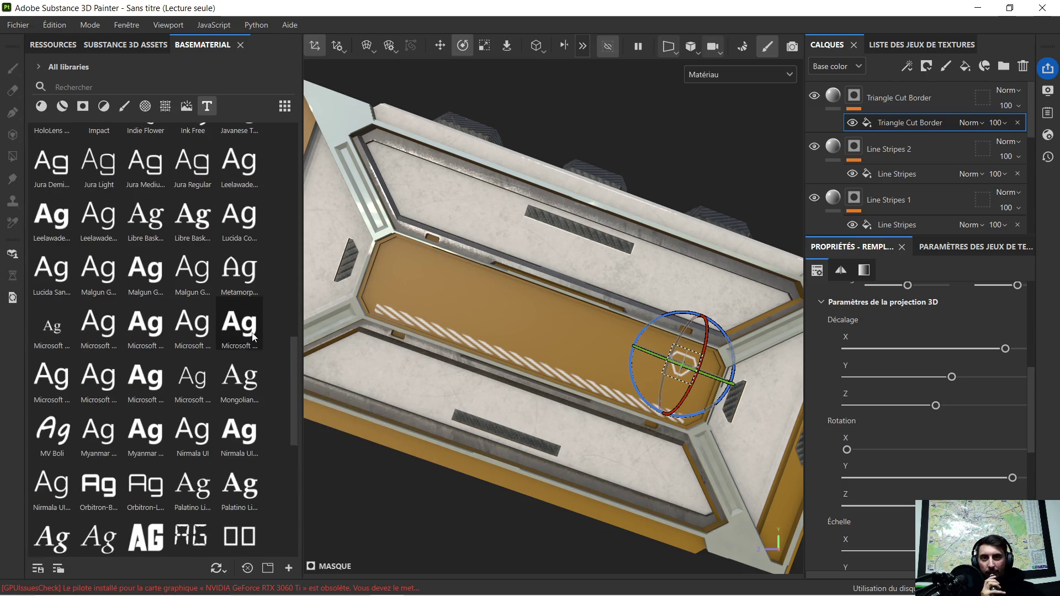
scroll(256, 325, down, 3)
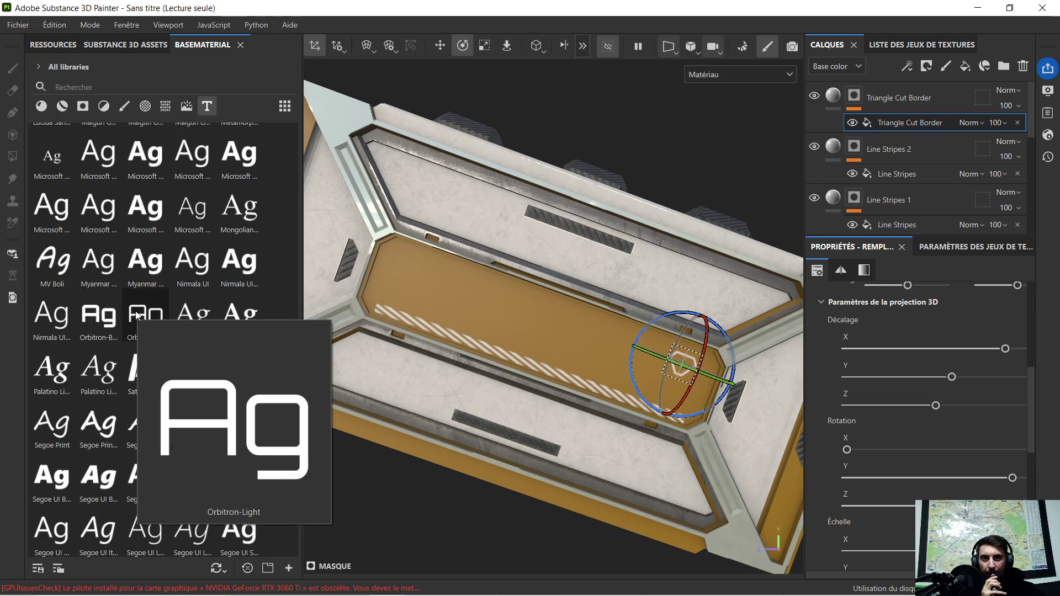
drag(136, 315, 517, 310)
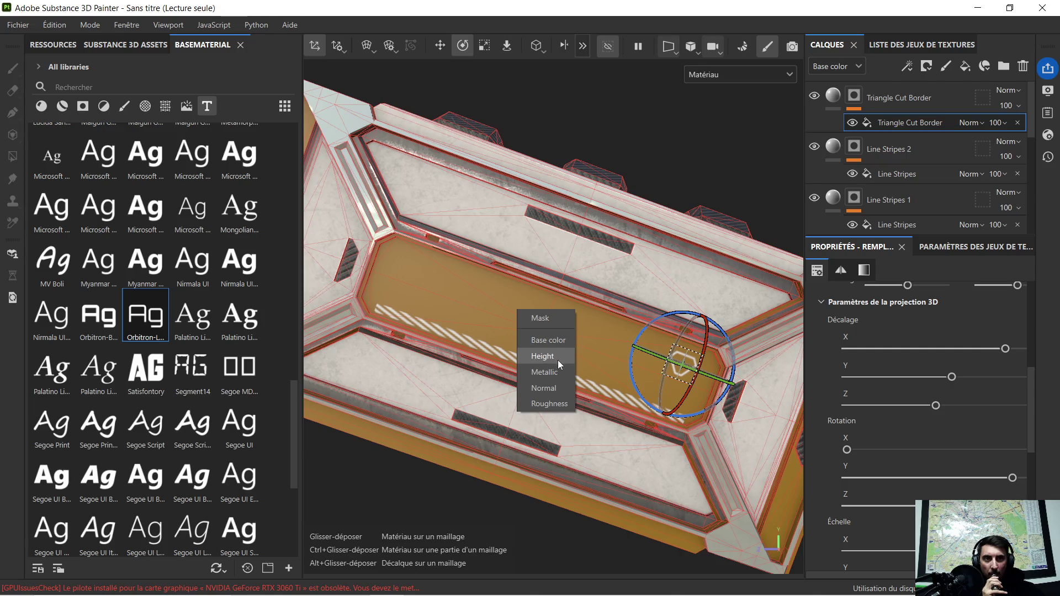
Apply the text to the Base color channel and rotate it to line up with the panel.
click(557, 346)
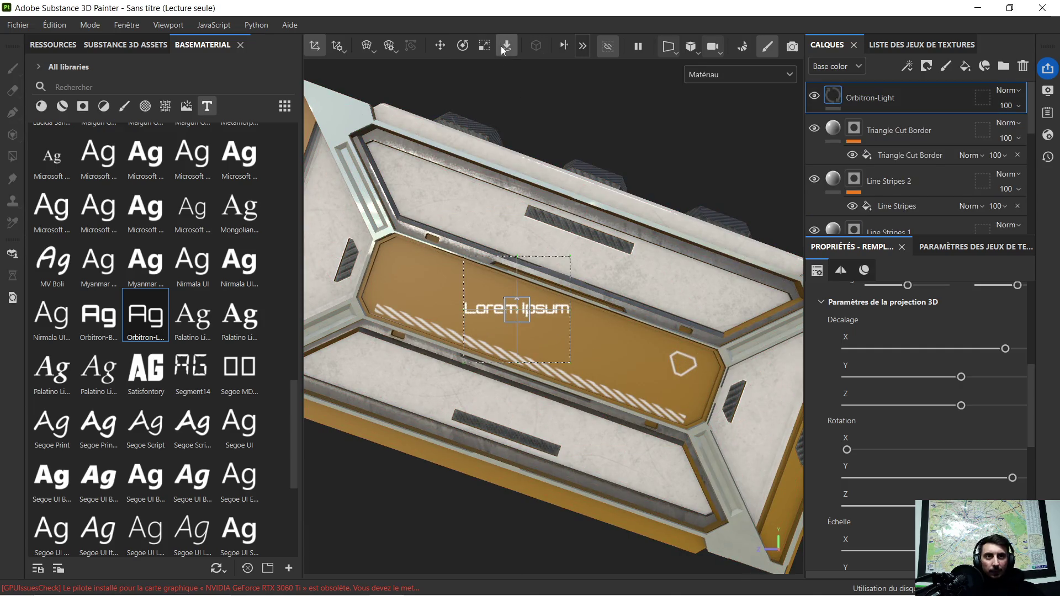
click(463, 44)
drag(557, 280, 561, 293)
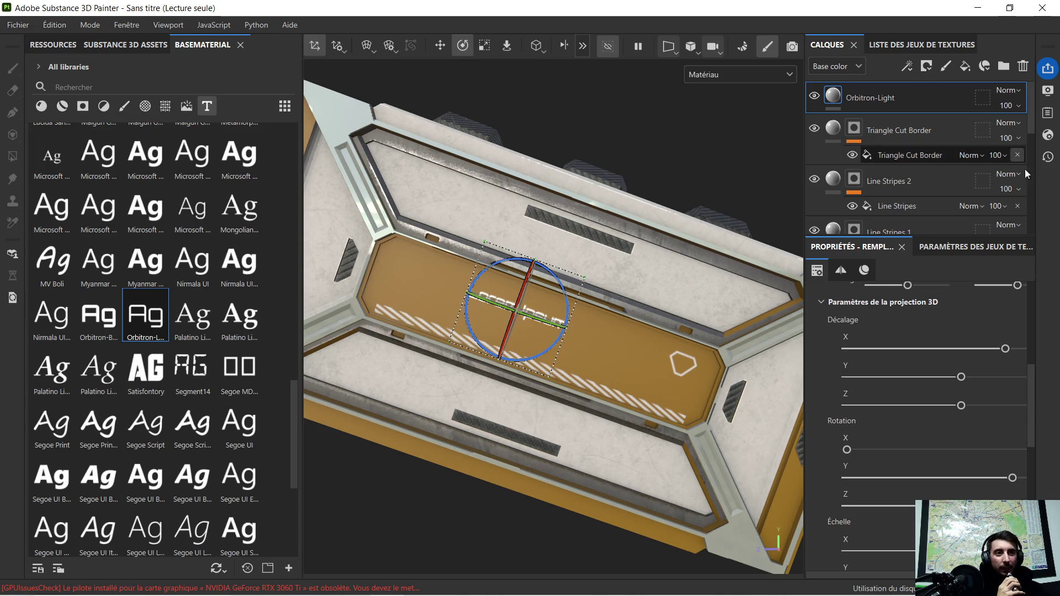
scroll(577, 313, up, 3)
scroll(532, 295, up, 2)
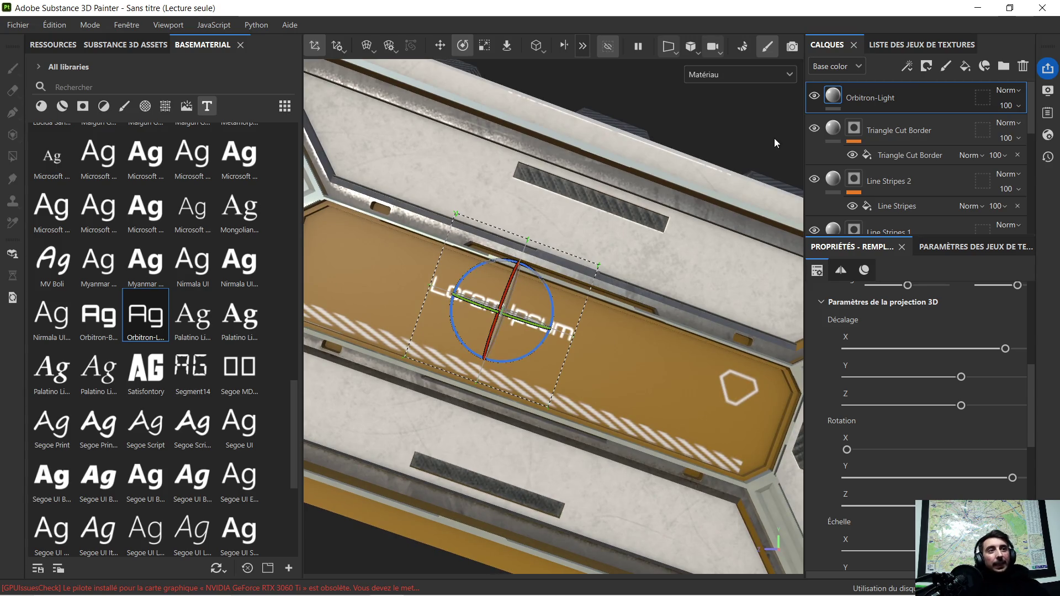
scroll(954, 301, up, 1)
scroll(955, 300, up, 2)
scroll(955, 306, up, 2)
scroll(954, 305, up, 2)
scroll(953, 332, down, 1)
scroll(947, 327, up, 1)
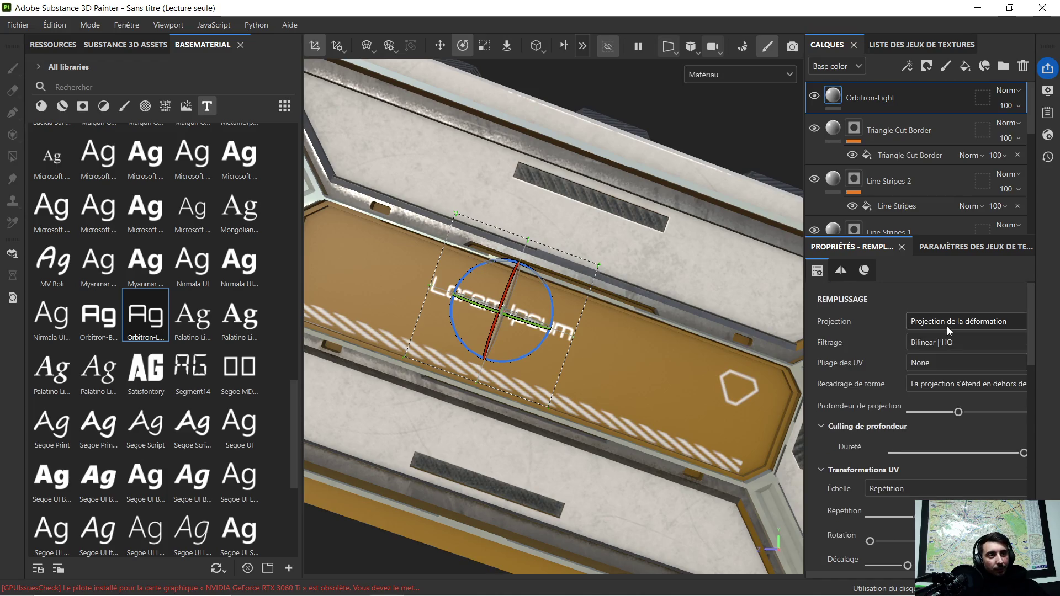
Toggle Texture Set Parameters and back, then drag the splitter left to widen the side panels.
click(959, 250)
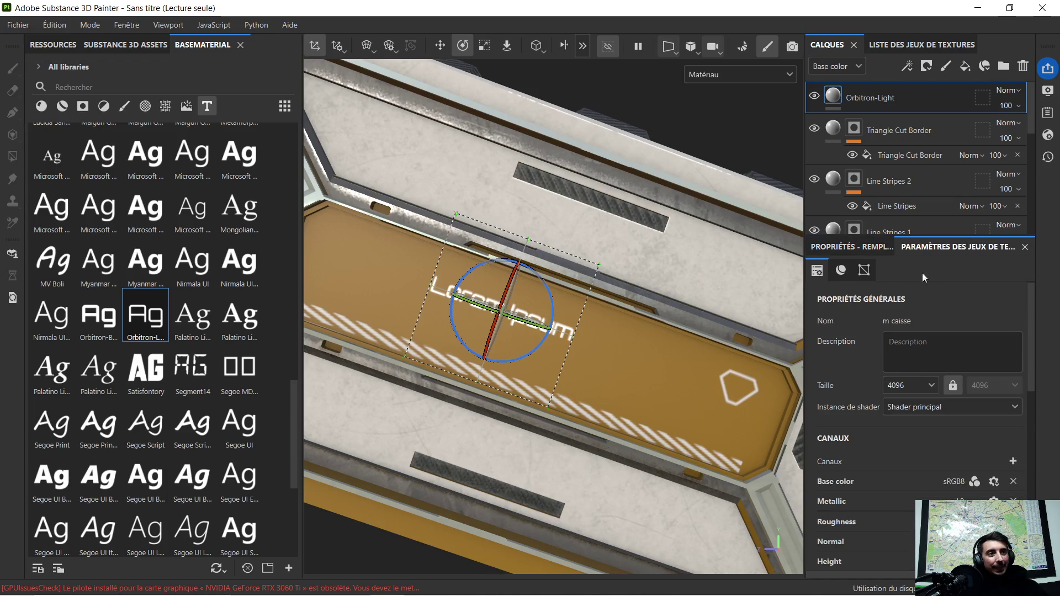
click(870, 250)
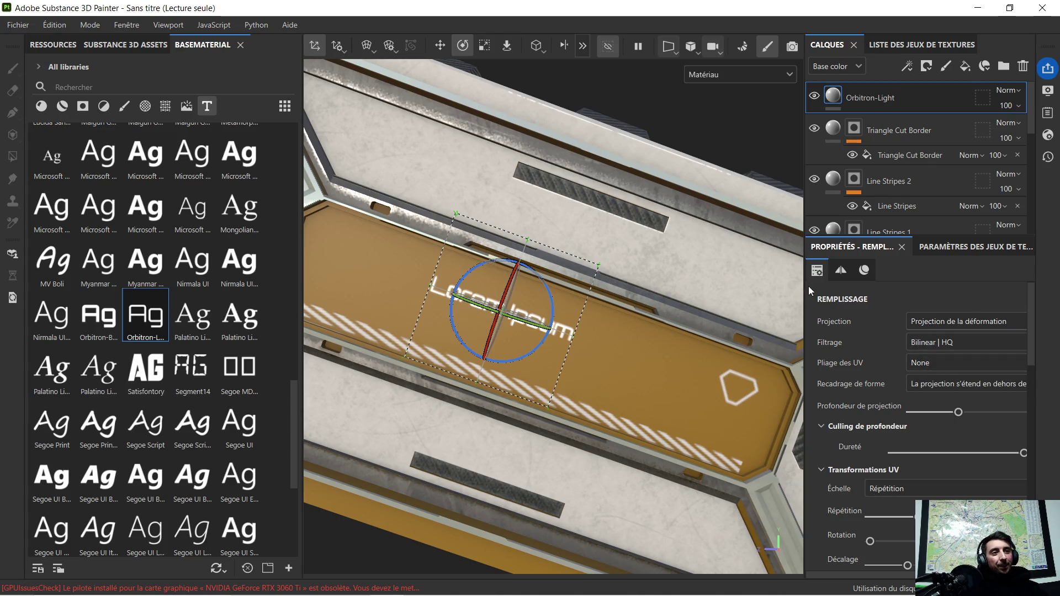
drag(801, 292, 714, 292)
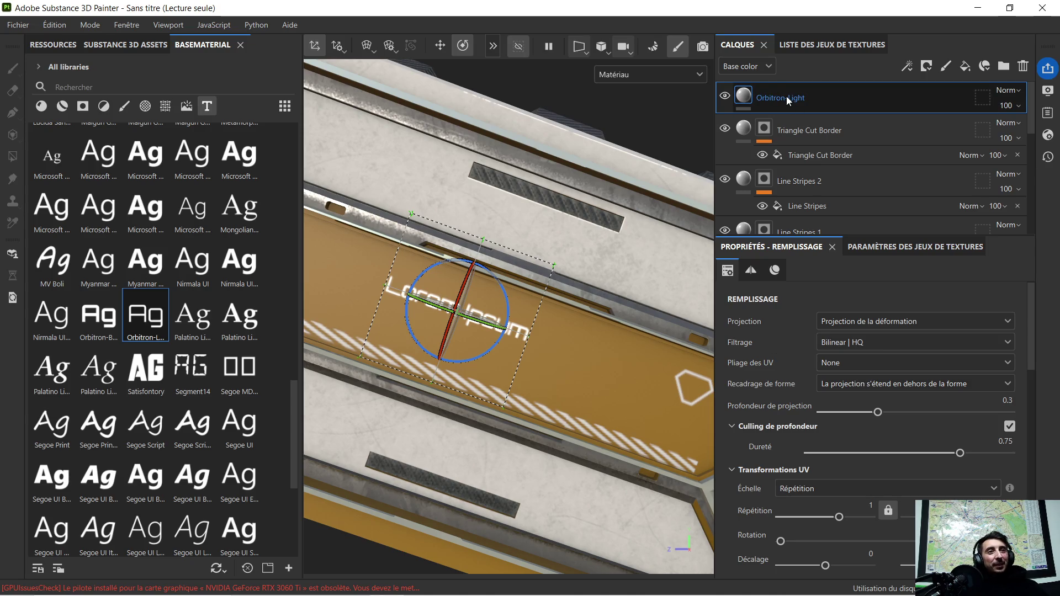
Replace the Lorem Ipsum text with CMB-PS-CHR and check it on the panel.
click(755, 271)
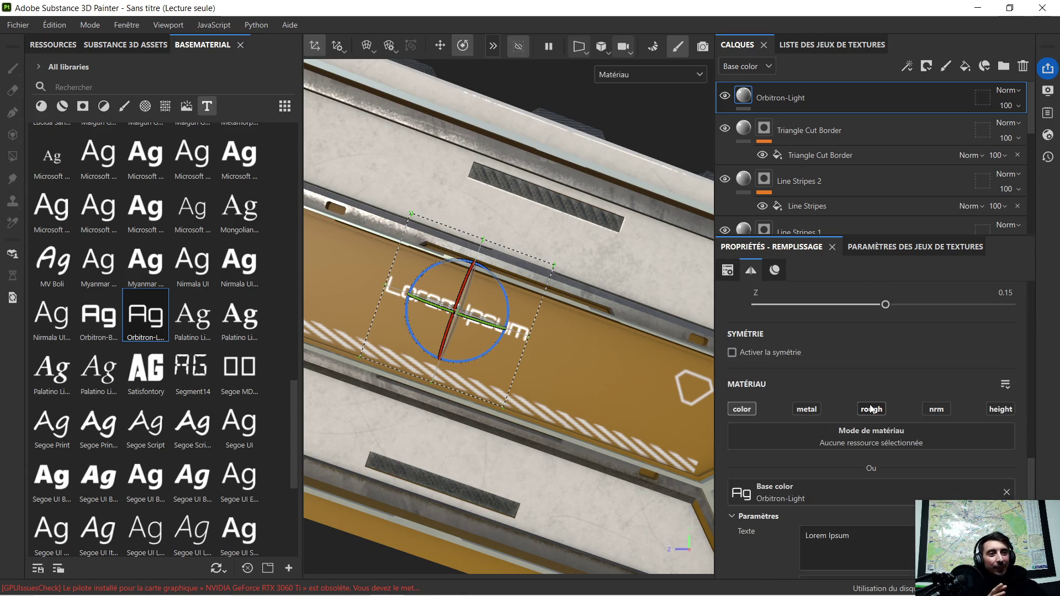
scroll(872, 408, down, 1)
click(829, 453)
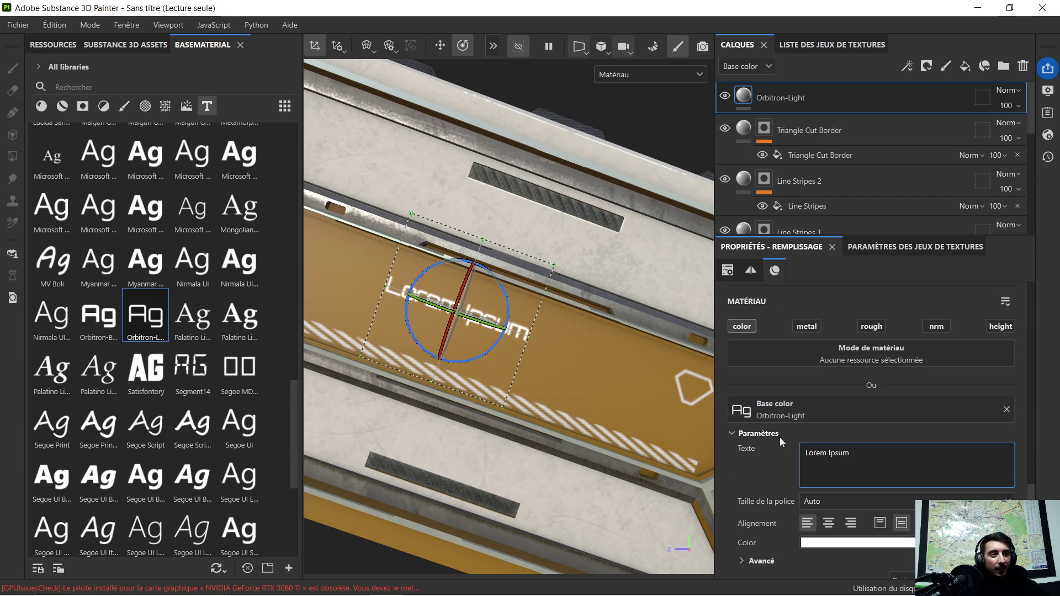
drag(909, 460, 742, 447)
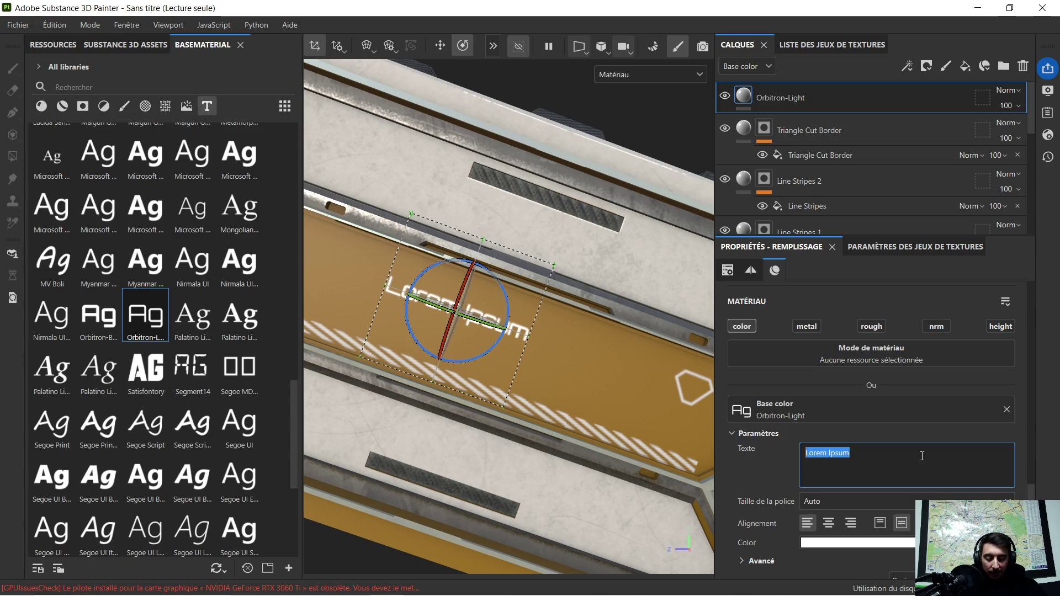
text(CMB)
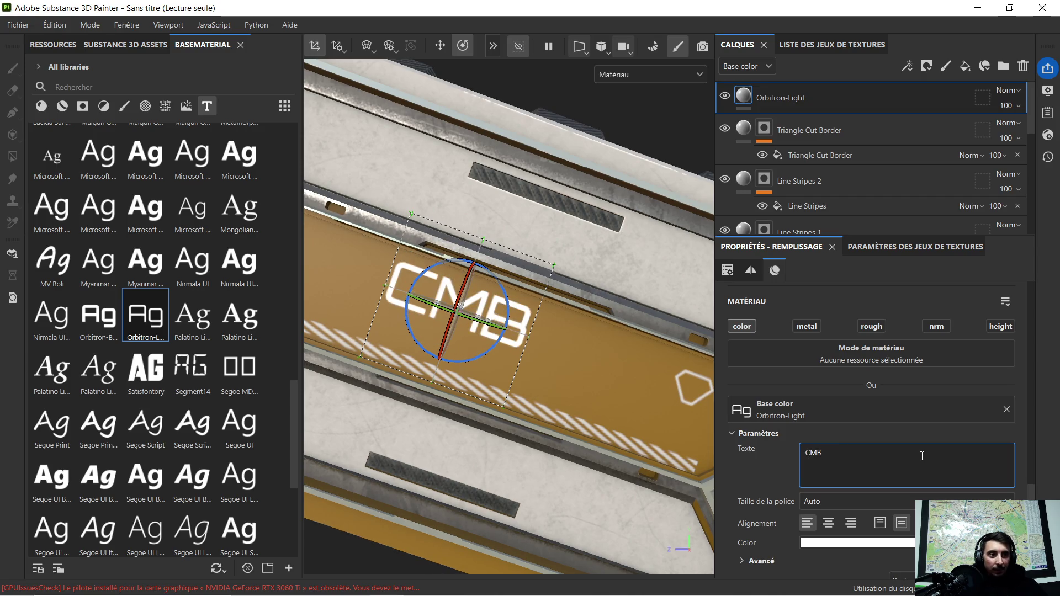
text(-)
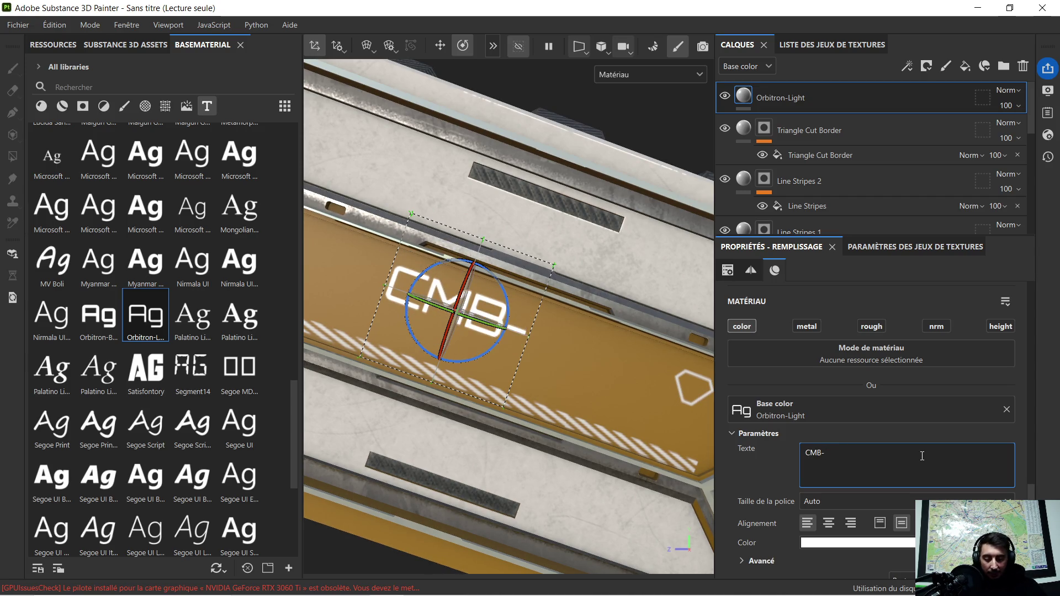
text(PAS)
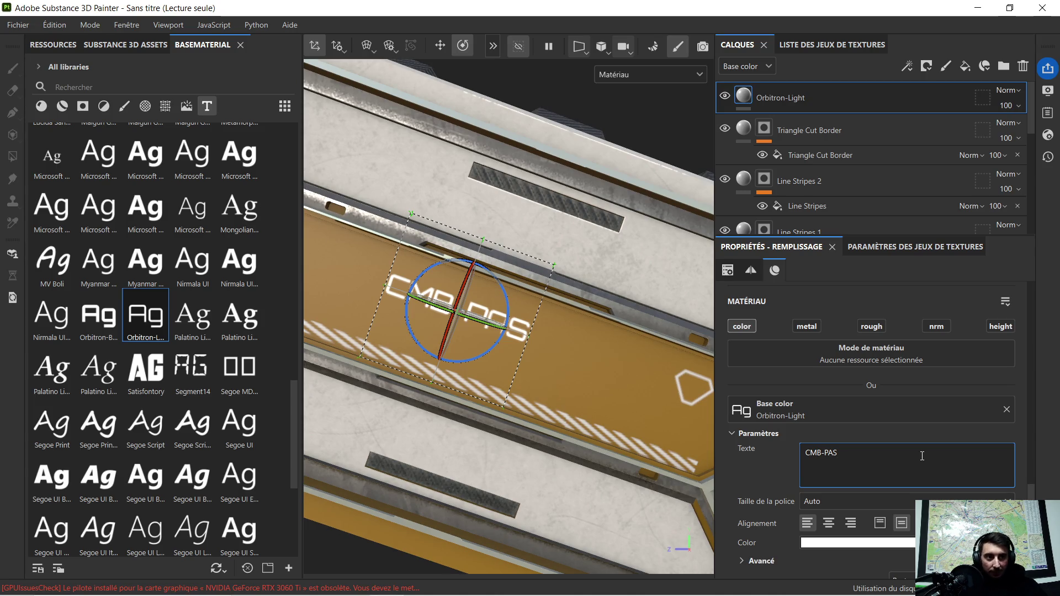
key(BackSpace)
key(BackSpace)
text(S)
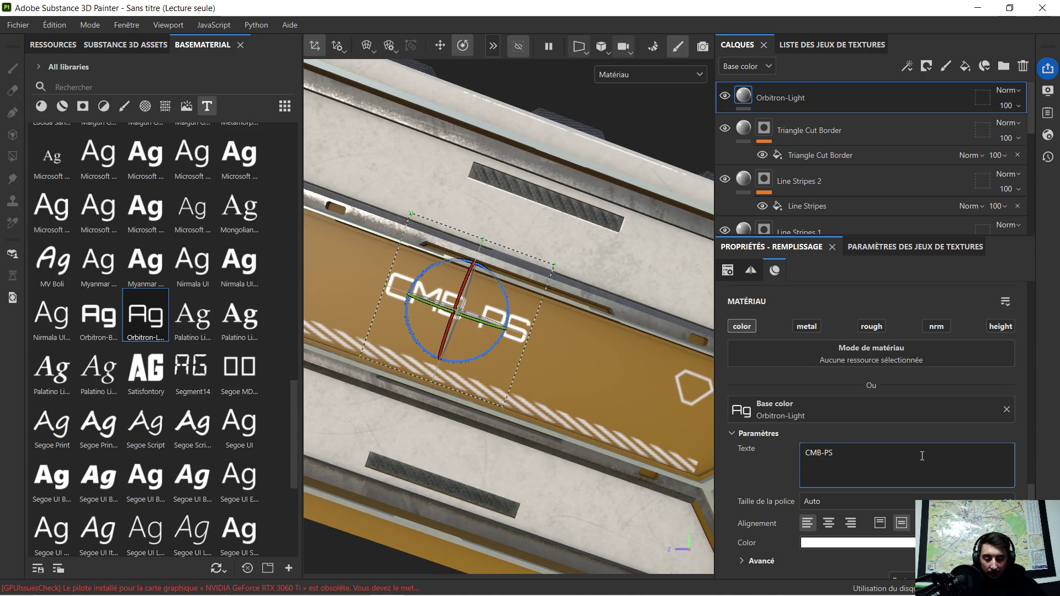
text(-CHR)
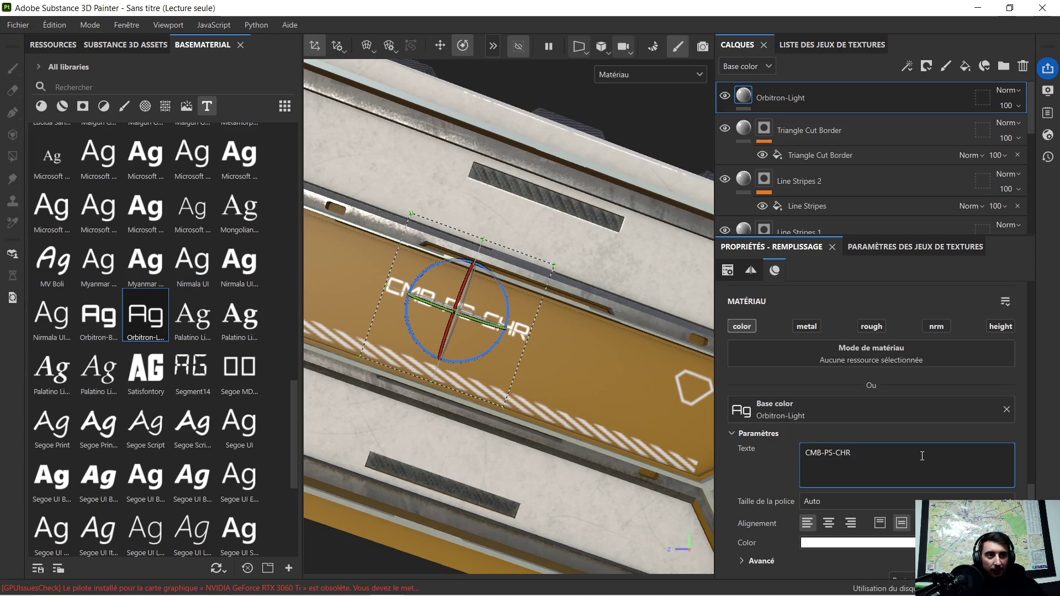
scroll(512, 343, down, 3)
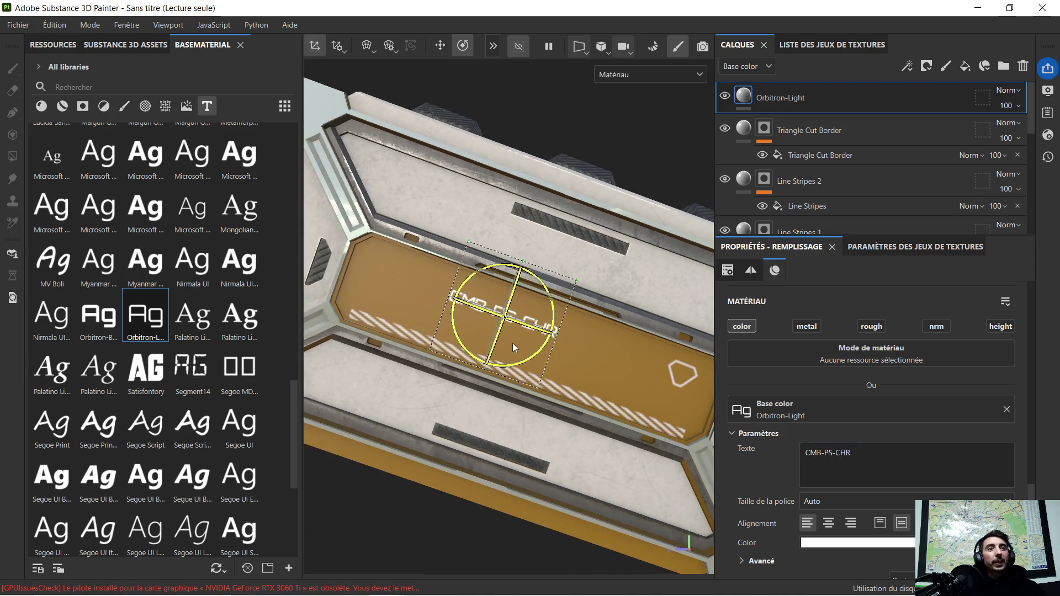
alt+drag(512, 343, 580, 316)
mouse_move(590, 311)
alt+middle_down()
mouse_move(616, 353)
mouse_move(593, 380)
alt+middle_up()
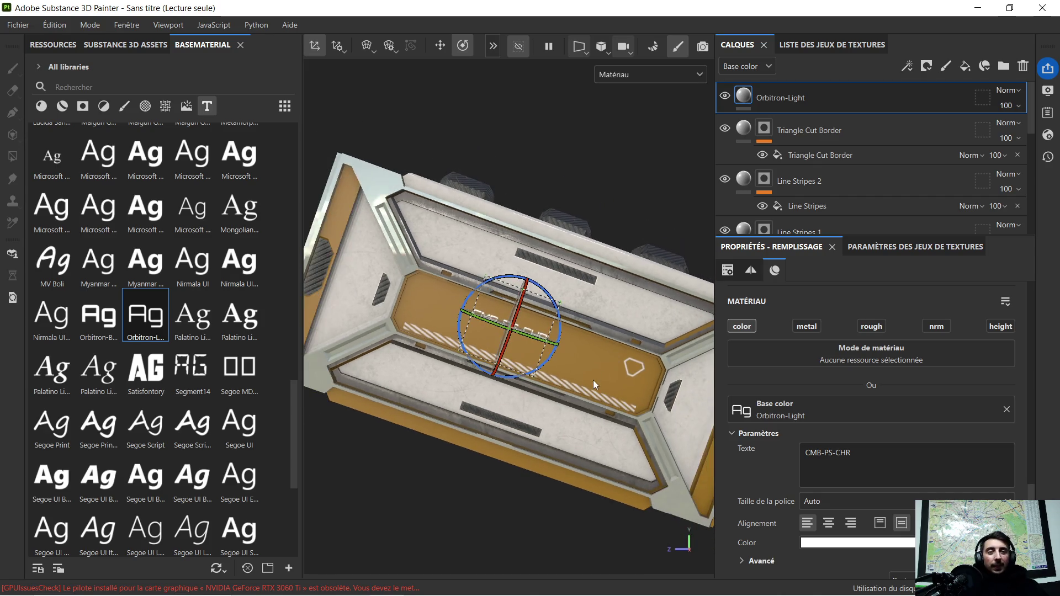
click(470, 477)
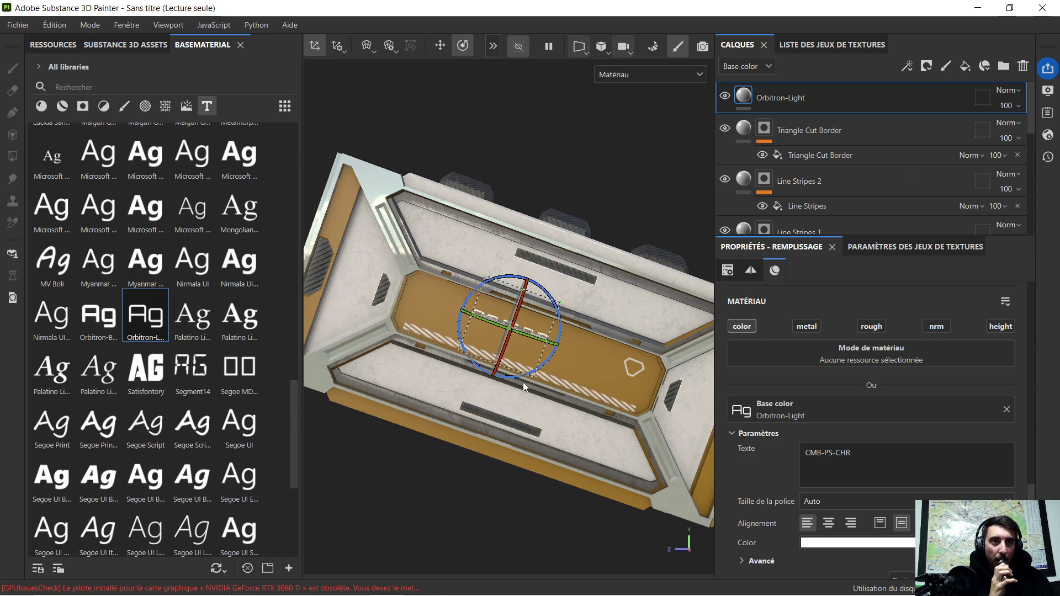
Rotate the model view slightly to look over the CMB-PS-CHR panel text.
alt+drag(678, 164, 540, 370)
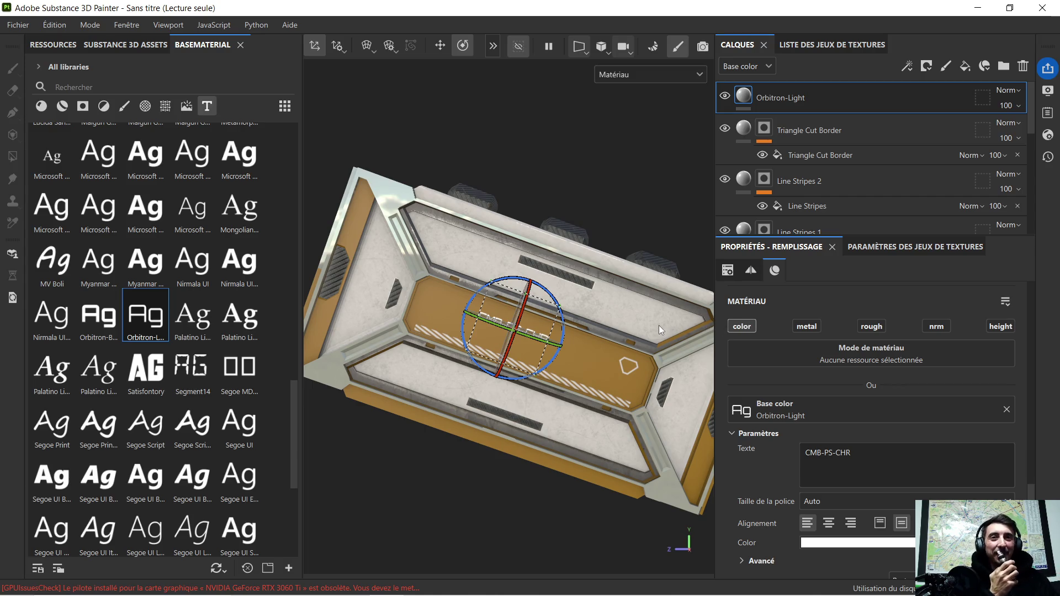
scroll(546, 298, up, 1)
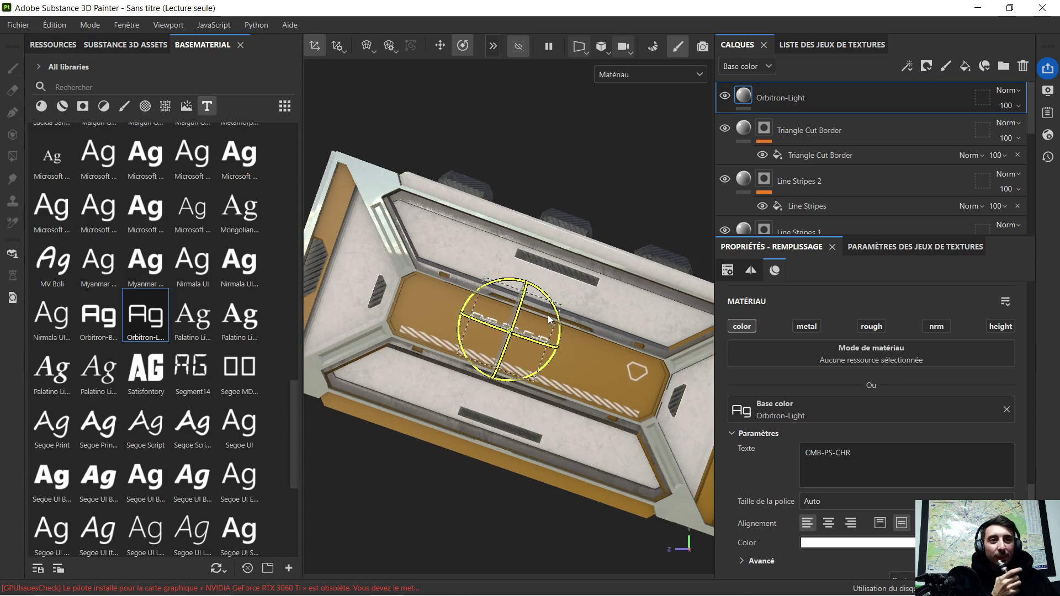
scroll(550, 322, up, 1)
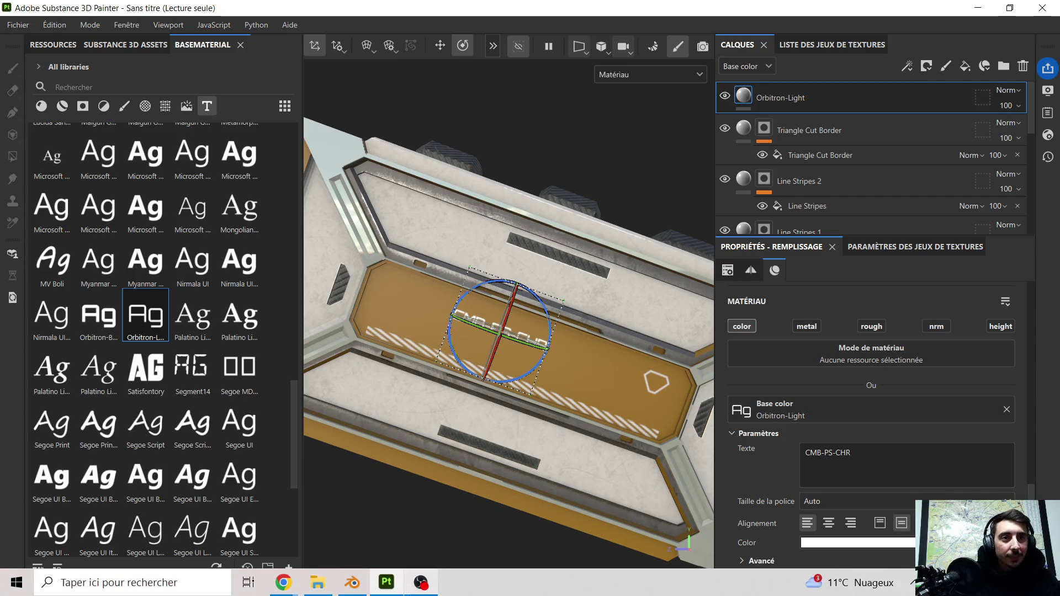
mouse_move(282, 582)
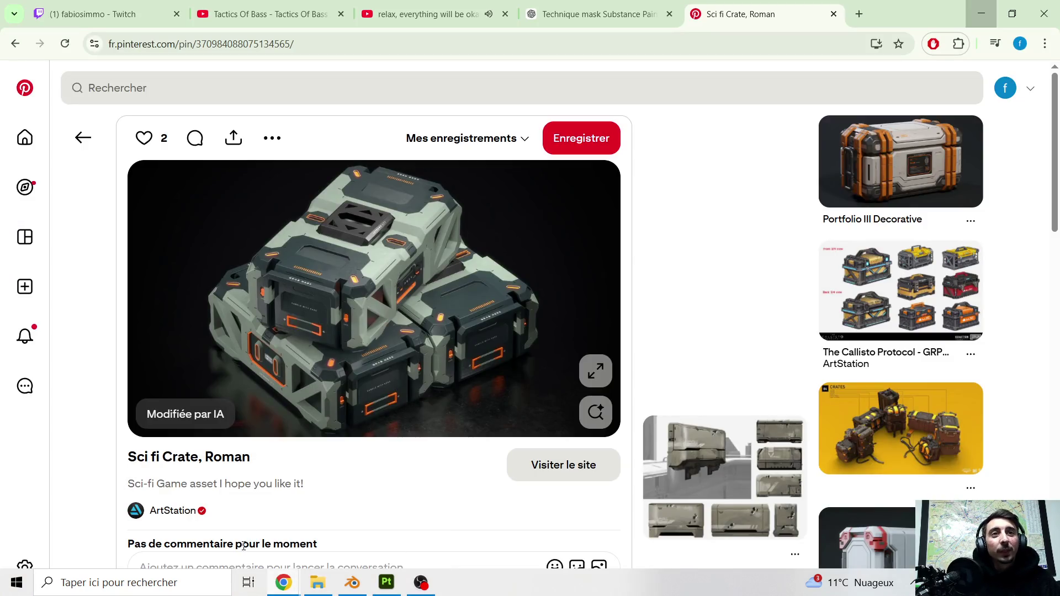
Bring Chrome back up and pause the Minecraft ambience video on YouTube.
click(248, 542)
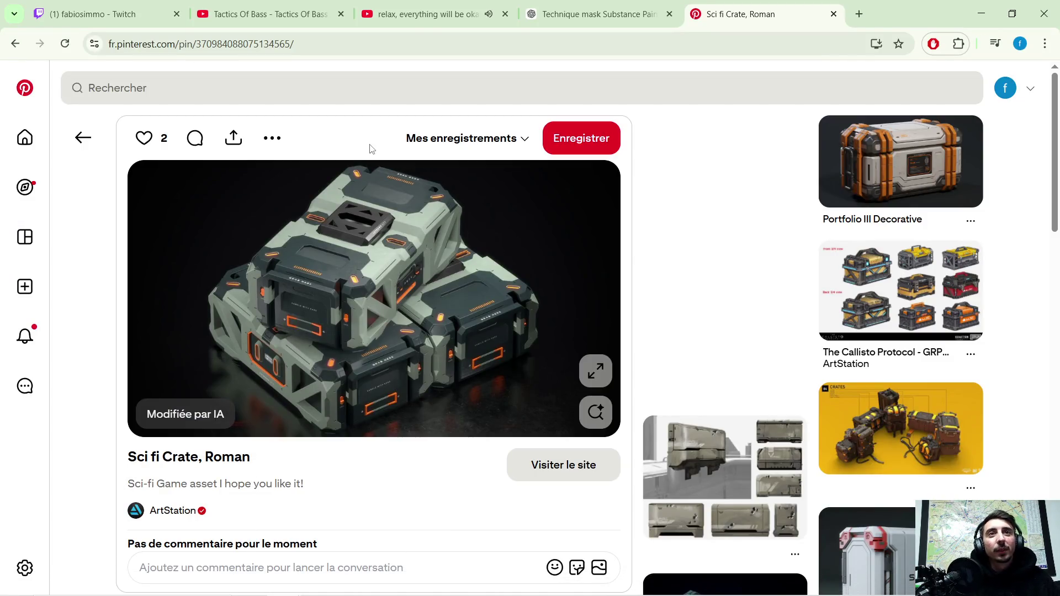
click(299, 12)
click(431, 12)
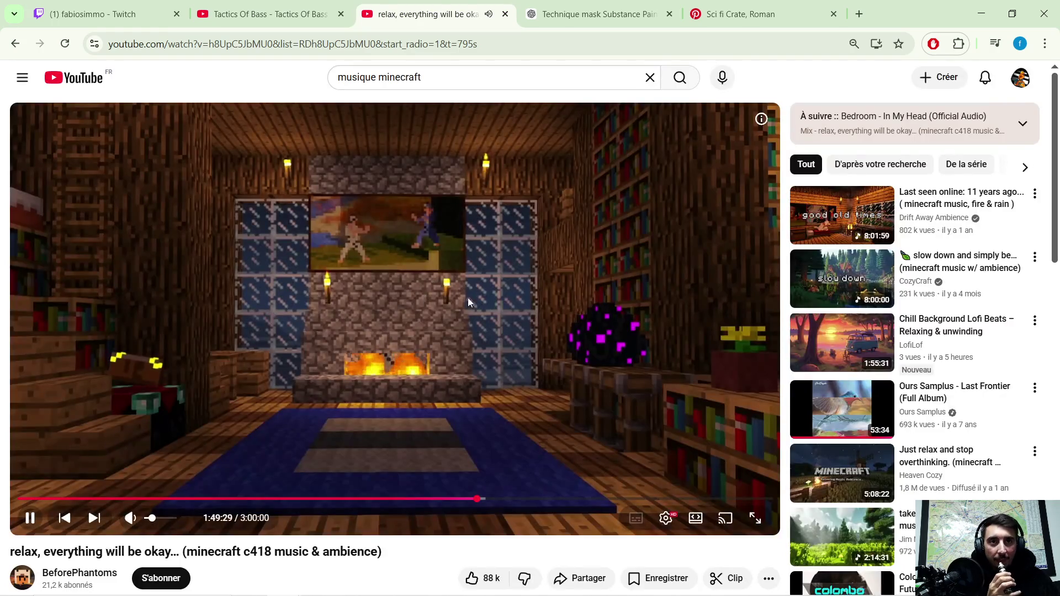
click(500, 298)
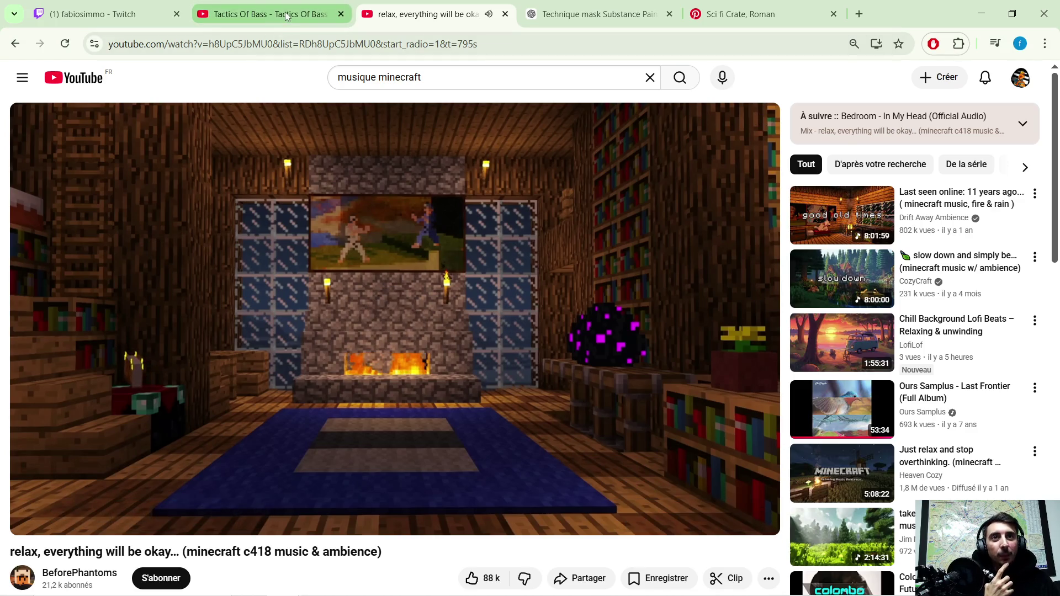
Play the Tactics Of Bass track at a slightly higher volume, then minimize the browser.
click(286, 17)
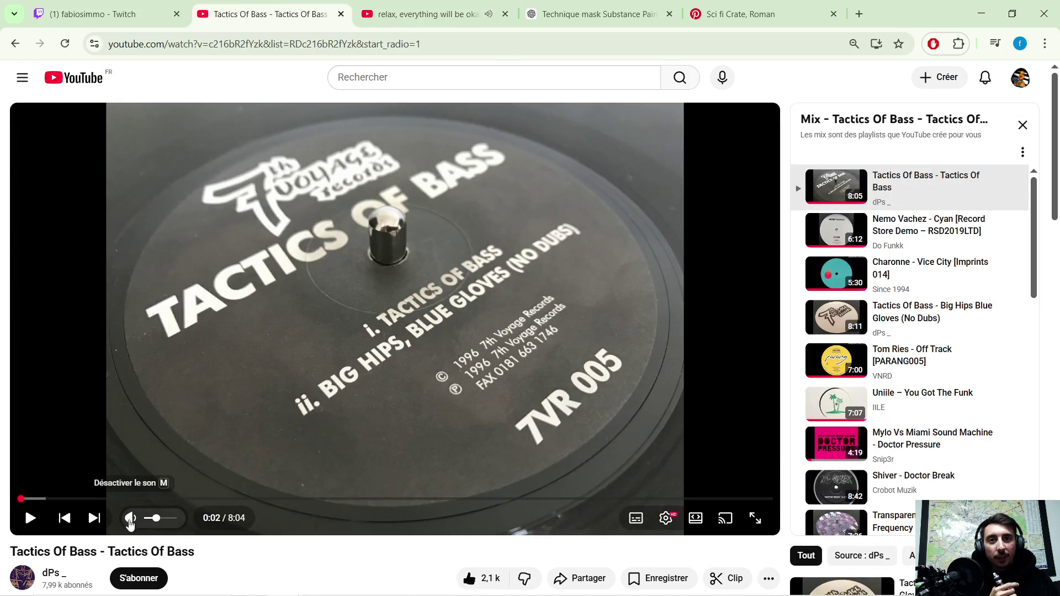
drag(152, 523, 167, 522)
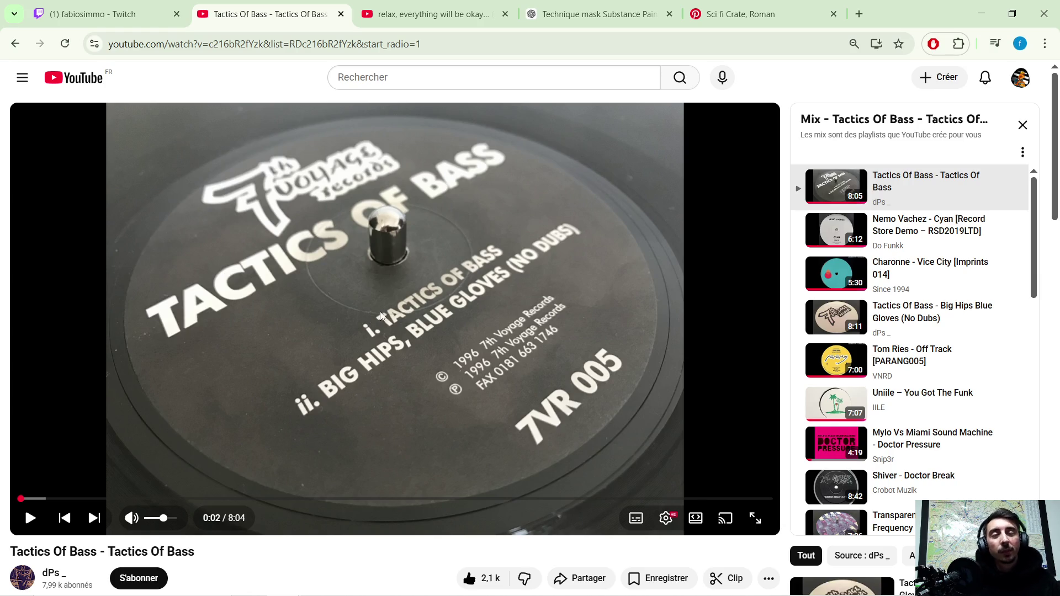
click(359, 298)
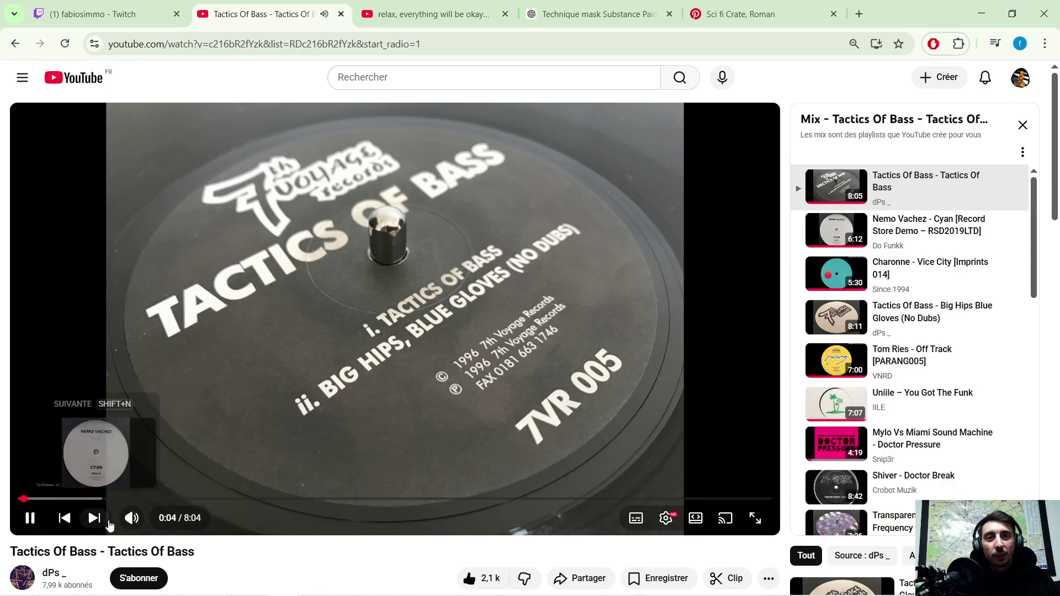
mouse_move(132, 518)
drag(167, 519, 173, 518)
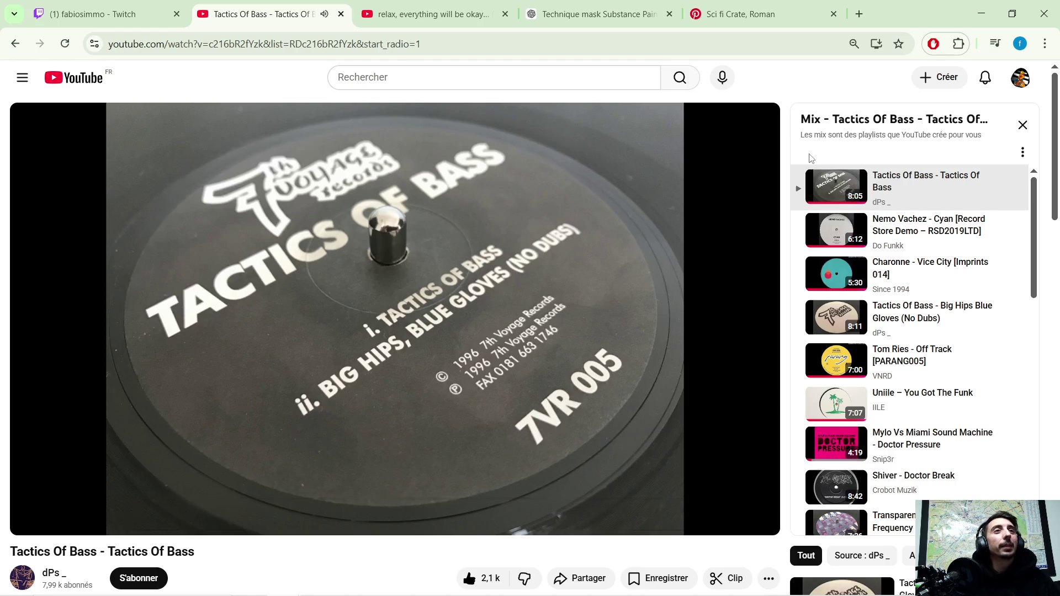
click(981, 14)
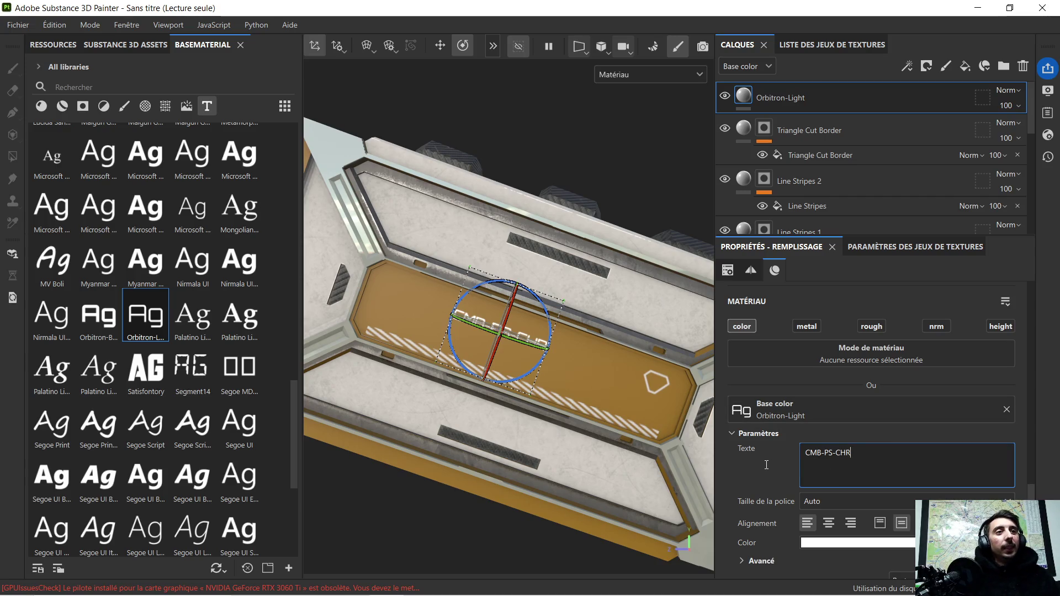
Clear the CMB-PS-CHR wording from the Texte field, ready to retype it in capitals.
drag(805, 453, 847, 450)
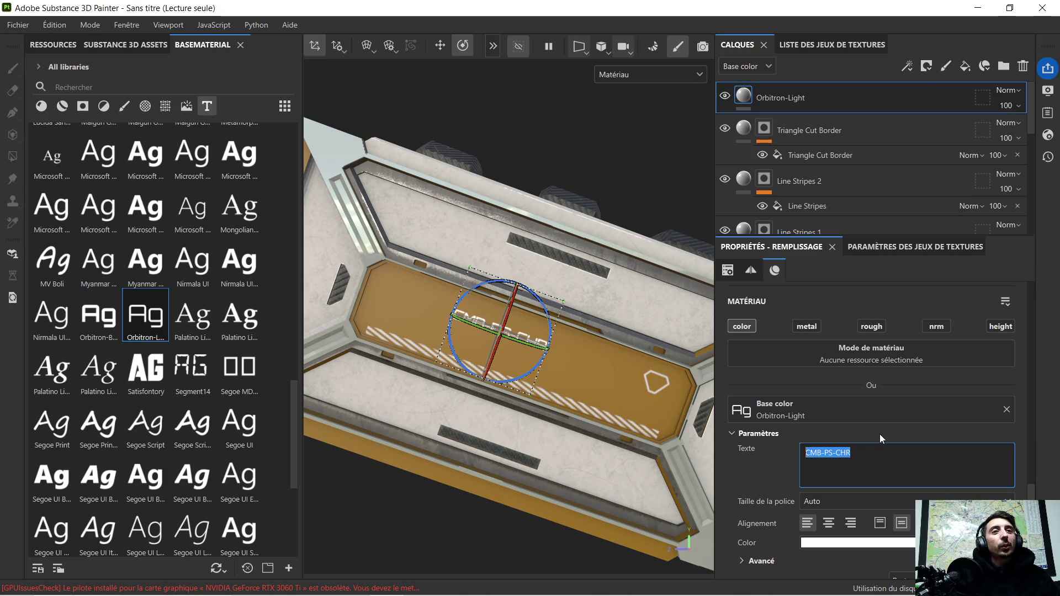
key(BackSpace)
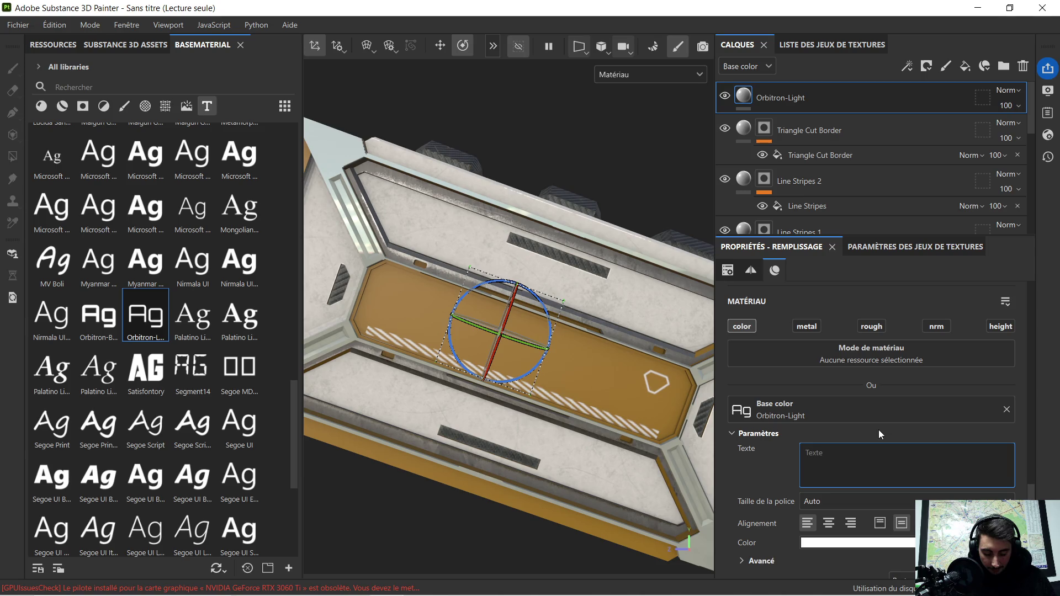
text(qu)
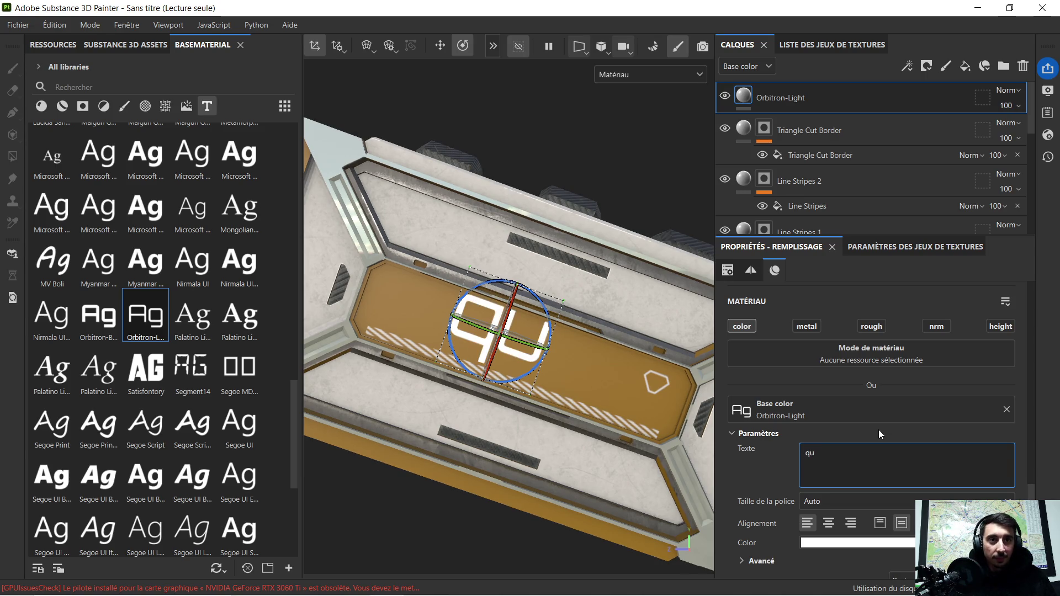
text(es)
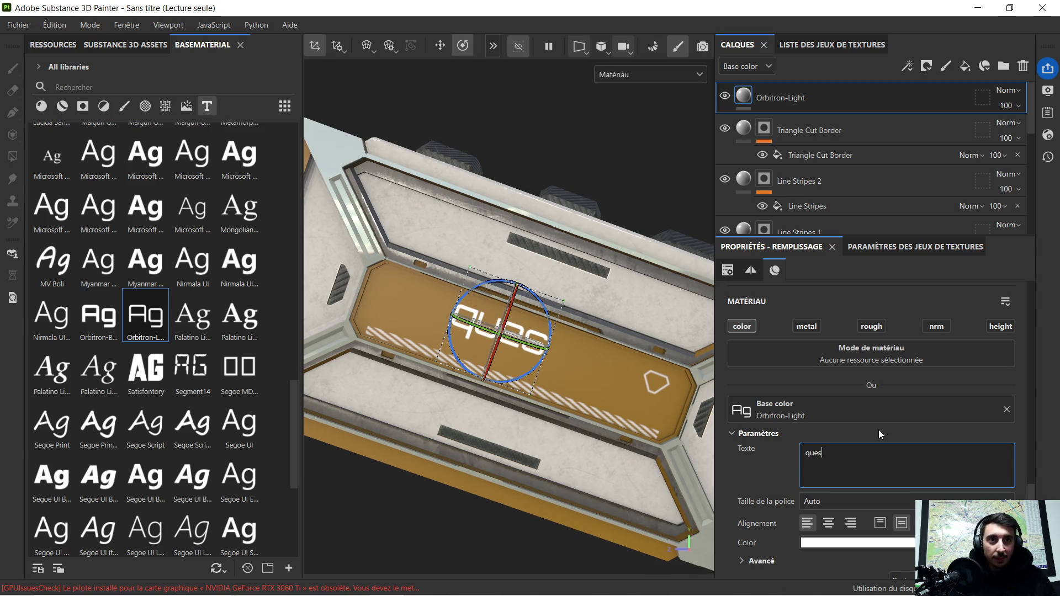
key(BackSpace)
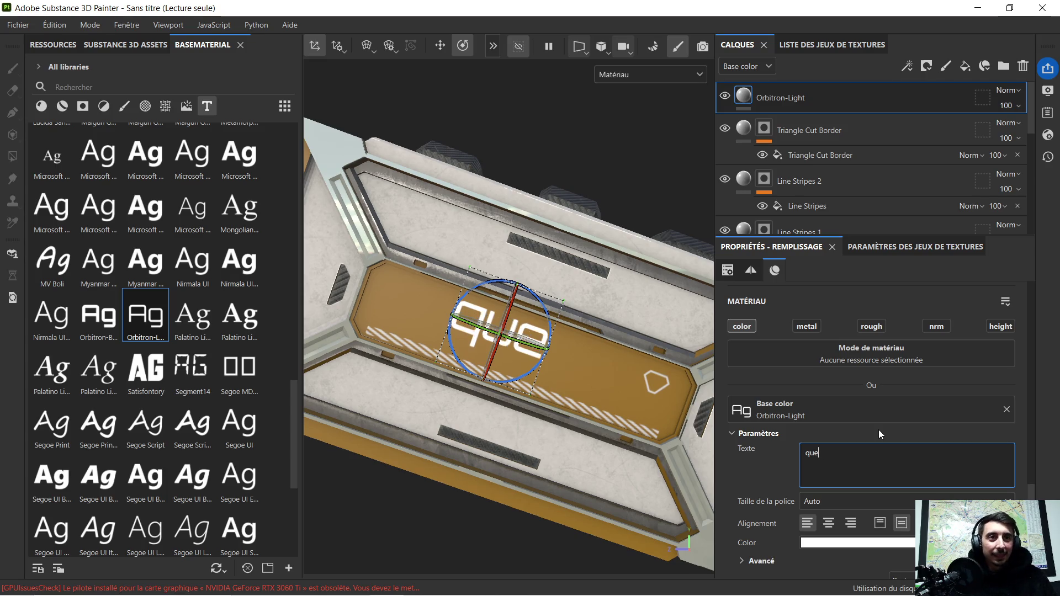
key(BackSpace)
key(BackSpace)
text(s)
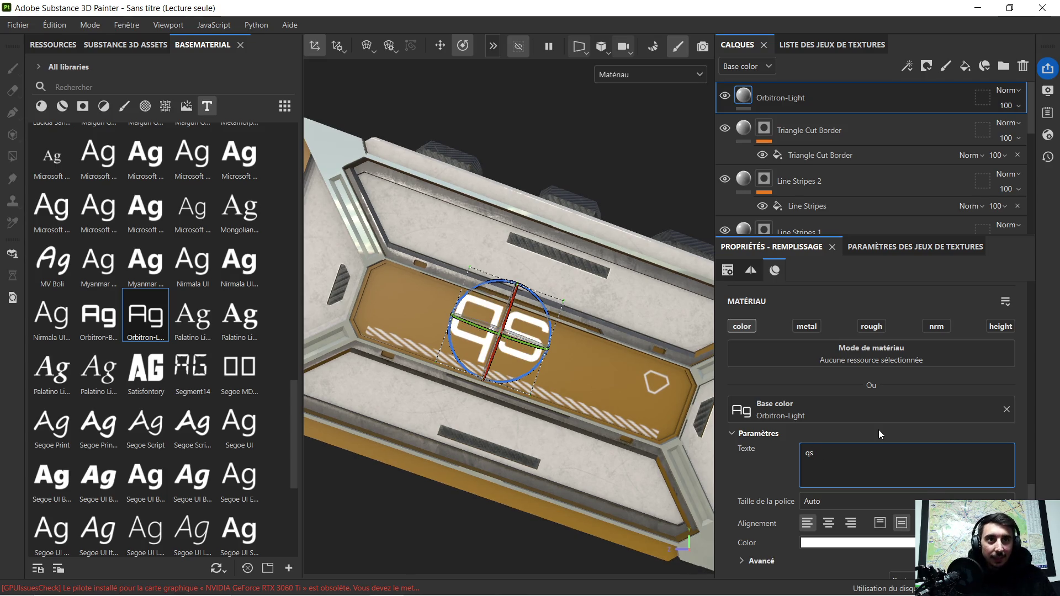
key(BackSpace)
key(BackSpace)
text(Q)
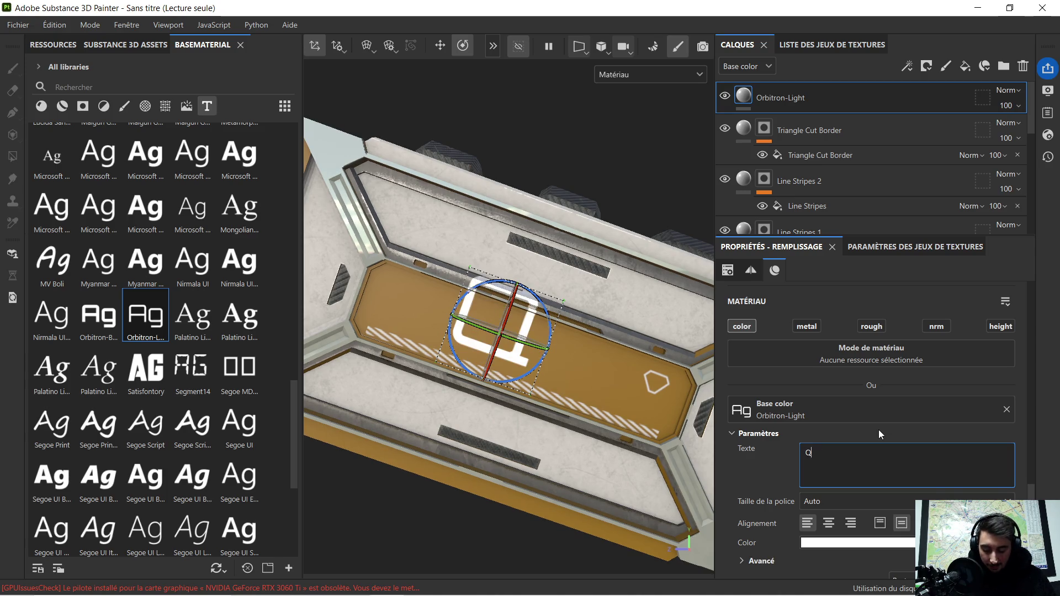
text(S)
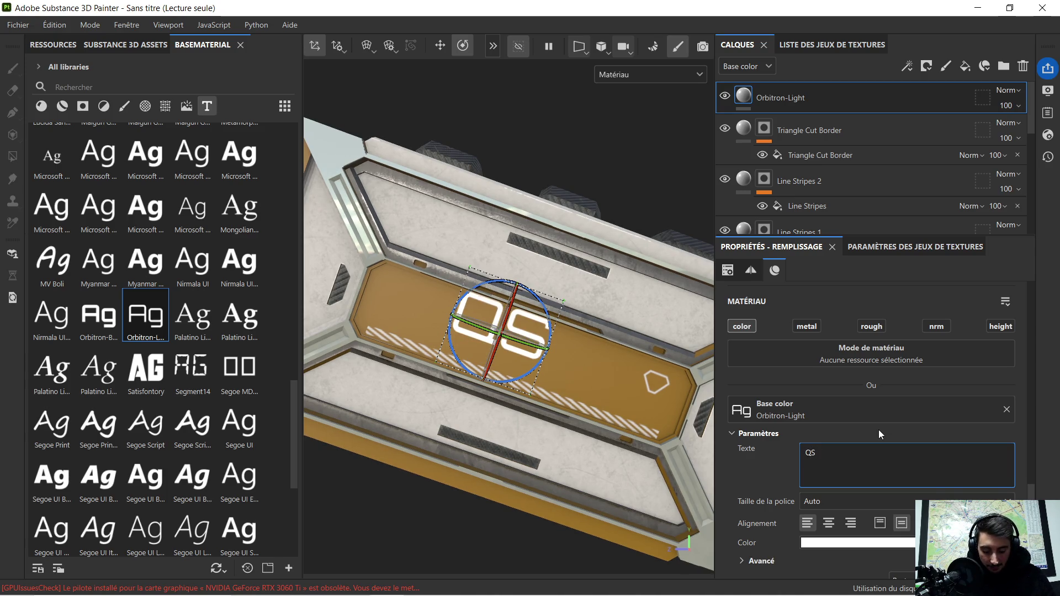
text(-QE)
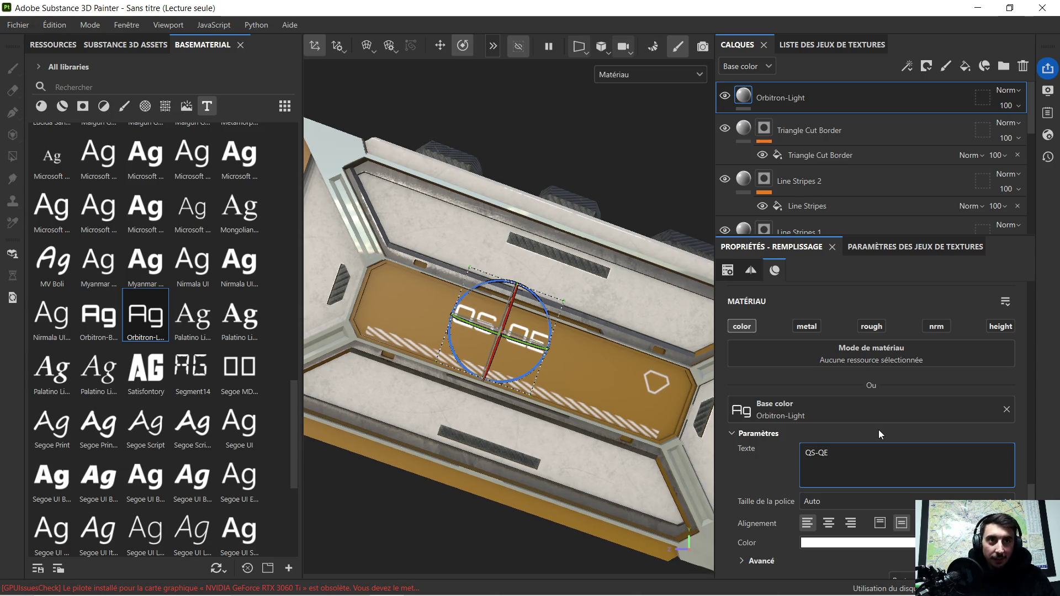
text(-JMTS)
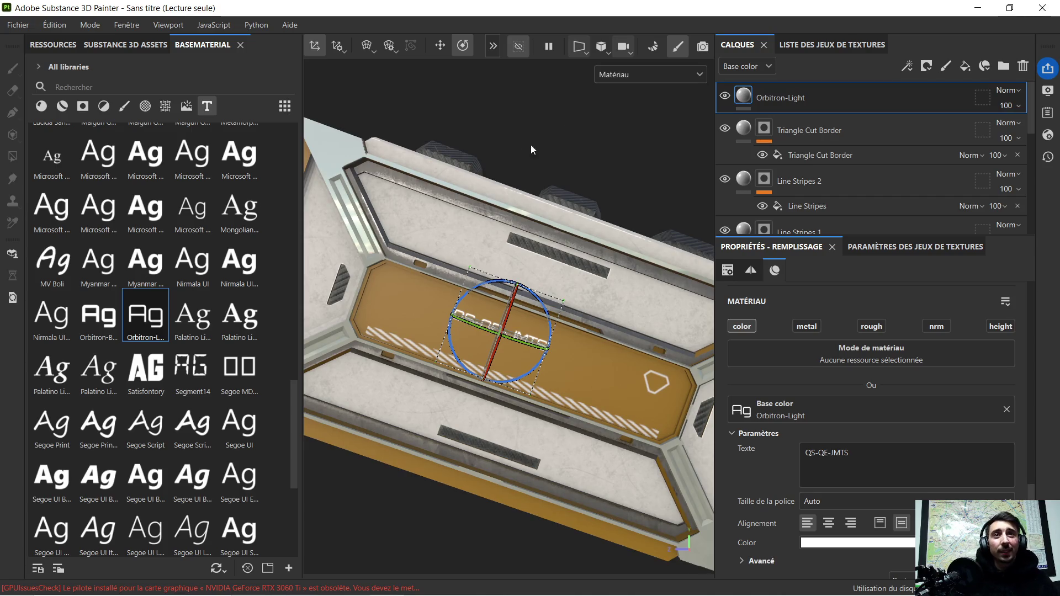
Reposition, widen and lower the QS-QE-JMTS text projection across the orange panel.
click(441, 47)
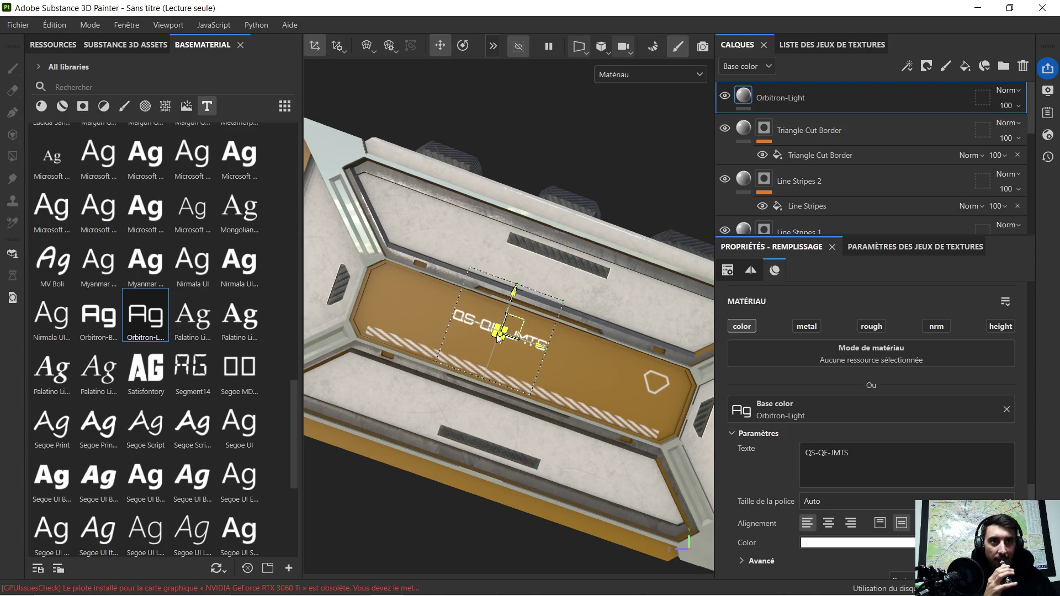
drag(541, 346, 569, 358)
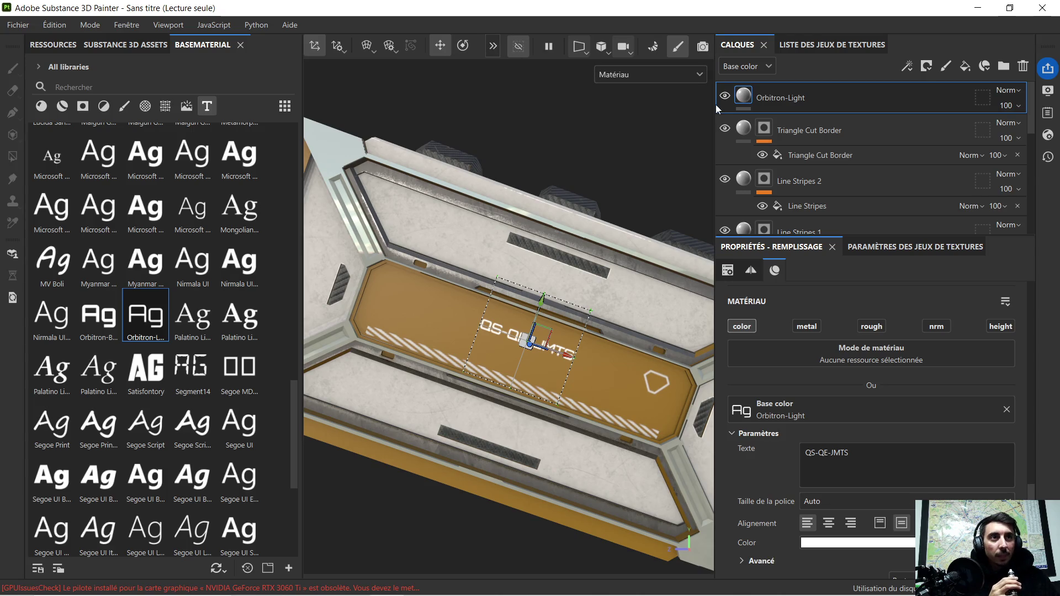
drag(712, 105, 780, 104)
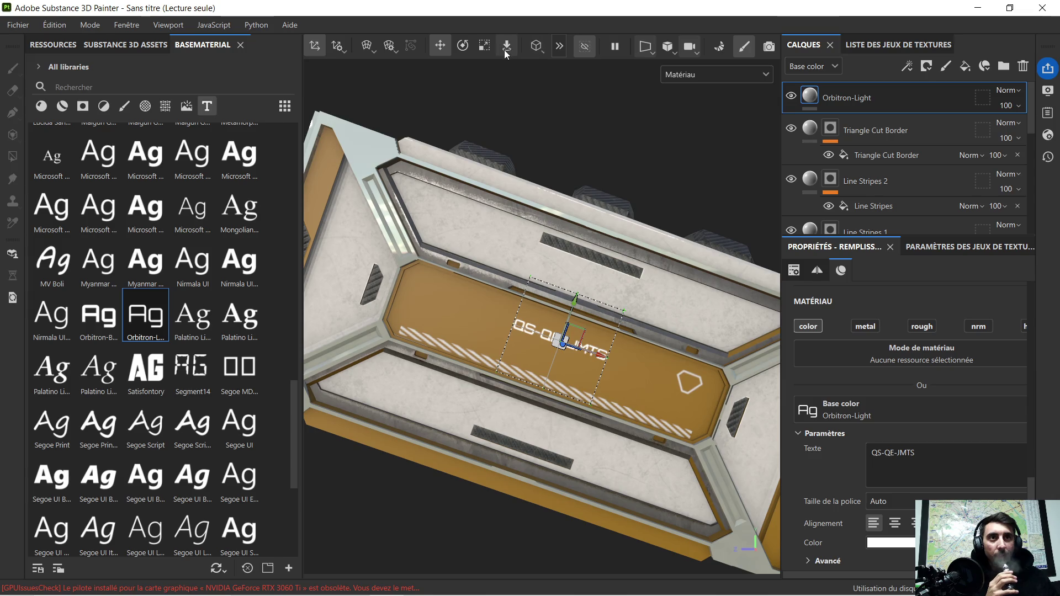
click(487, 46)
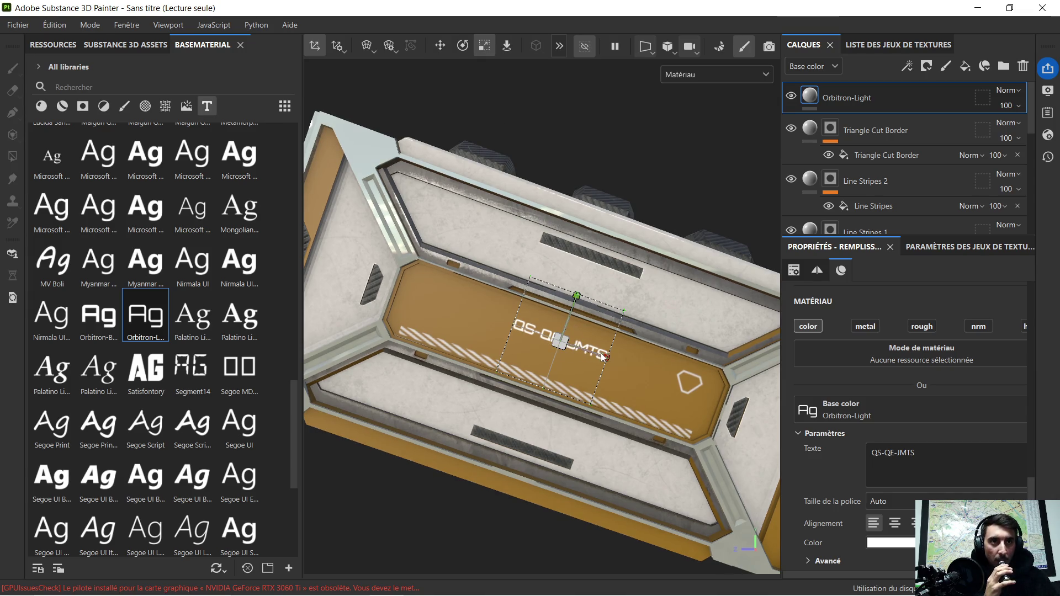
drag(604, 357, 642, 368)
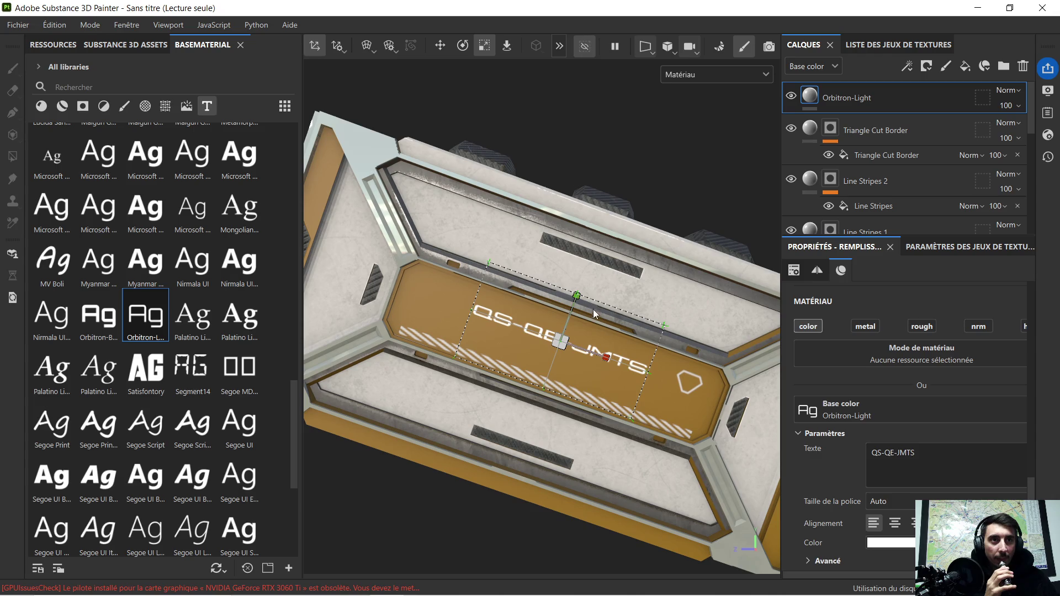
click(445, 47)
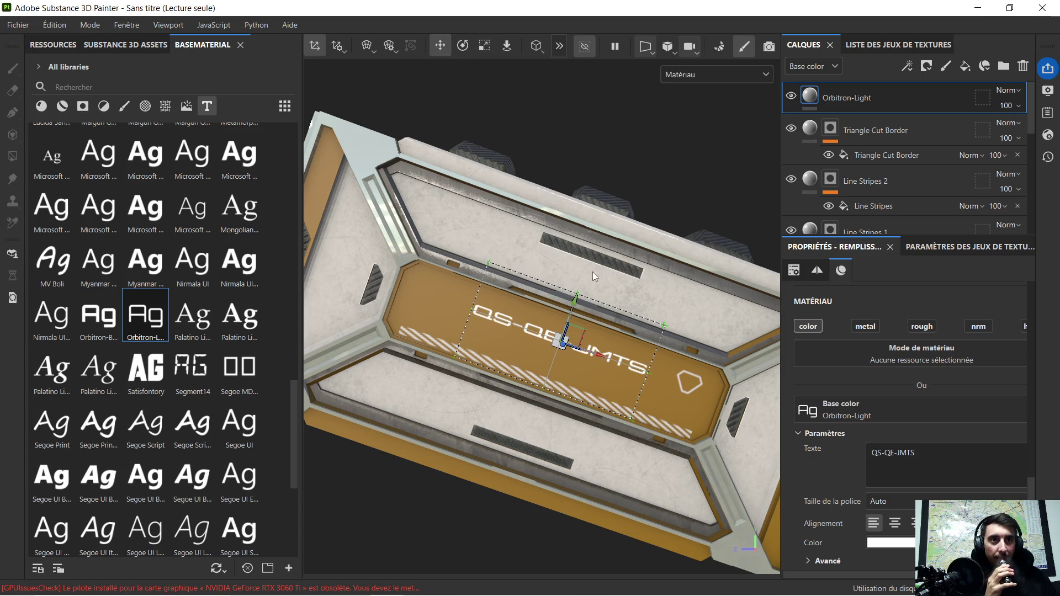
mouse_move(578, 302)
mouse_down()
mouse_move(550, 331)
mouse_move(585, 465)
mouse_up()
scroll(550, 330, down, 5)
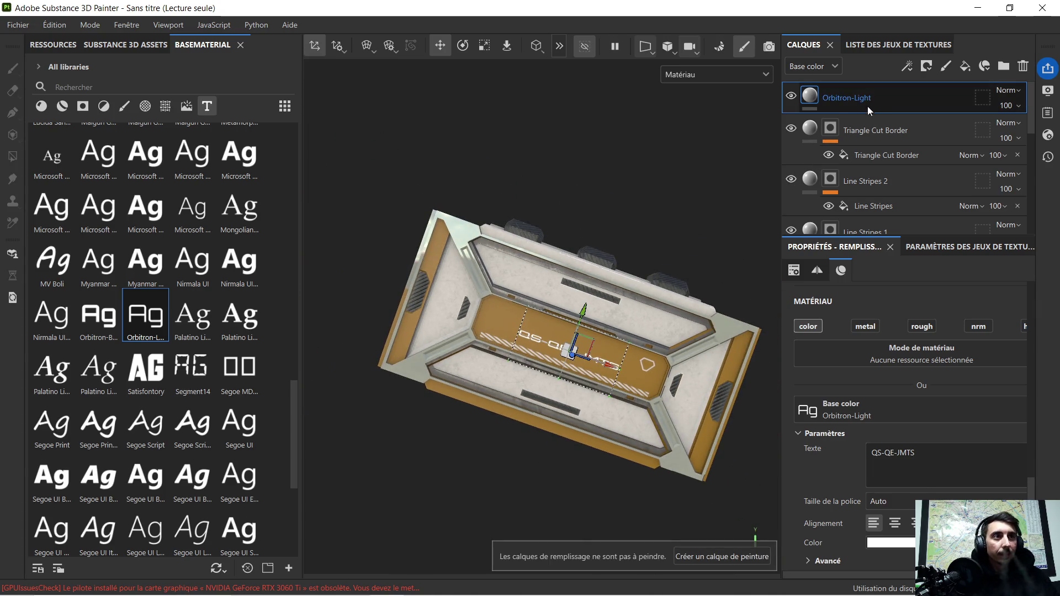
click(821, 133)
alt+drag(639, 200, 671, 253)
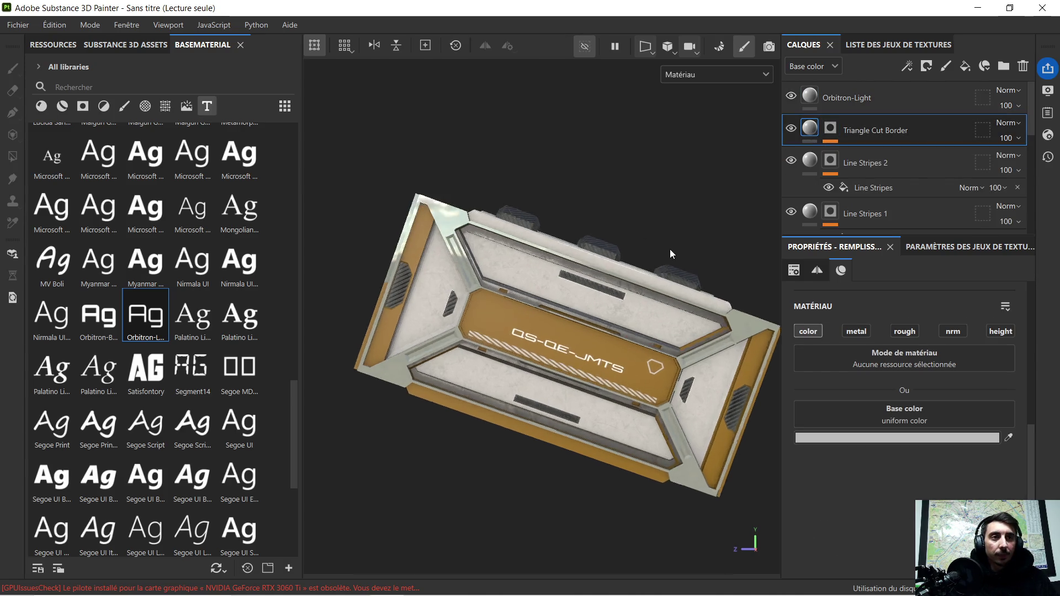
mouse_move(674, 256)
alt+middle_down()
mouse_move(605, 208)
mouse_move(608, 259)
alt+middle_up()
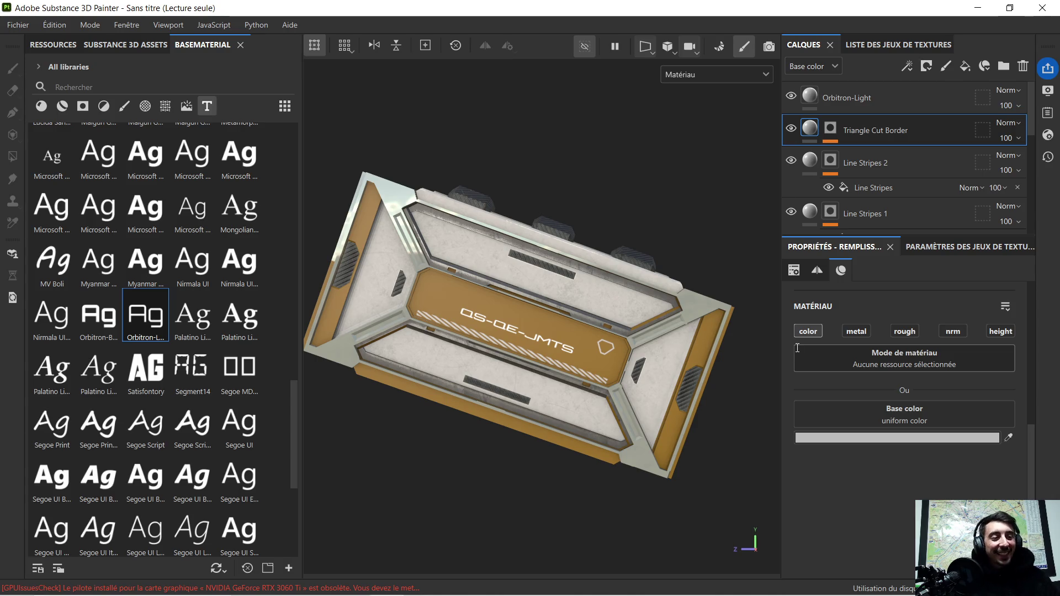
scroll(581, 322, up, 3)
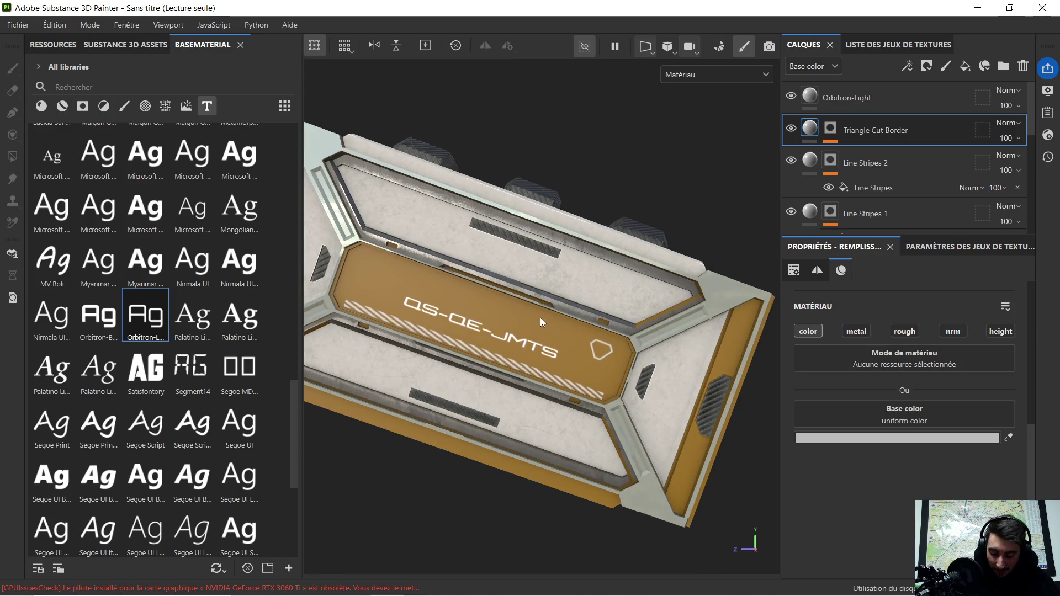
scroll(540, 322, up, 2)
scroll(497, 313, up, 2)
scroll(539, 315, up, 2)
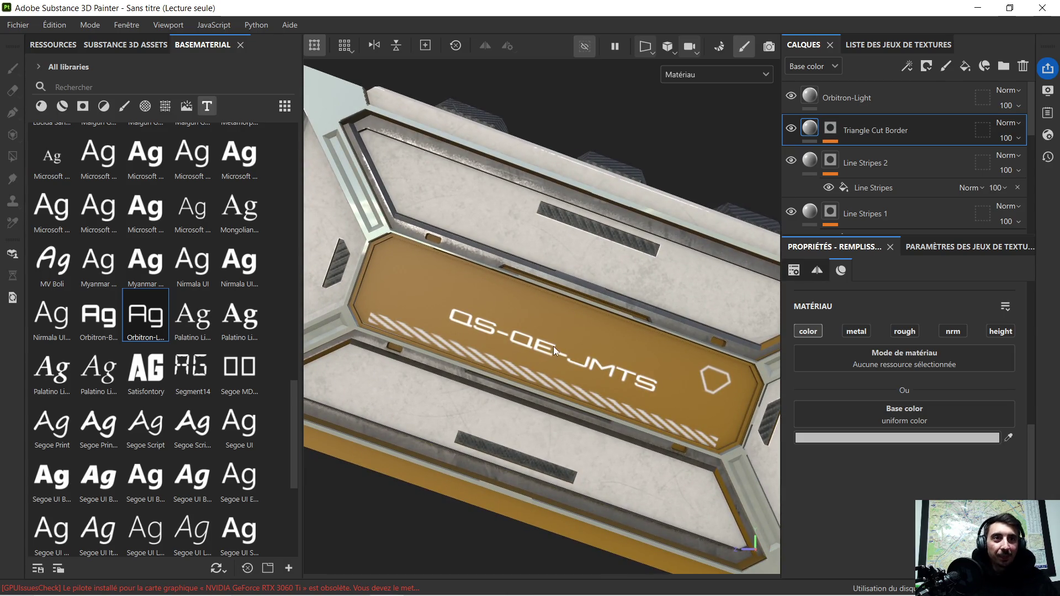
scroll(554, 346, down, 3)
scroll(554, 342, down, 1)
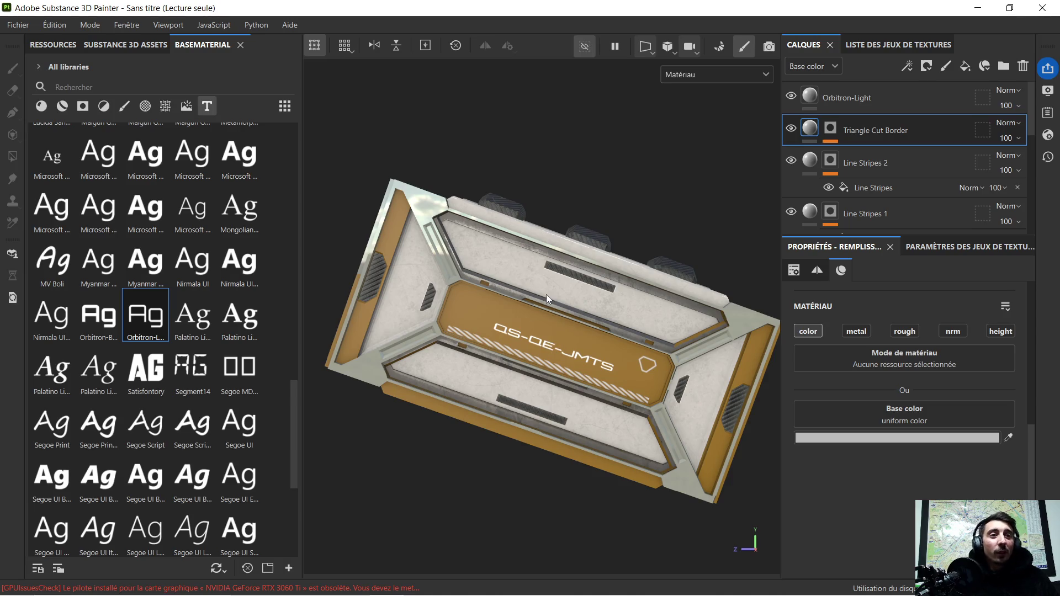
scroll(539, 372, up, 1)
alt+middle_drag(526, 378, 542, 309)
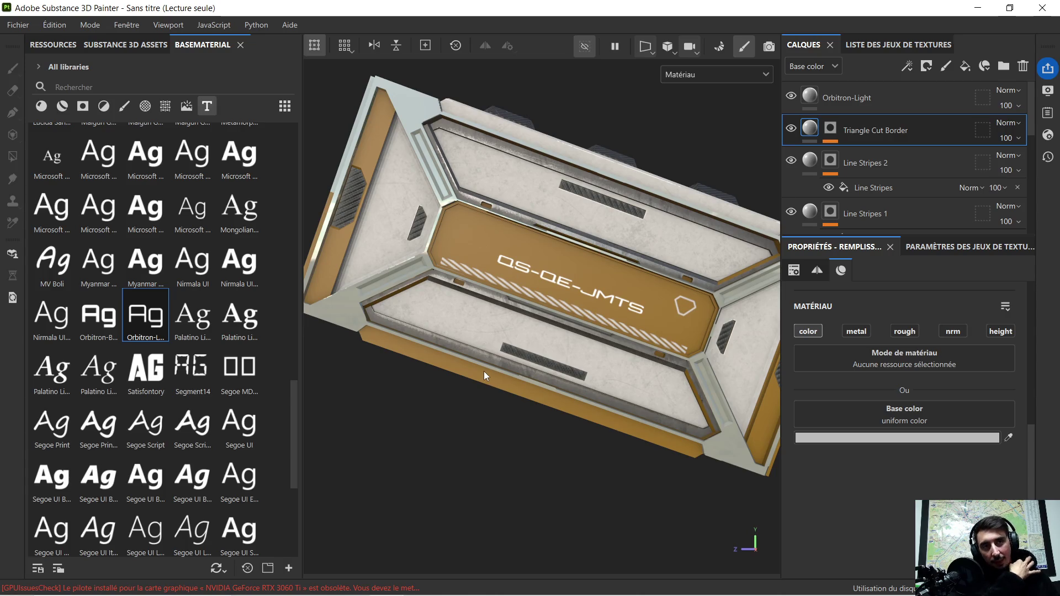
mouse_move(592, 287)
alt+middle_down()
mouse_move(583, 278)
mouse_move(550, 282)
alt+middle_up()
alt+drag(549, 281, 549, 294)
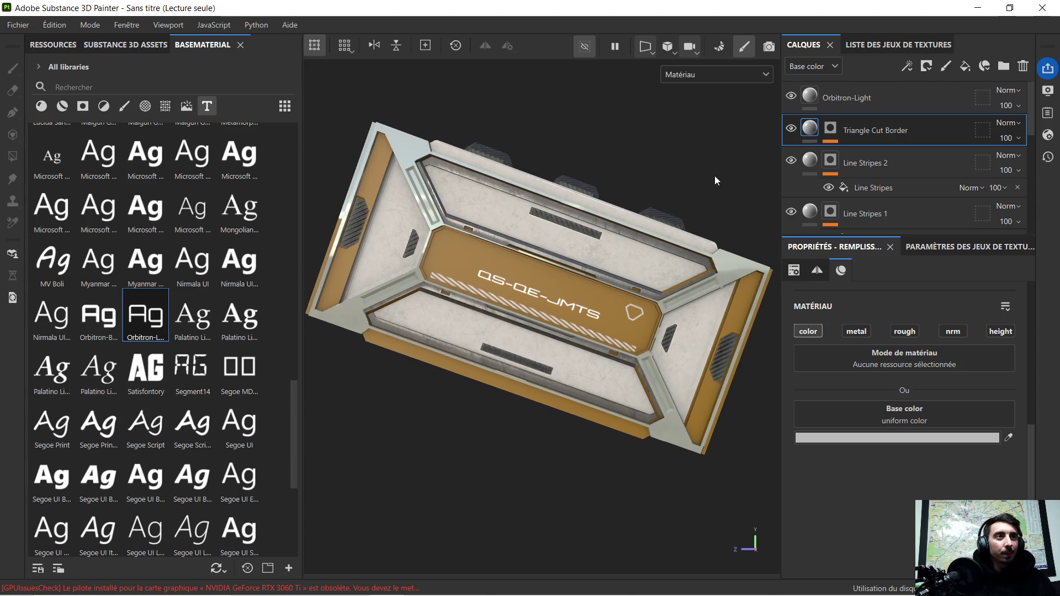
scroll(884, 170, down, 3)
scroll(884, 171, down, 3)
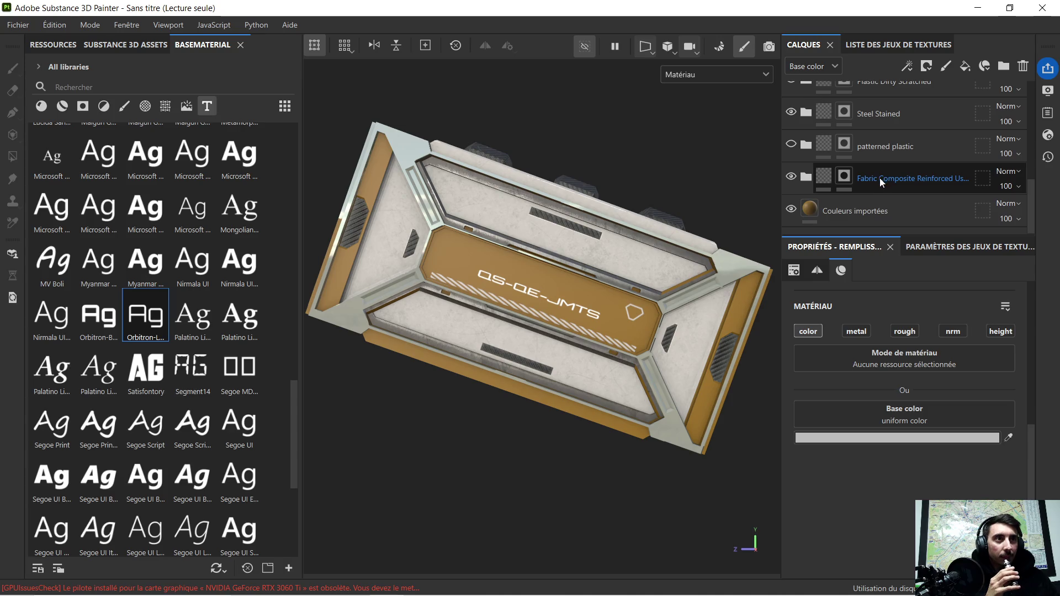
Apply the Plastic Armor Glossy material from the library onto the model as a new top layer.
click(827, 205)
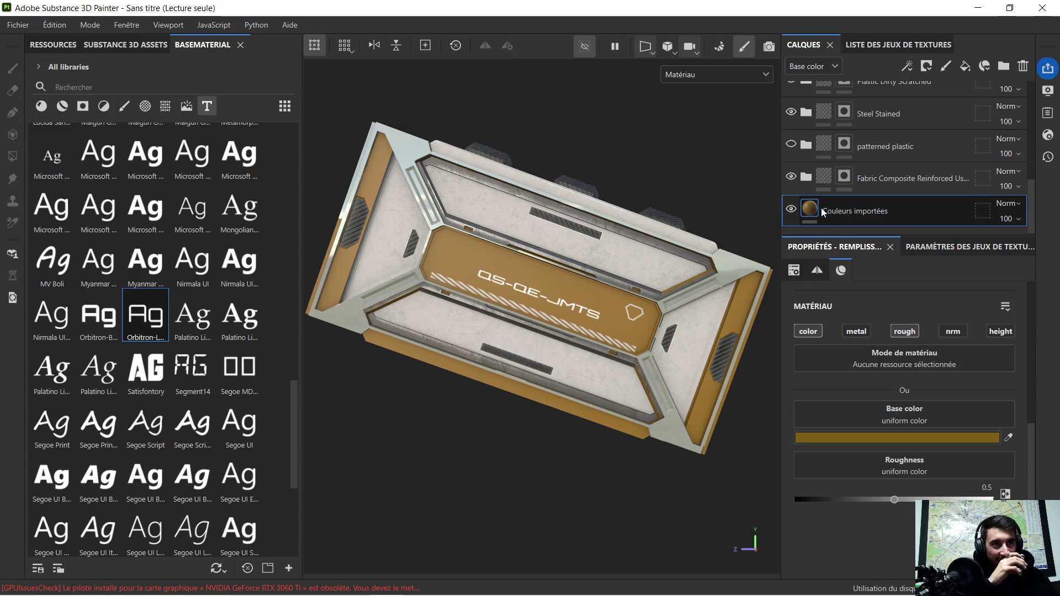
click(61, 107)
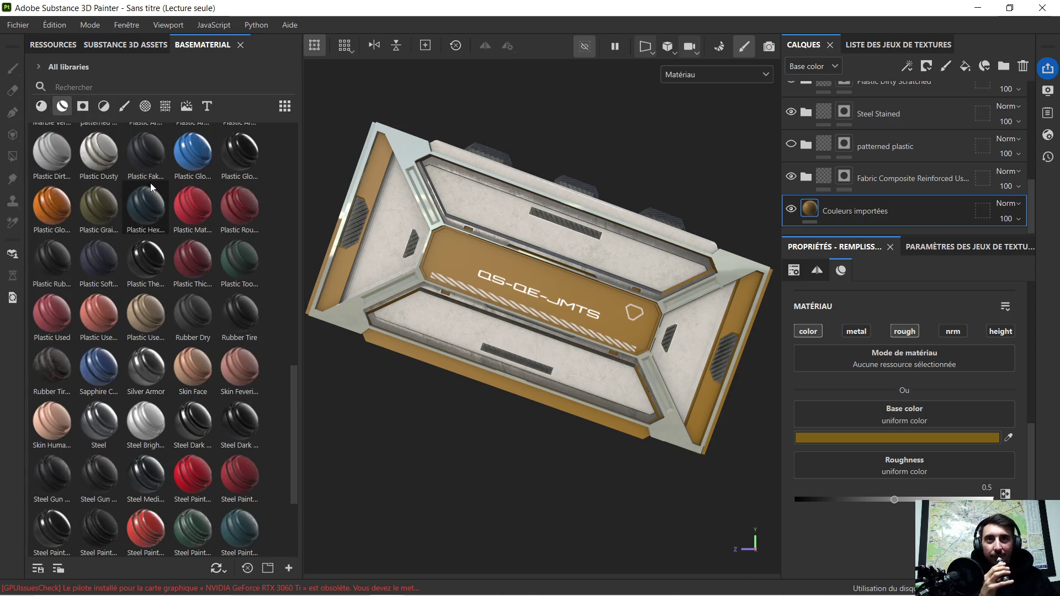
scroll(150, 182, up, 3)
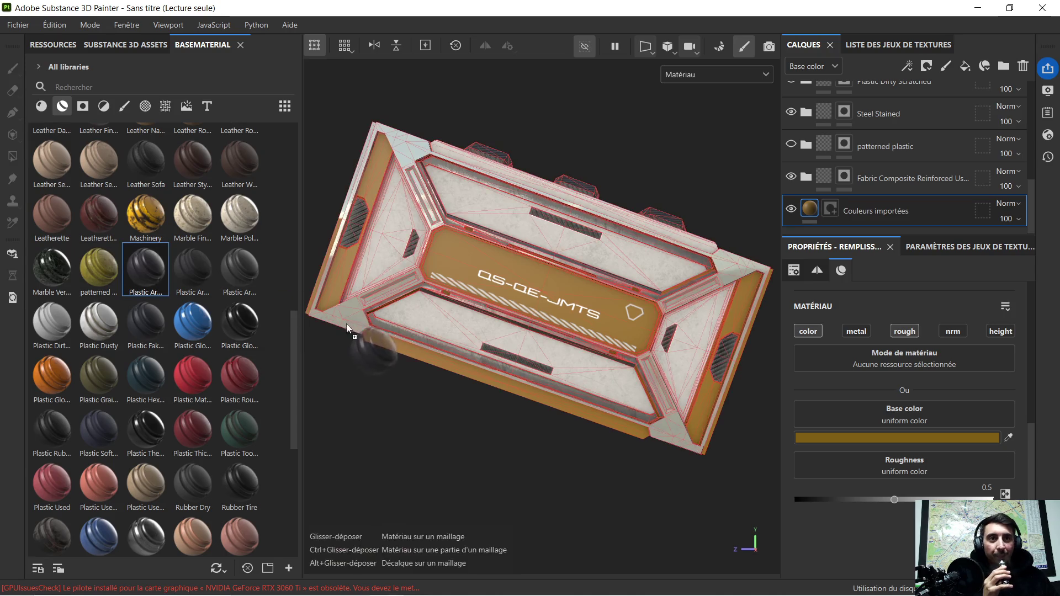
drag(133, 267, 413, 350)
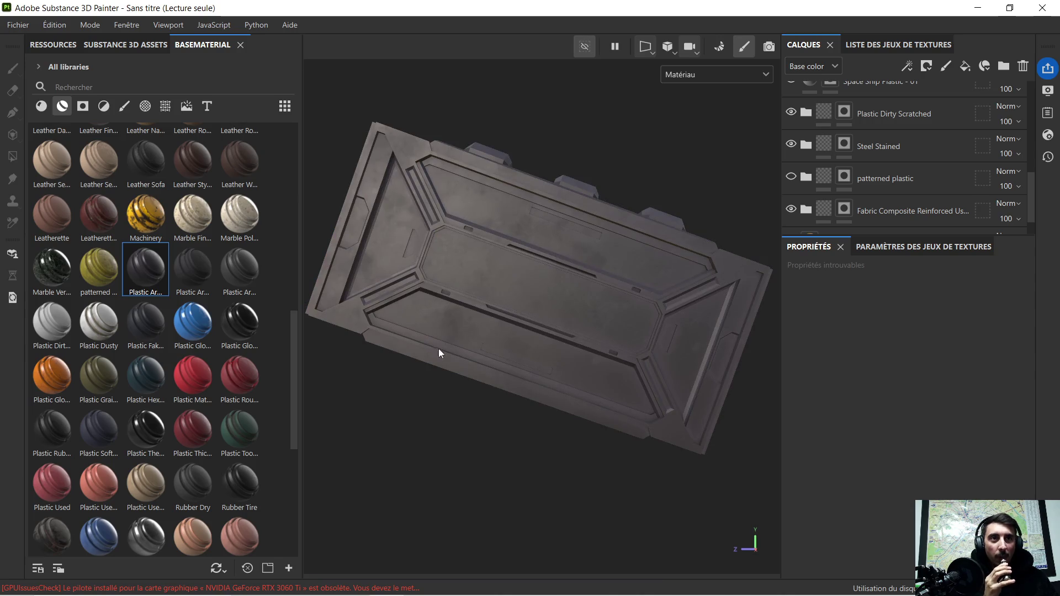
scroll(552, 260, up, 1)
scroll(687, 227, up, 2)
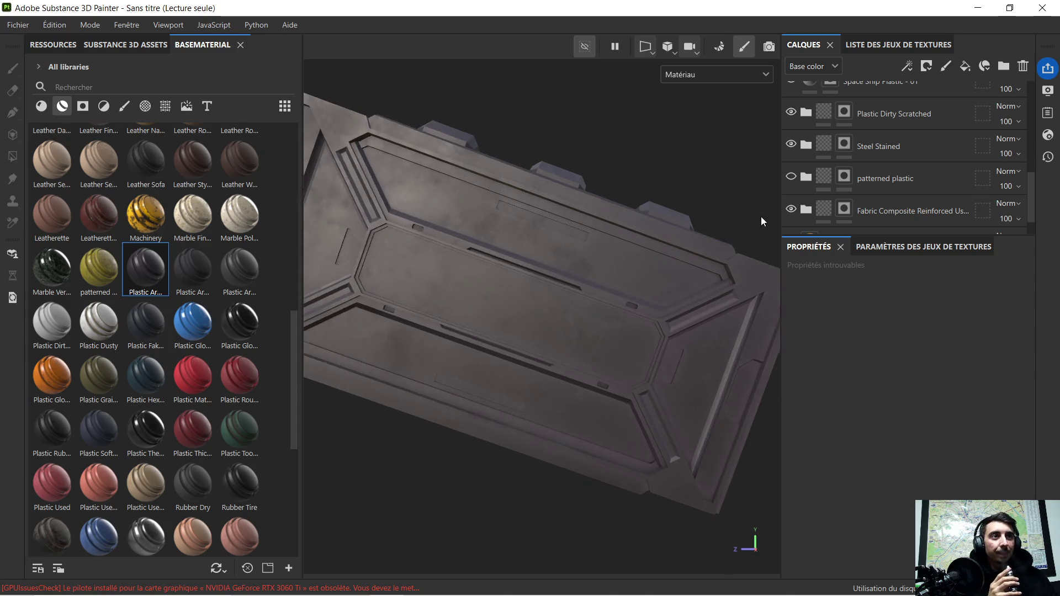
scroll(761, 215, up, 1)
scroll(885, 142, up, 2)
scroll(885, 138, up, 2)
Give the new Plastic Armor Glossy layer a black mask so the painted panel stays visible.
click(878, 100)
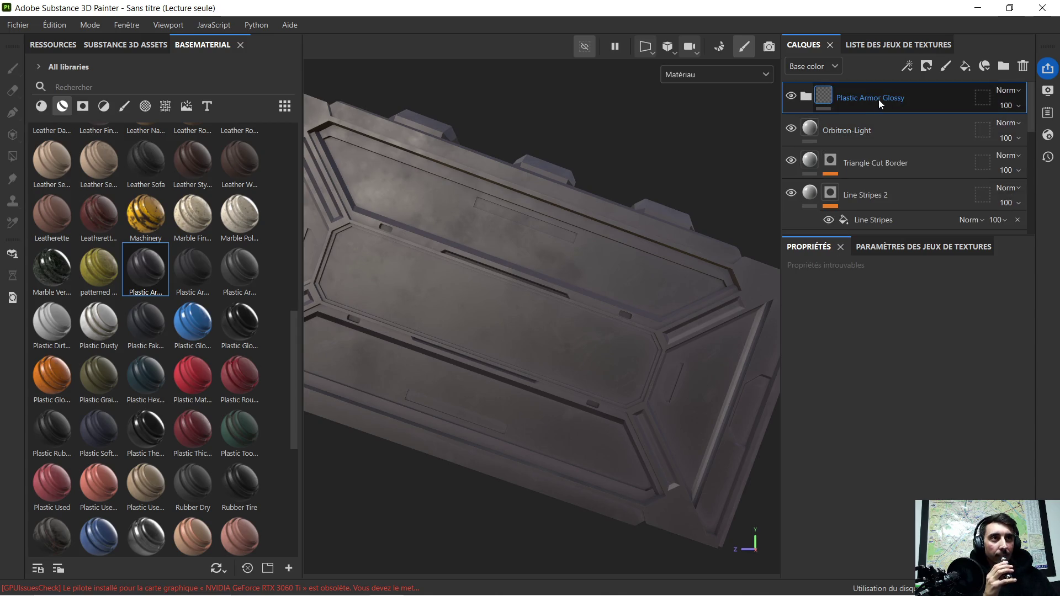
right_click(879, 100)
click(693, 26)
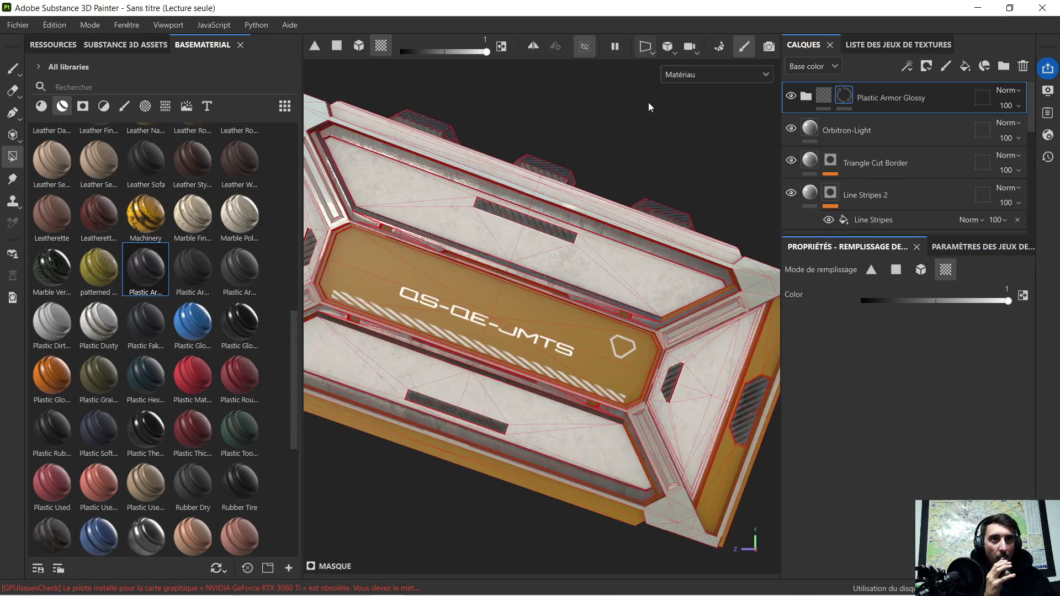
Orbit and pan the viewport to frame the whole panel.
mouse_move(479, 282)
alt+mouse_down()
mouse_move(386, 331)
mouse_move(486, 323)
alt+mouse_up()
scroll(449, 353, up, 3)
scroll(437, 355, up, 3)
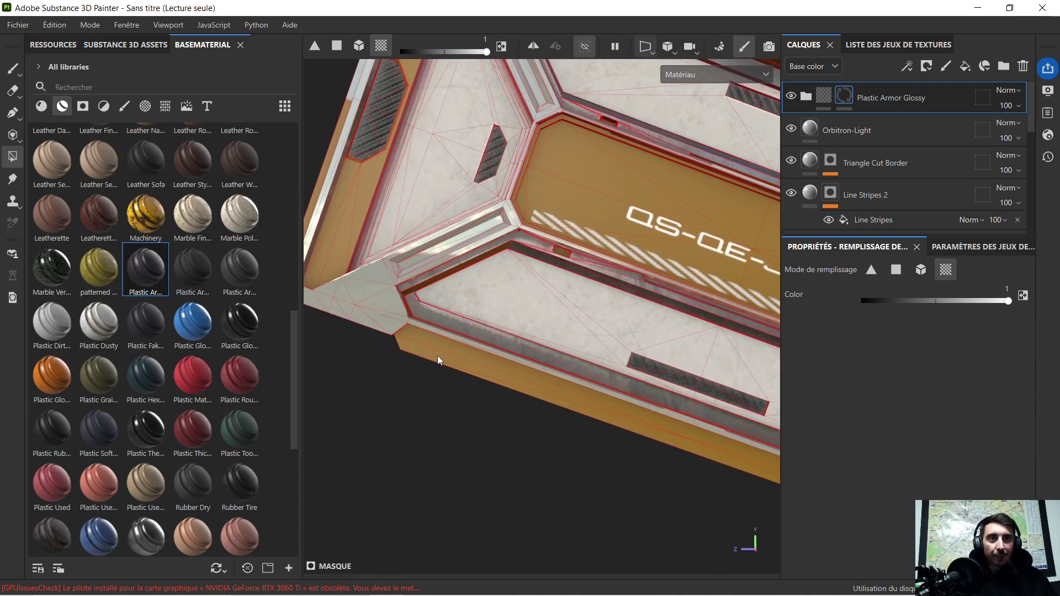
scroll(662, 382, down, 3)
alt+drag(678, 390, 474, 353)
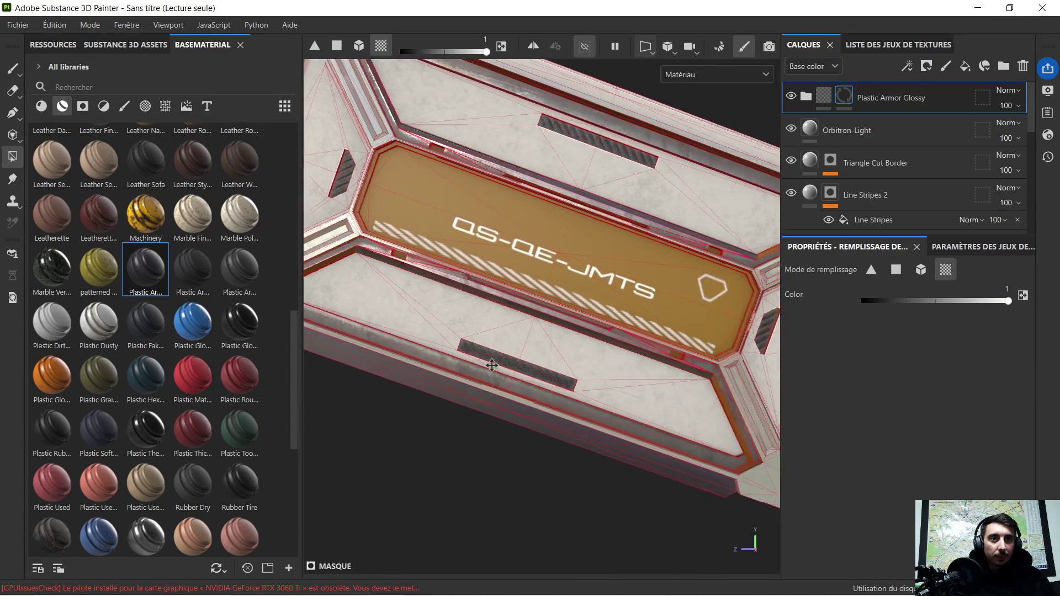
alt+middle_drag(474, 353, 508, 369)
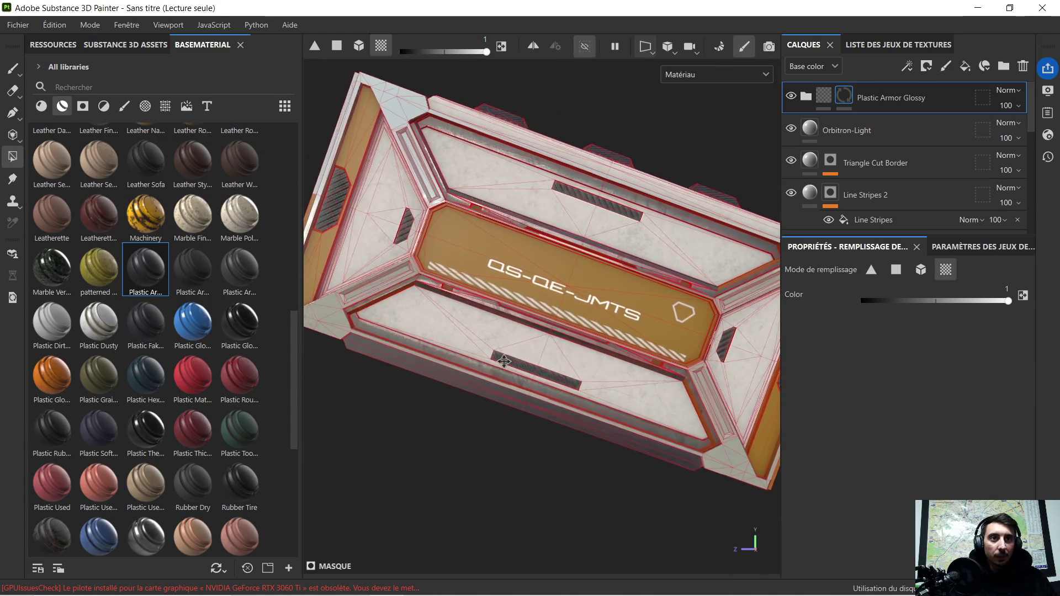
Browse the Alphas, Textures and Environment library filters, settling on the alpha shapes.
click(148, 108)
click(165, 108)
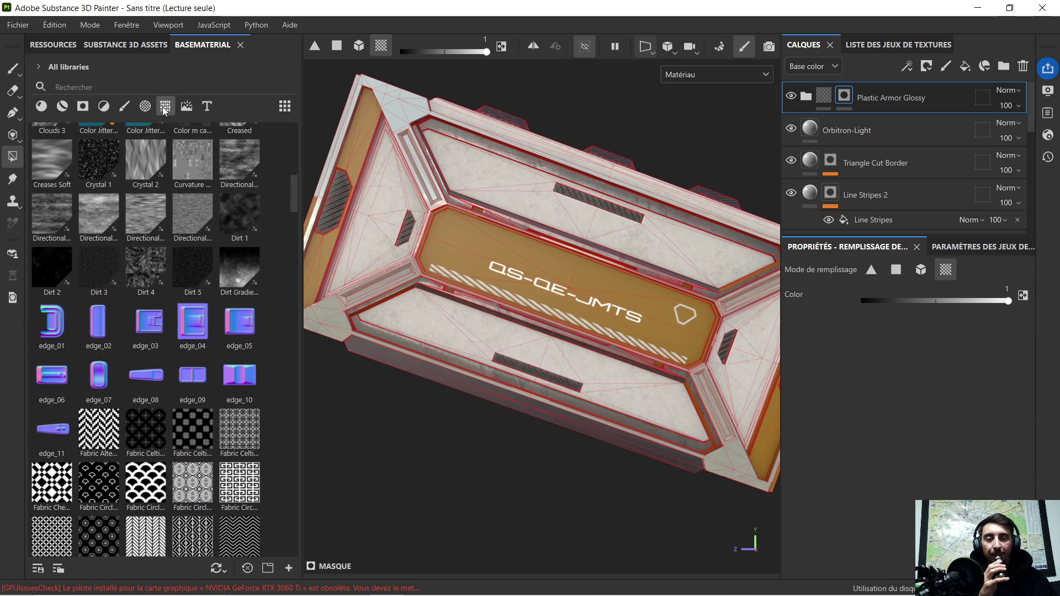
click(186, 106)
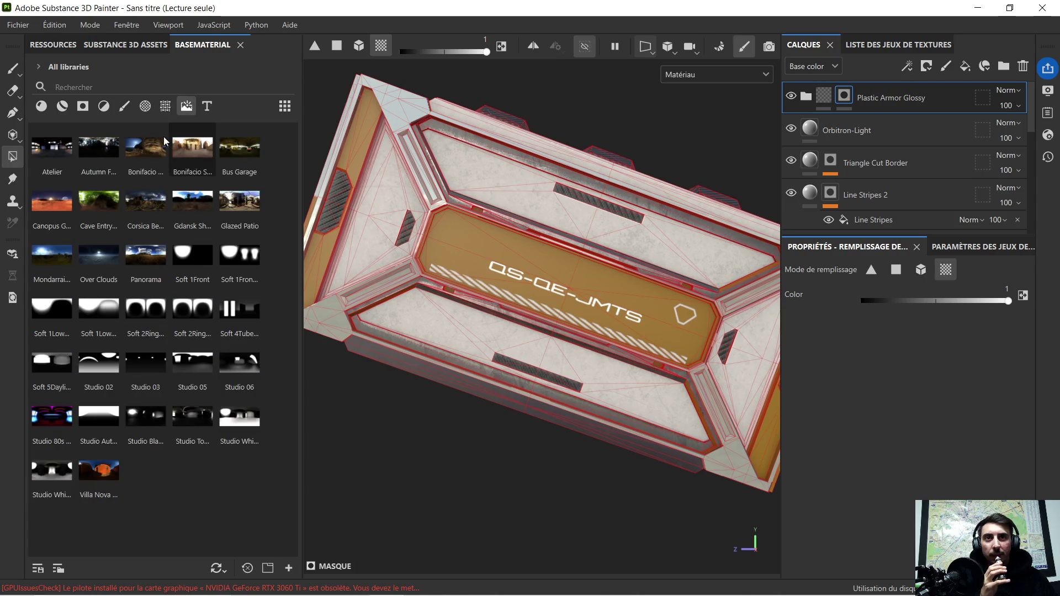
click(146, 106)
scroll(164, 295, down, 5)
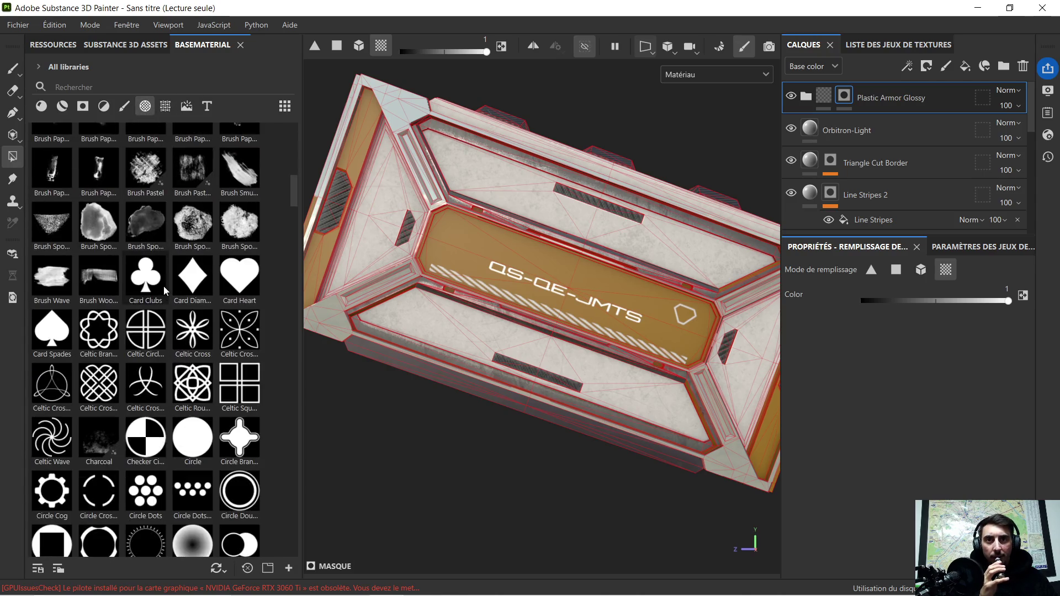
scroll(163, 286, down, 5)
scroll(171, 280, down, 5)
scroll(172, 278, down, 5)
scroll(169, 279, down, 3)
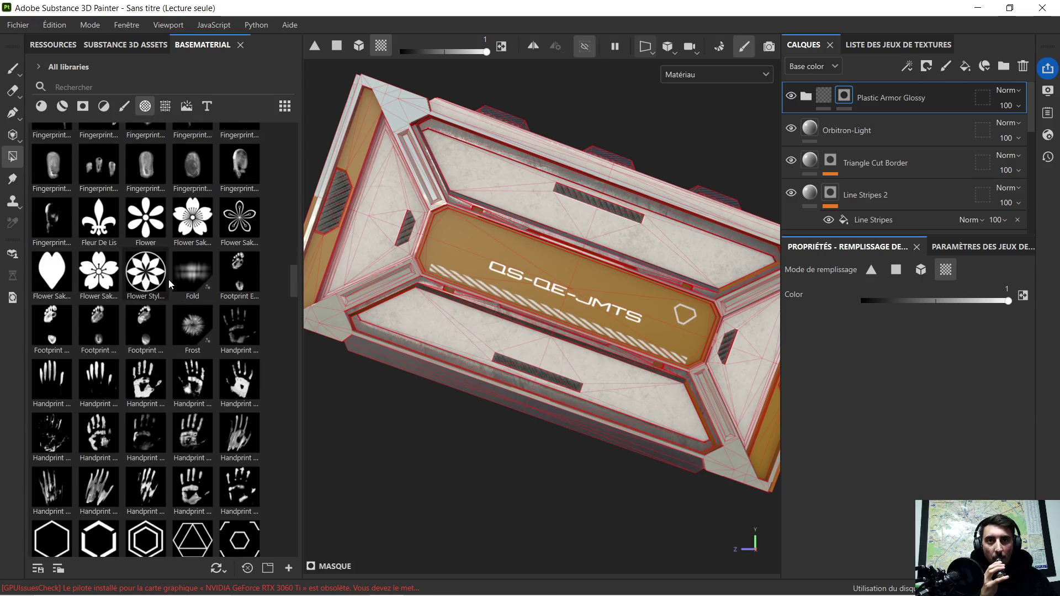
scroll(169, 279, down, 3)
scroll(174, 282, down, 3)
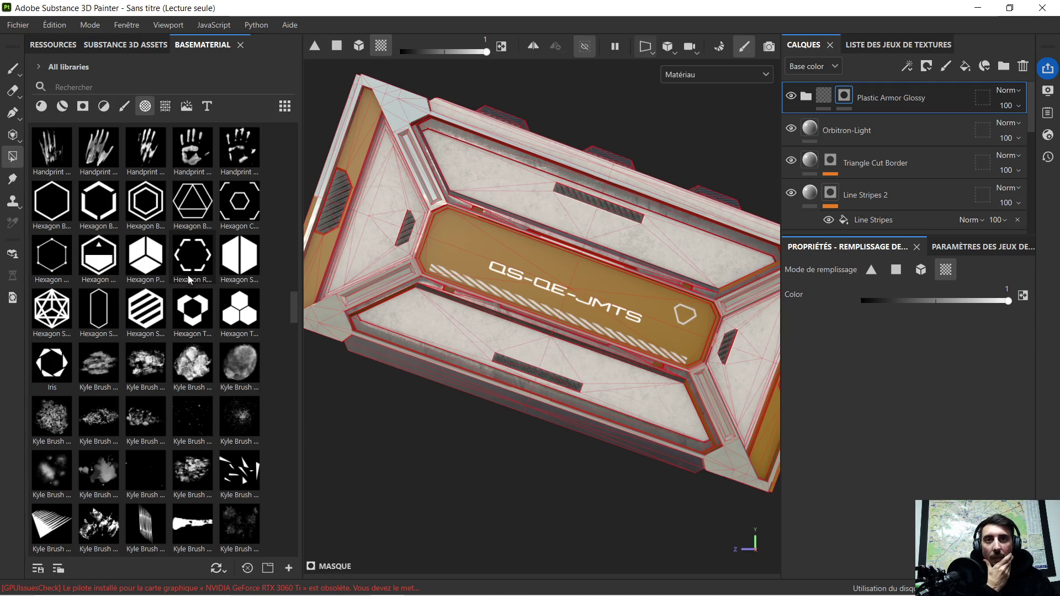
scroll(197, 268, down, 3)
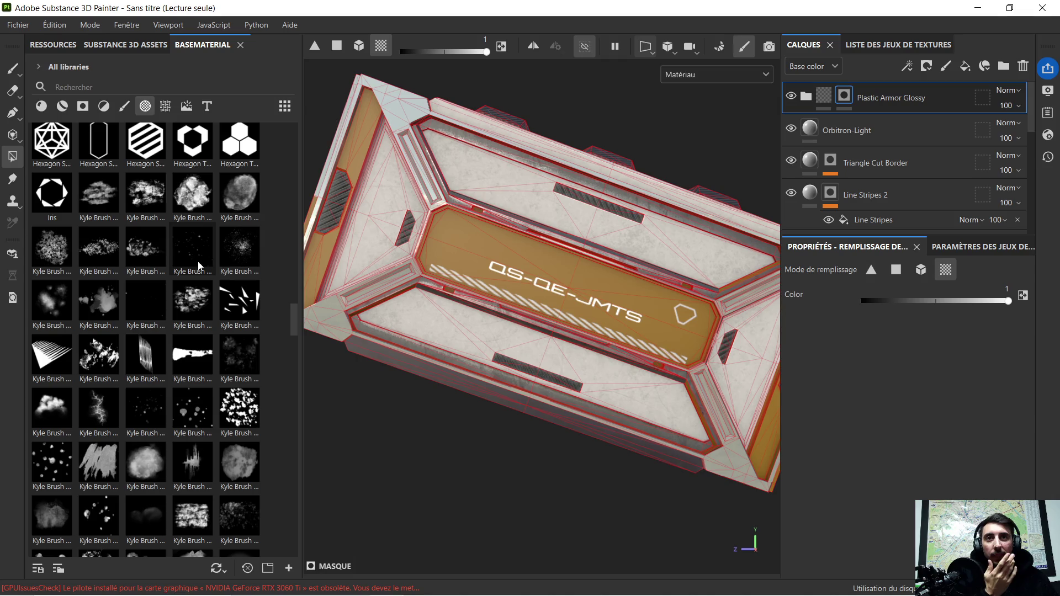
scroll(197, 257, down, 3)
scroll(196, 272, down, 3)
scroll(198, 285, down, 3)
scroll(199, 284, down, 5)
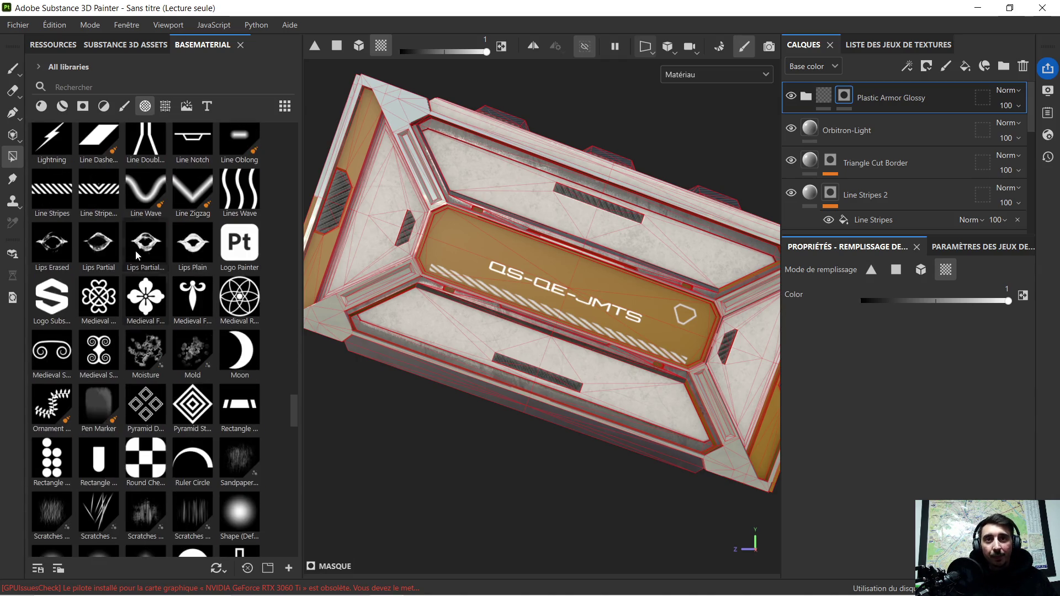